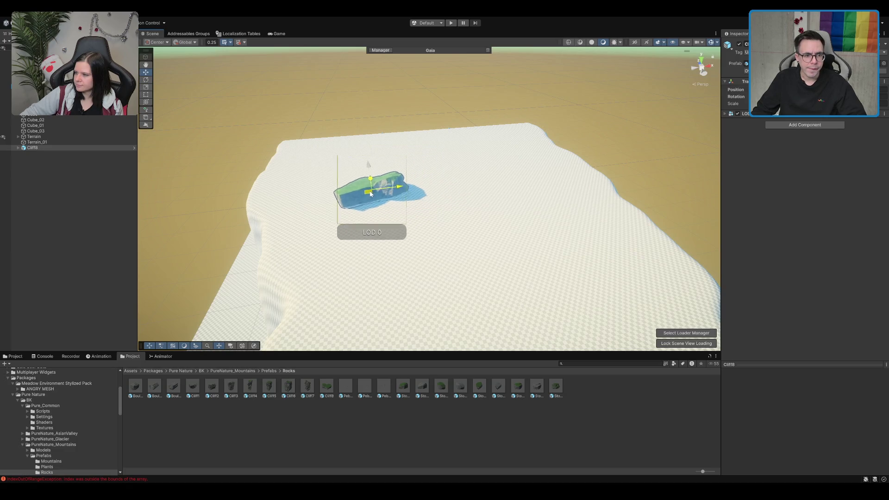
Duplicate the Cliff8 rock as CliffB_01 beside the original, then select Terrain_01 for sculpting
key("ctrl+d")
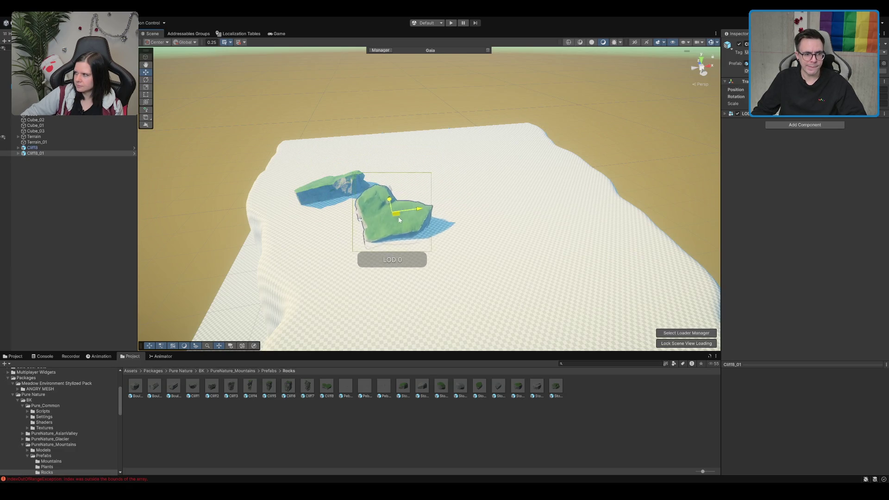
key("e")
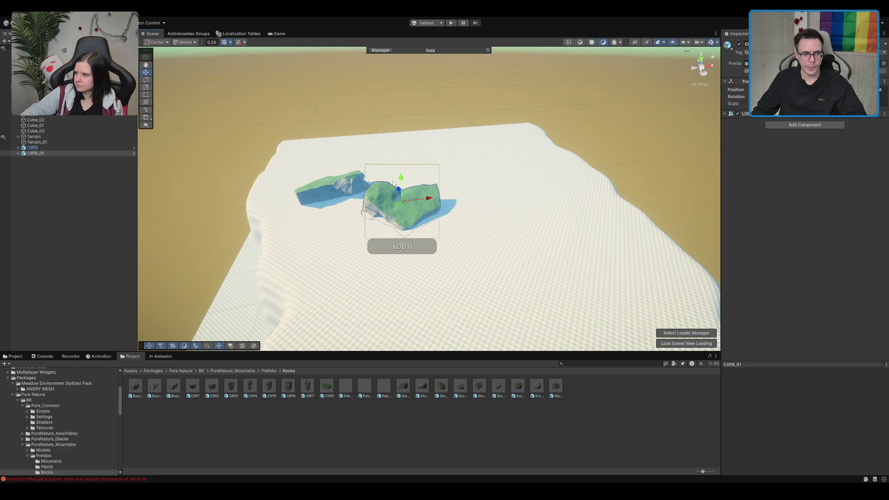
scroll(417, 209, "up", 2)
left_click(477, 244)
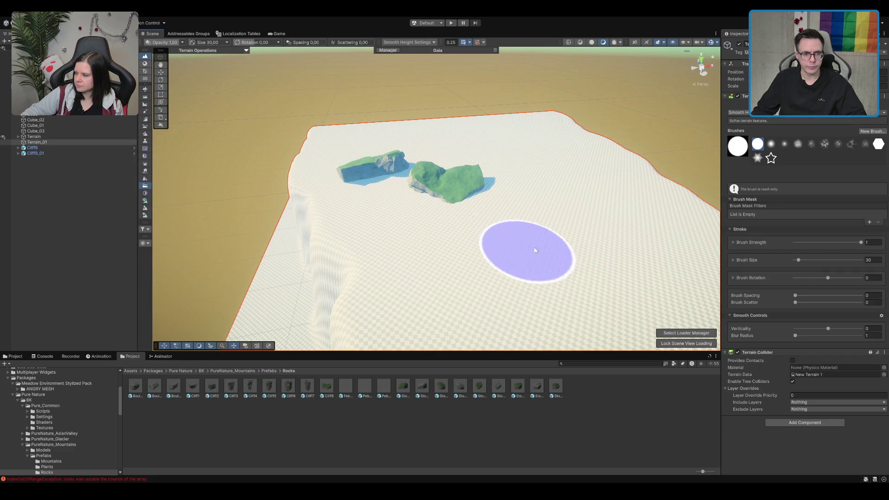
scroll(517, 169, "up", 2)
scroll(442, 158, "down", 2)
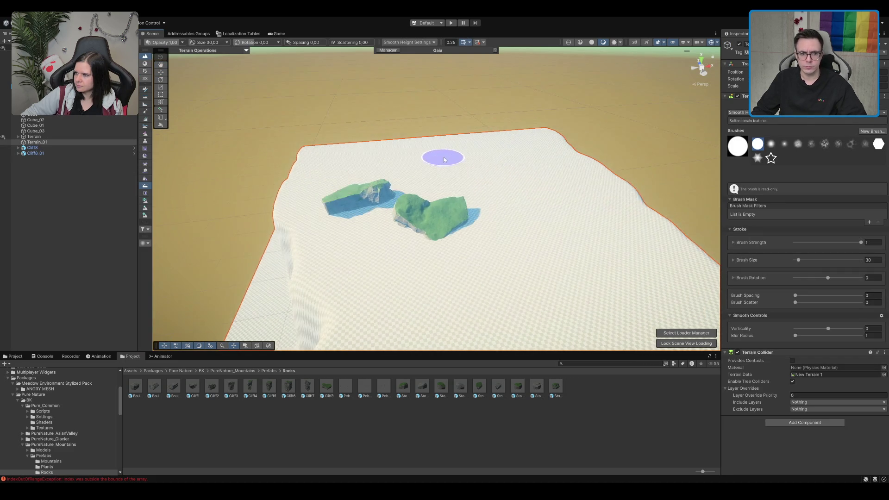
scroll(443, 161, "up", 3)
scroll(446, 153, "down", 5)
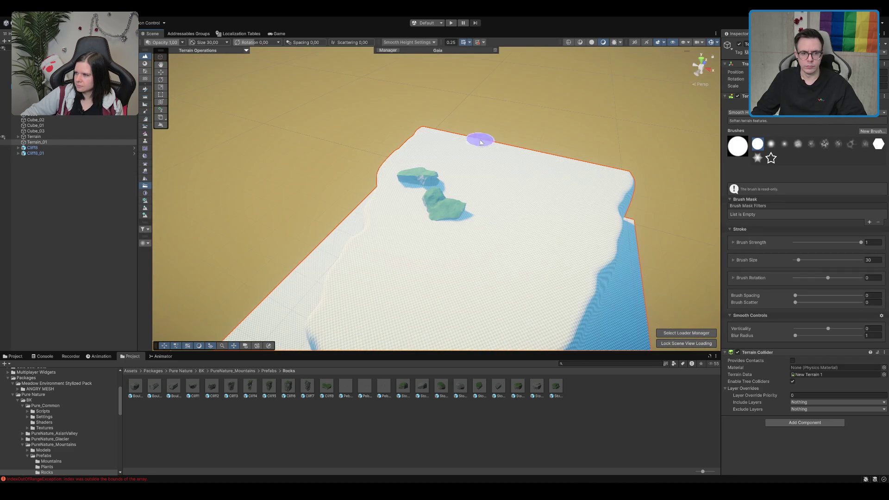
scroll(484, 146, "down", 2)
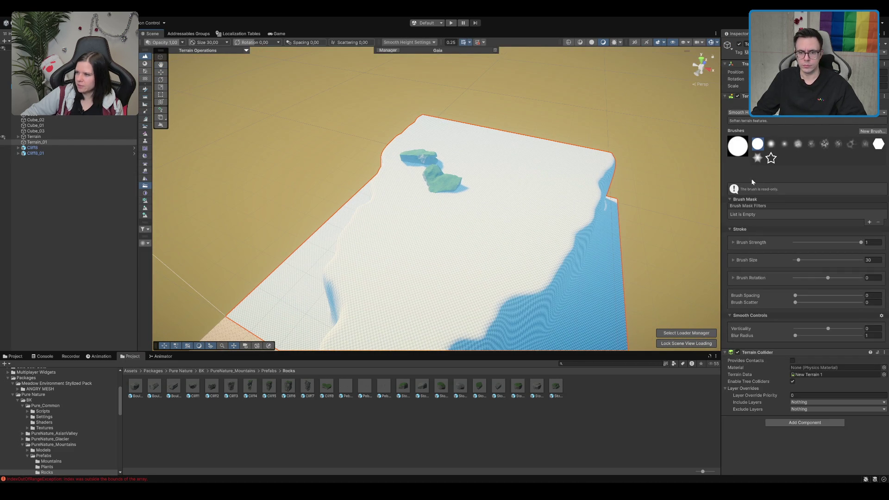
key("F3")
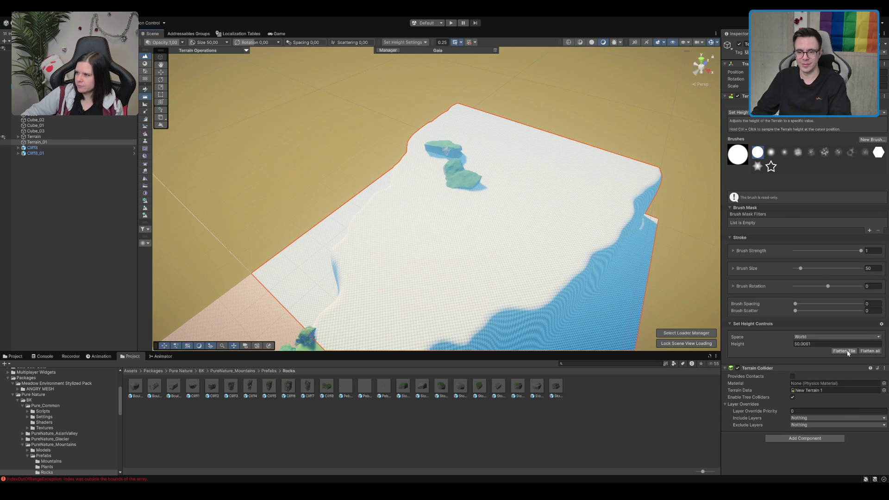
Set the target height to 48 and flatten terrain patches beside the two cliff rocks
type("48")
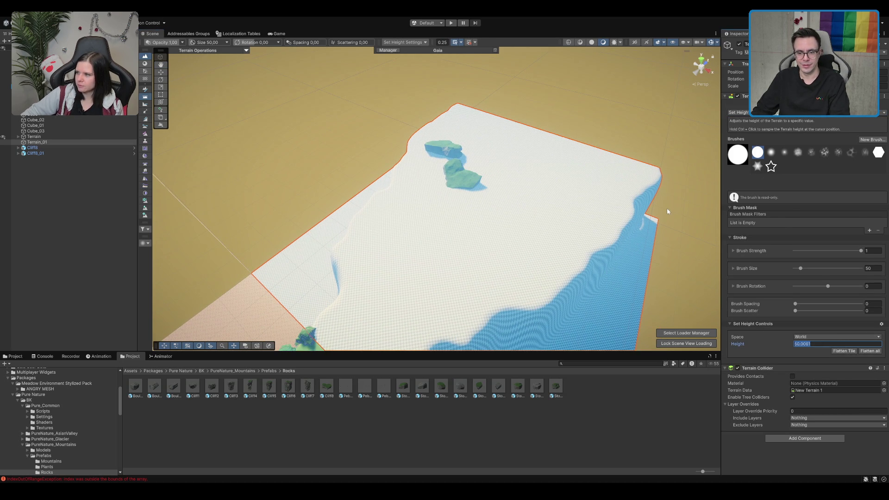
scroll(514, 165, "up", 3)
key("Right")
key("Right")
key("Right")
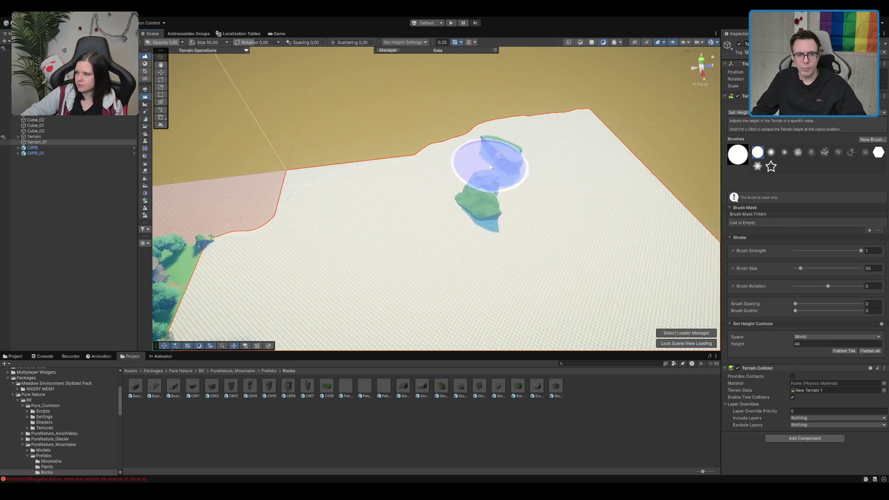
key("Up")
key("Up")
key("Up")
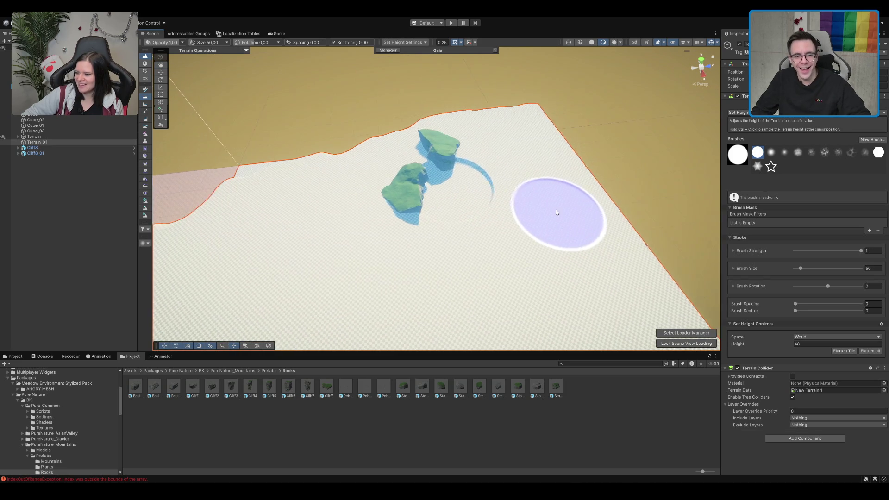
left_click_drag(469, 181, 472, 207)
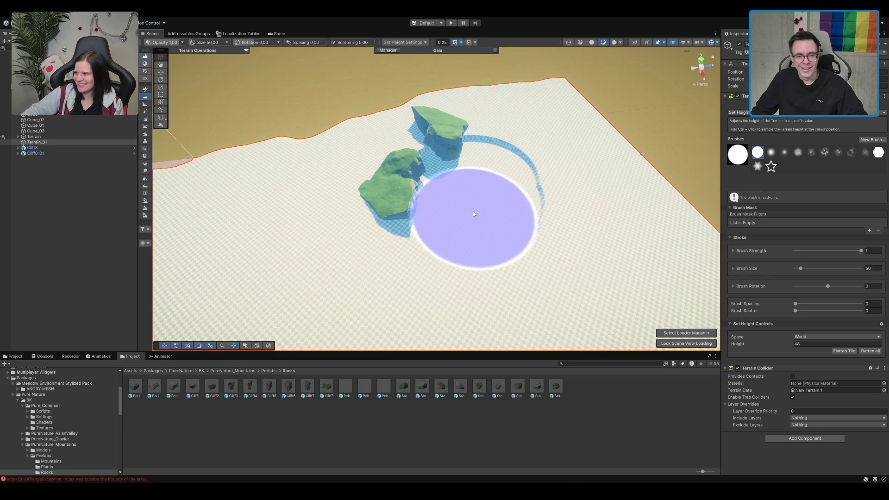
key("Down")
left_click(352, 223)
key("Down")
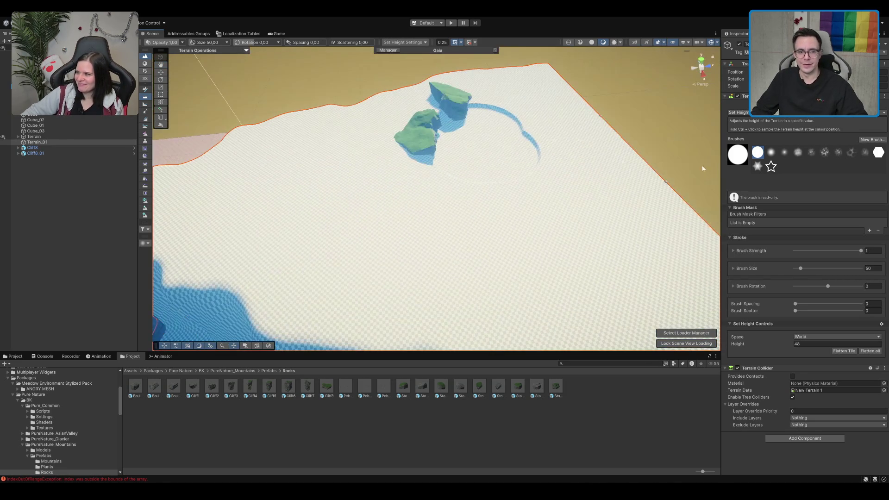
key("Down")
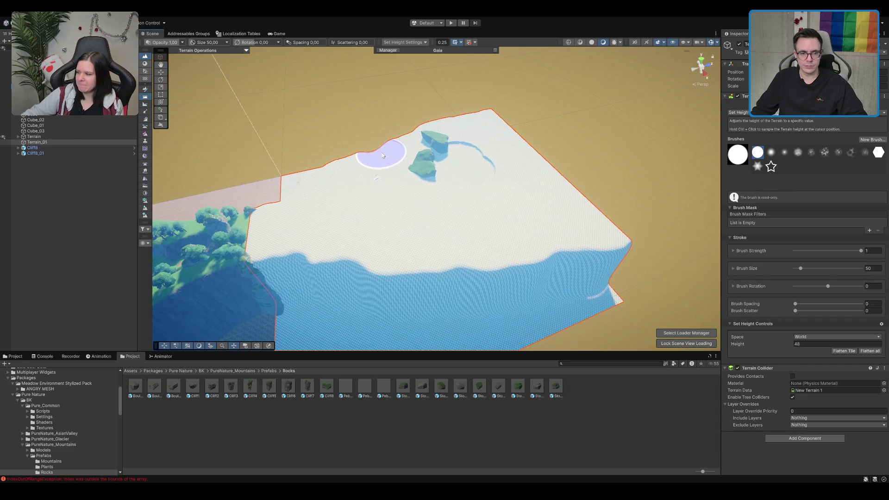
key("Up")
key("Up")
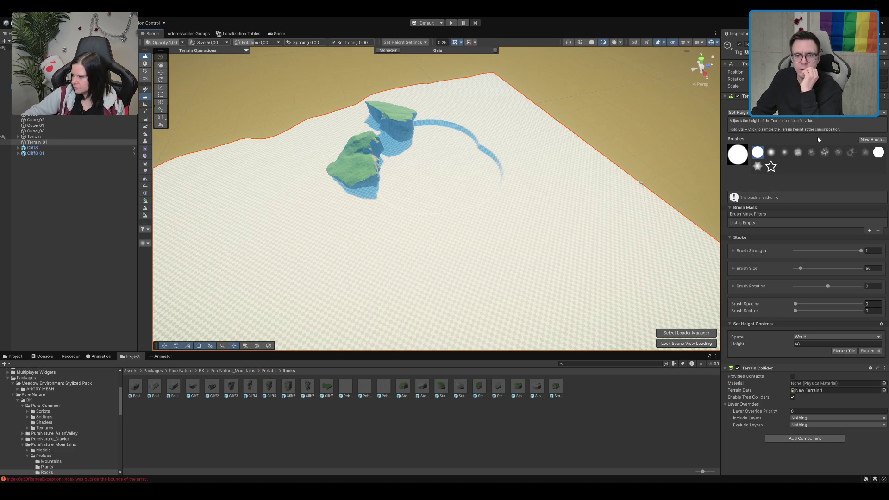
left_click(145, 148)
Set the Sculpt Noise brush size to 200, try a noisy mound, then undo it
scroll(398, 202, "down", 5)
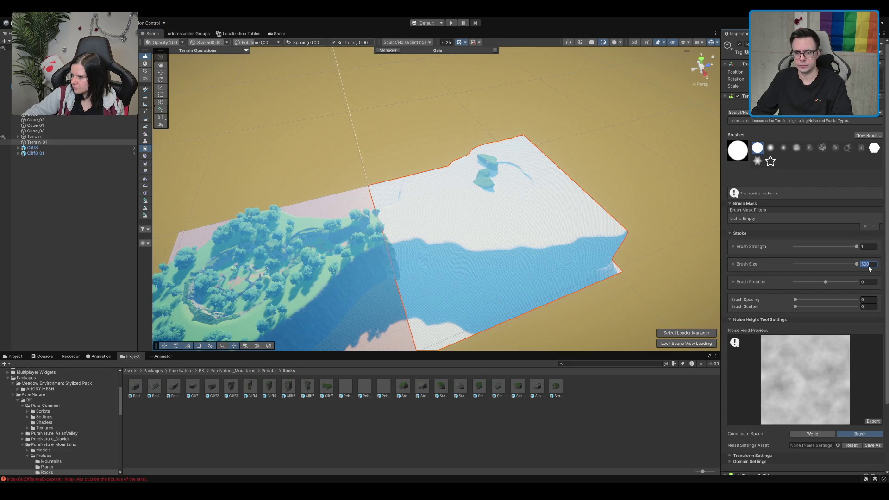
type("200")
mouse_move(509, 196)
left_mouse_down()
mouse_move(484, 208)
mouse_move(514, 199)
mouse_move(482, 158)
left_mouse_up()
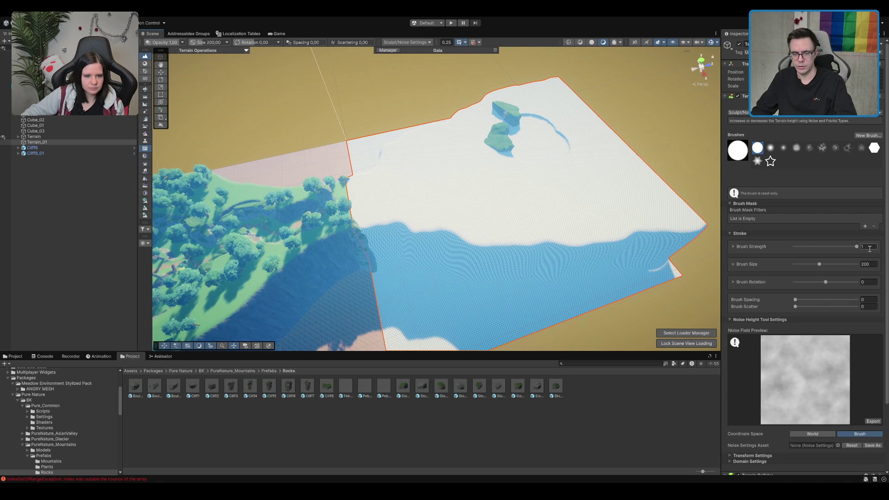
scroll(857, 341, "down", 2)
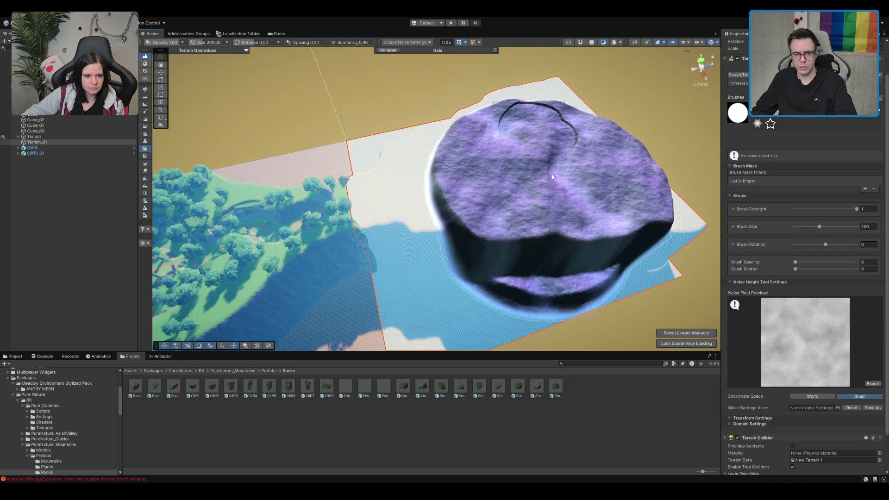
left_click_drag(598, 151, 624, 126)
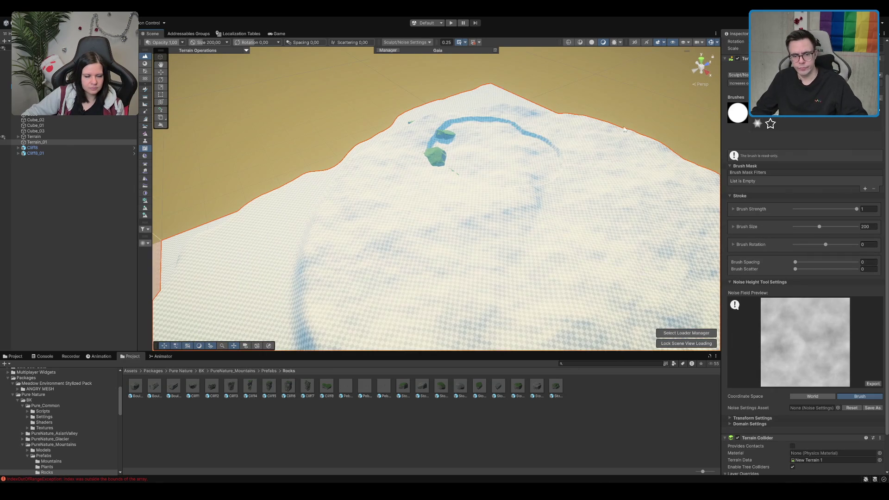
key("ctrl+z")
scroll(809, 318, "up", 3)
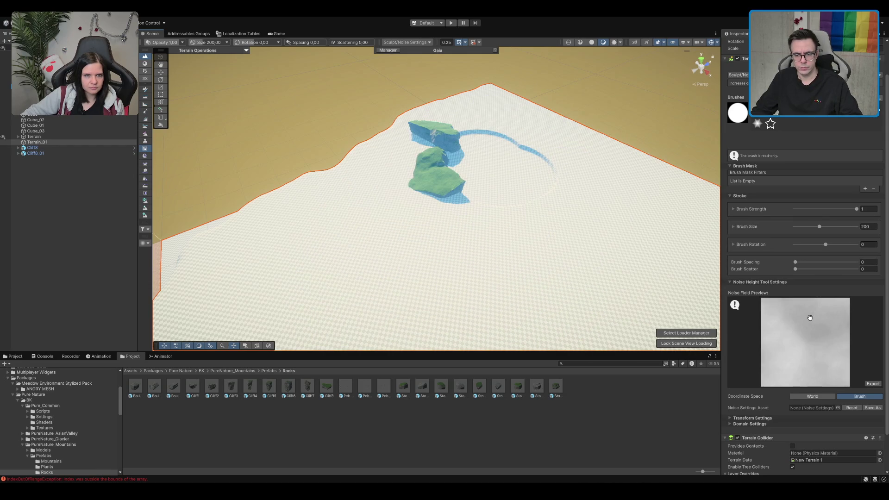
scroll(810, 317, "down", 4)
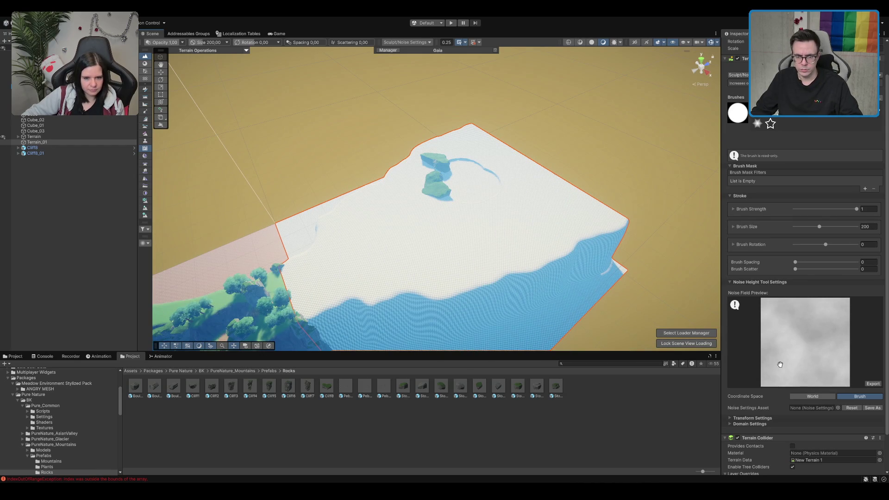
Expand the noise Domain and Transform settings and raise a subtle noisy bump near the rocks
left_click(751, 423)
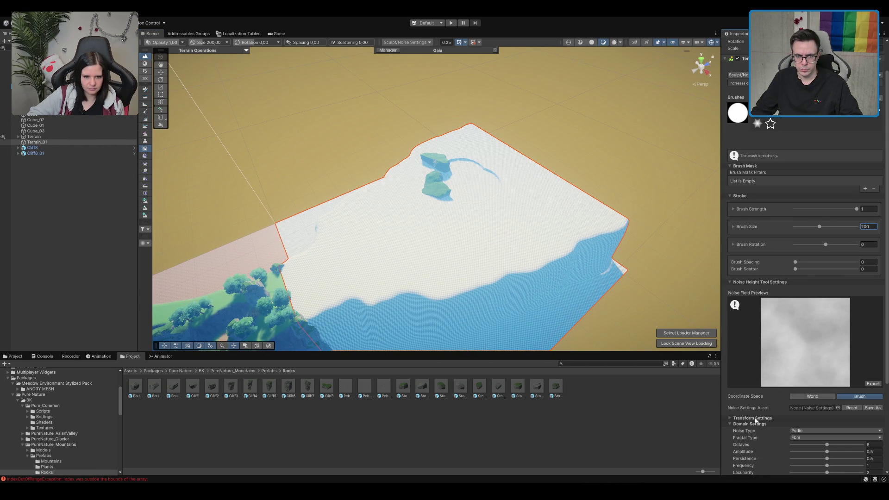
scroll(754, 418, "down", 3)
left_click(752, 342)
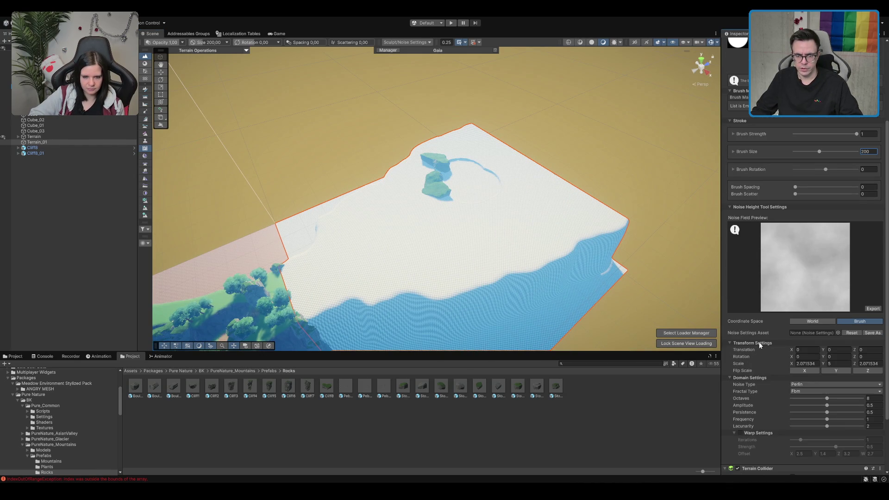
scroll(750, 342, "down", 3)
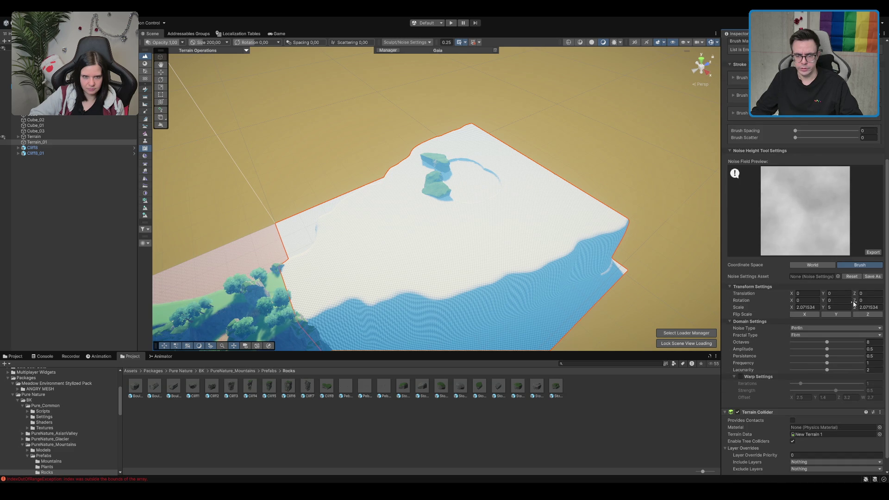
left_click_drag(478, 179, 433, 210)
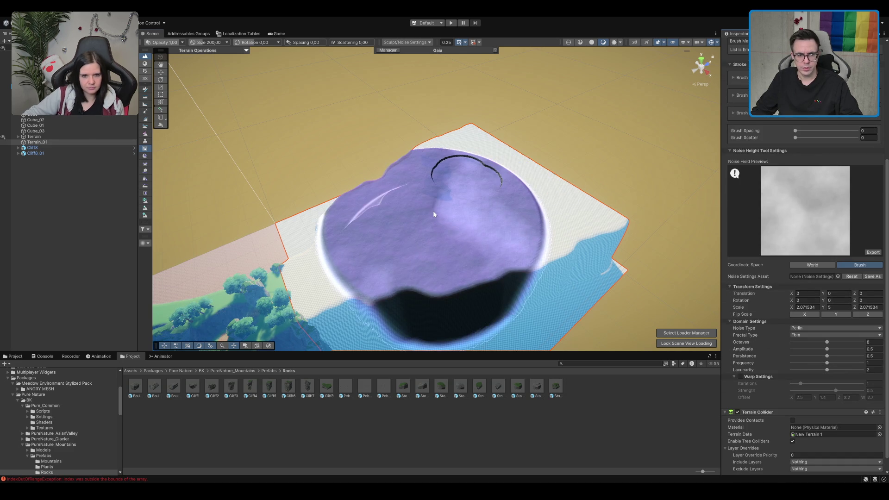
mouse_move(633, 174)
left_mouse_down()
mouse_move(631, 139)
mouse_move(617, 159)
mouse_move(624, 124)
left_mouse_up()
scroll(624, 124, "up", 6)
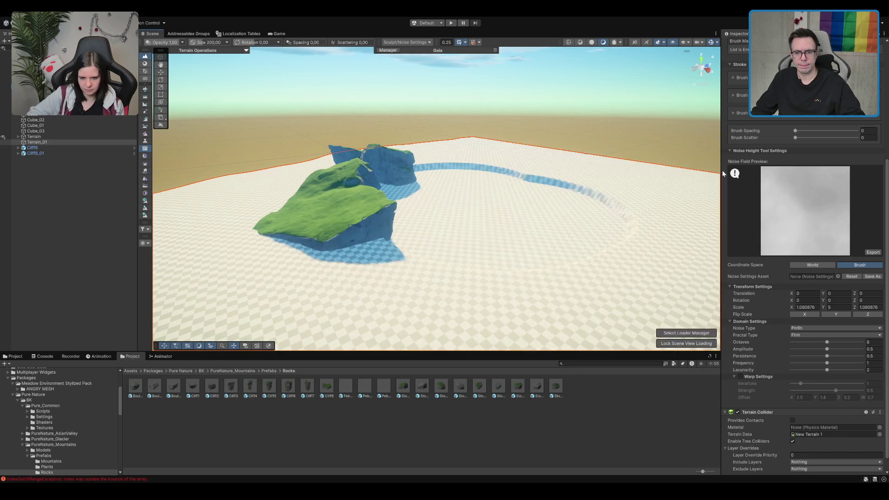
key("w")
scroll(555, 172, "down", 5)
scroll(520, 169, "up", 4)
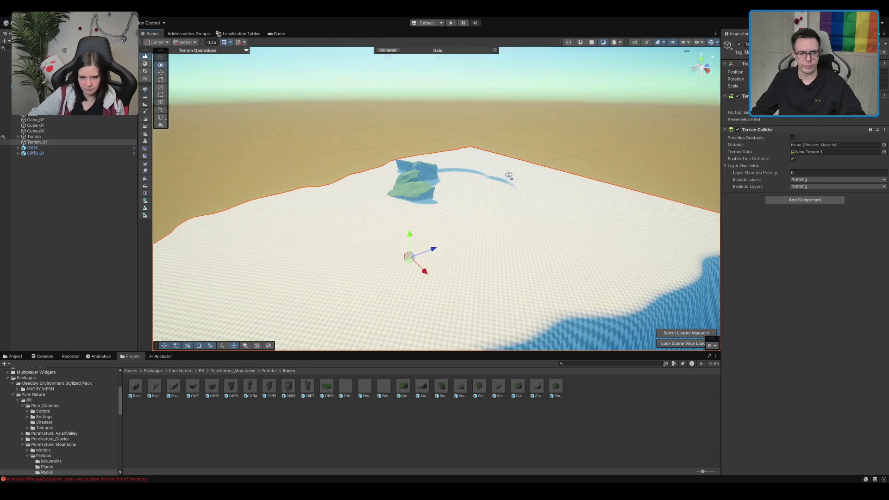
Revisit the Sculpt Noise and Smooth Height tools, then return to the Move tool
left_click(773, 129)
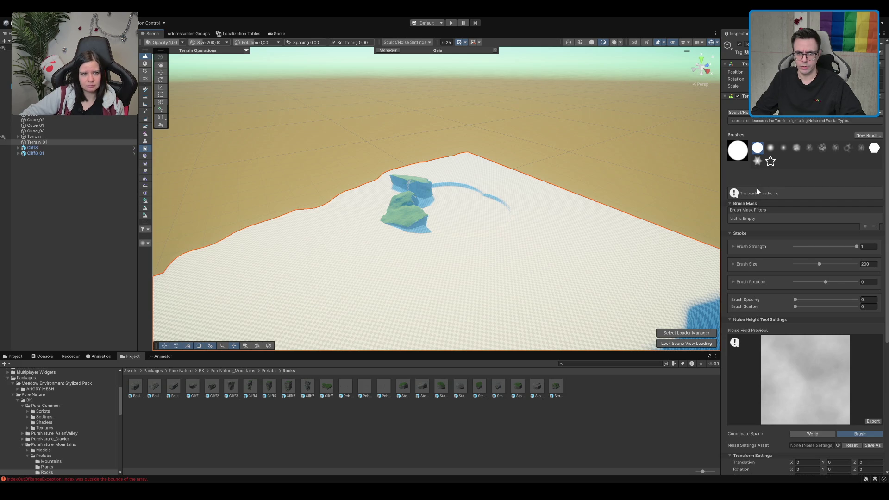
key("F4")
scroll(470, 200, "up", 3)
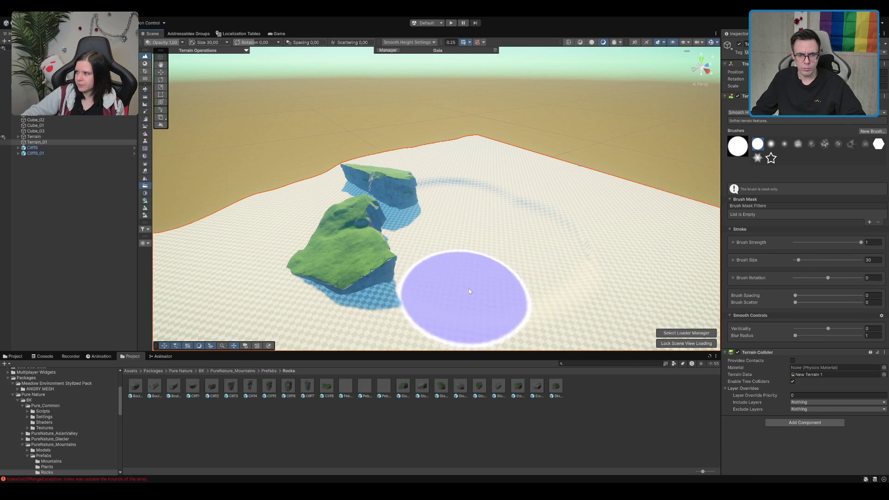
key("w")
scroll(464, 212, "down", 5)
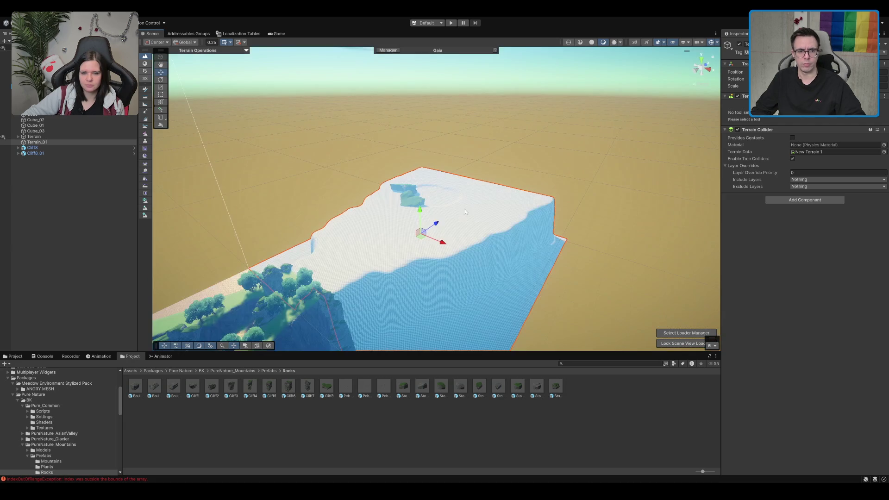
left_click_drag(465, 212, 487, 204)
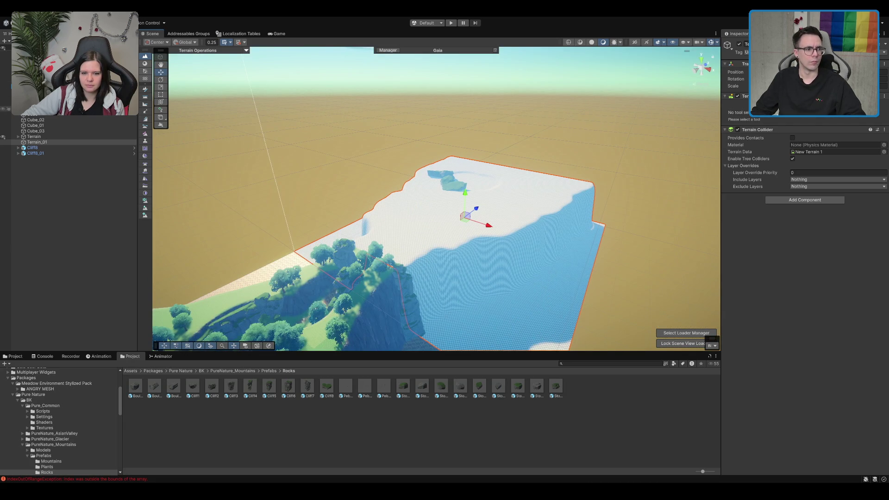
Select the original Terrain object in the Hierarchy, frame it, and delete it
left_click(33, 143)
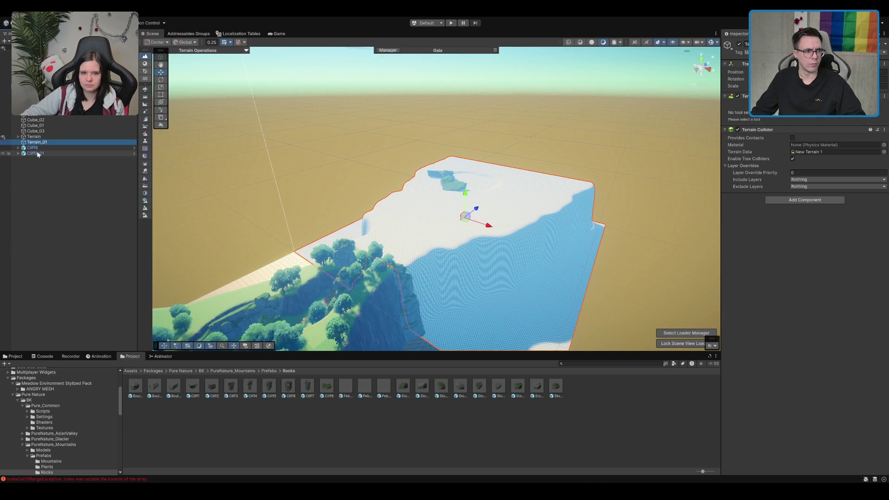
left_click(51, 137)
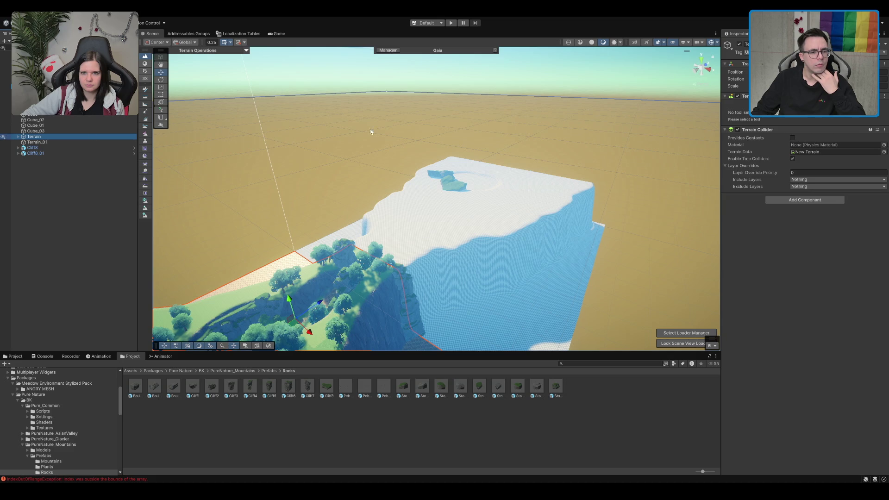
key("f")
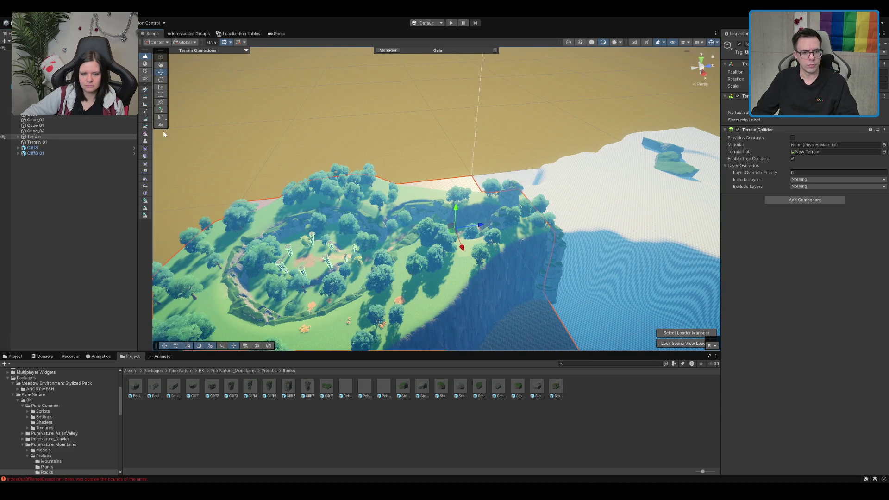
key("Delete")
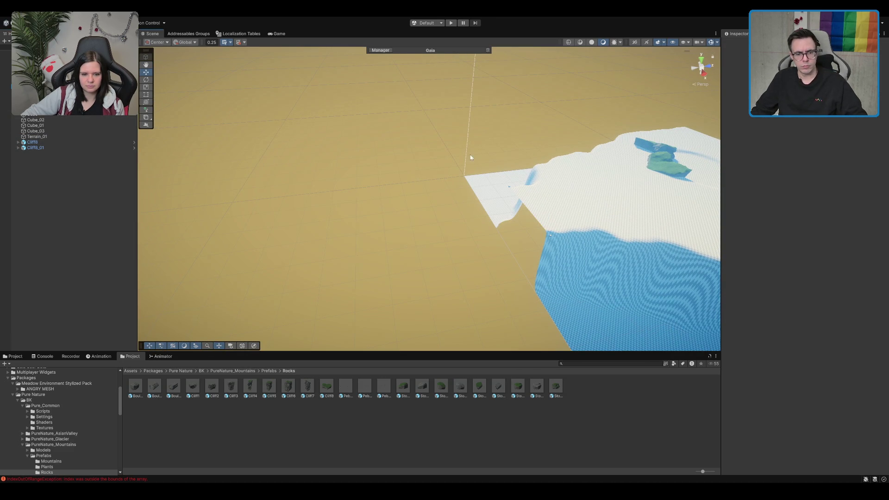
Read the Gaia object's readme on Gaia Tools, Runtime and Terrains, then select the meadow biome
left_click_drag(475, 157, 495, 179)
left_click(467, 238)
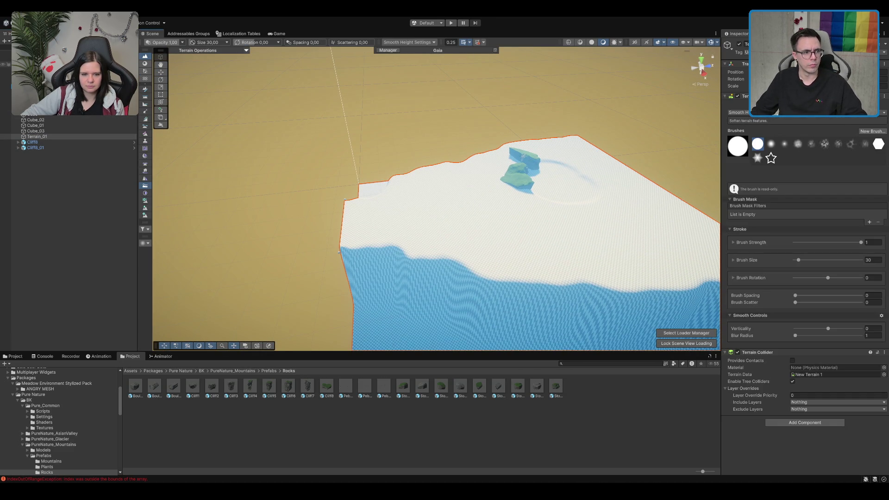
left_click(7, 58)
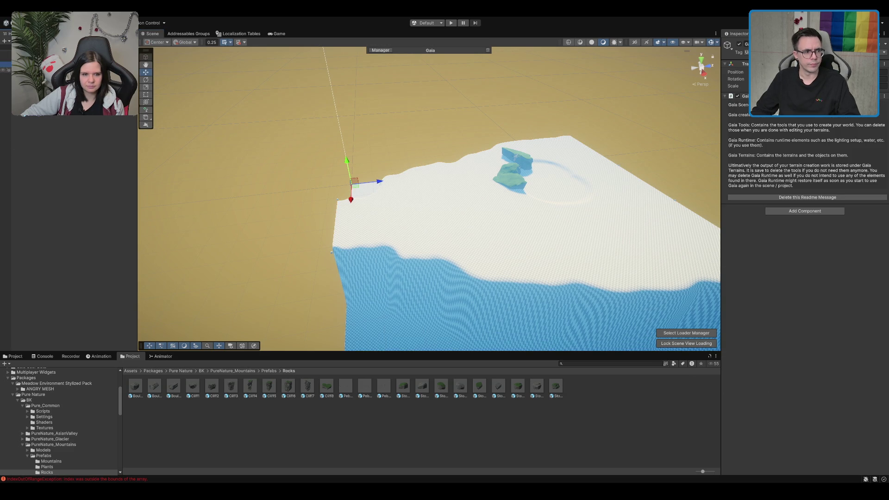
left_click(7, 69)
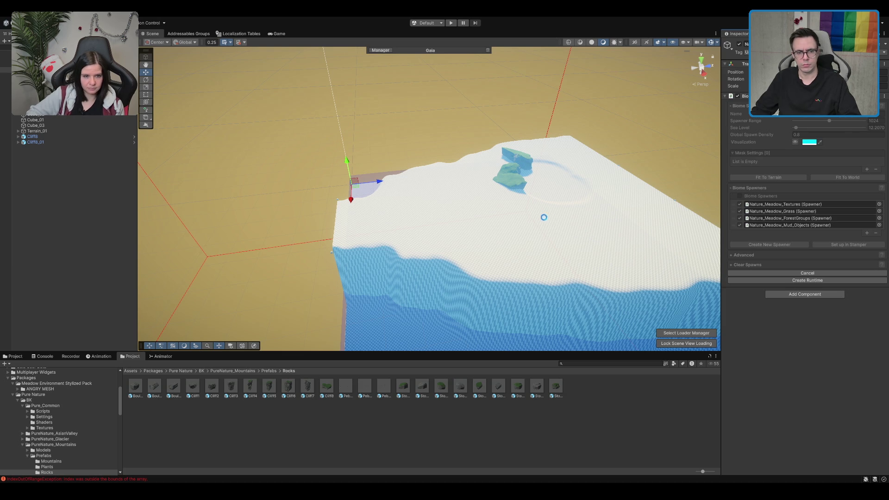
Orbit and zoom over the spawned meadow grass and trees around the cliff, selecting Cliff8_01
mouse_move(392, 202)
left_mouse_down()
mouse_move(487, 201)
mouse_move(459, 178)
mouse_move(469, 174)
left_mouse_up()
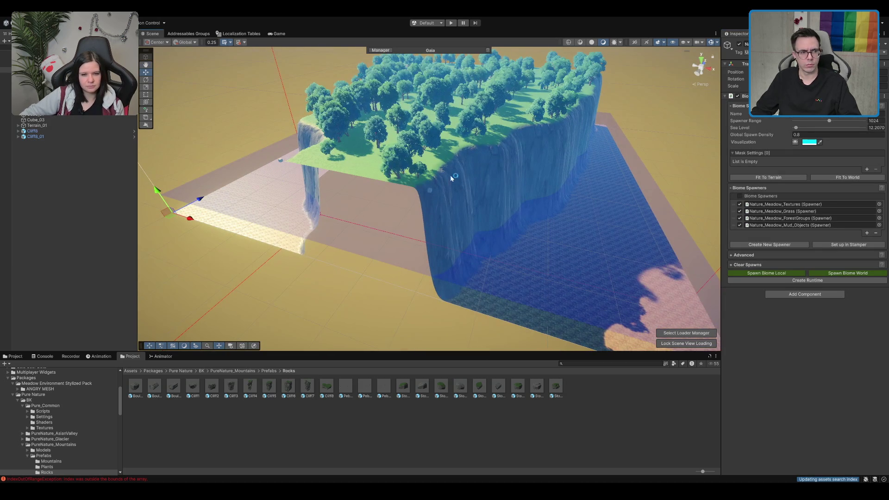
scroll(467, 174, "up", 5)
mouse_move(404, 143)
left_mouse_down()
mouse_move(446, 149)
mouse_move(457, 198)
mouse_move(467, 203)
mouse_move(449, 155)
left_mouse_up()
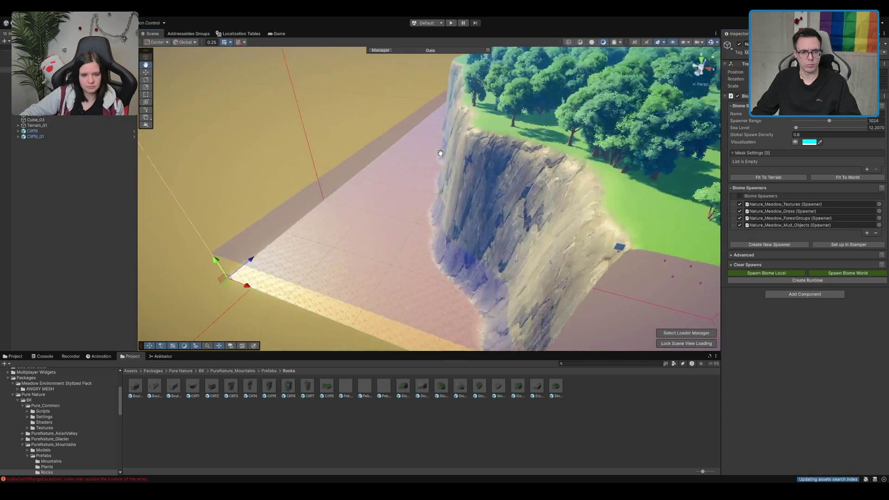
scroll(453, 171, "down", 10)
left_click(449, 155)
Frame Cliff8_01, add Cliff8 to the selection, then reselect the meadow biome
key("f")
left_click(513, 173, "shift")
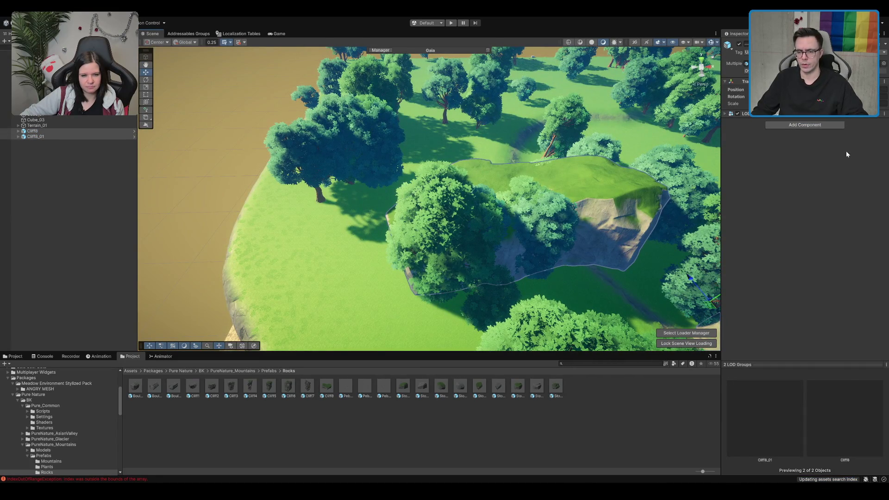
left_click(451, 248)
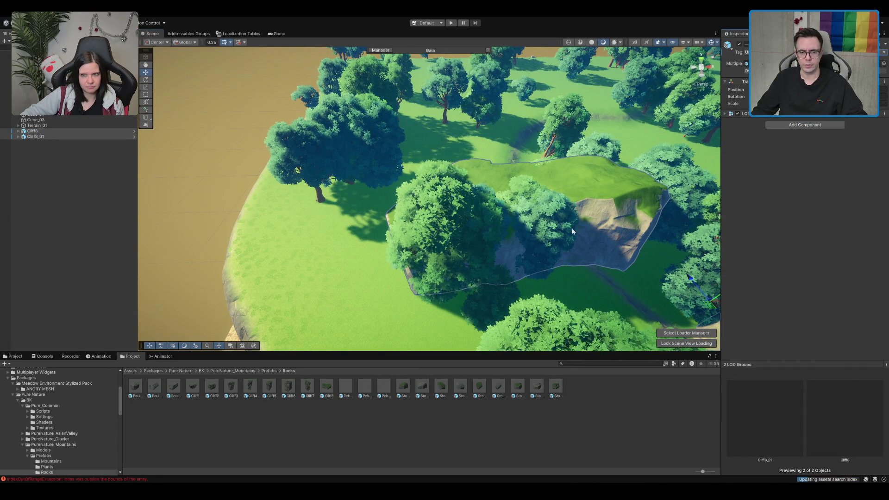
scroll(451, 248, "down", 5)
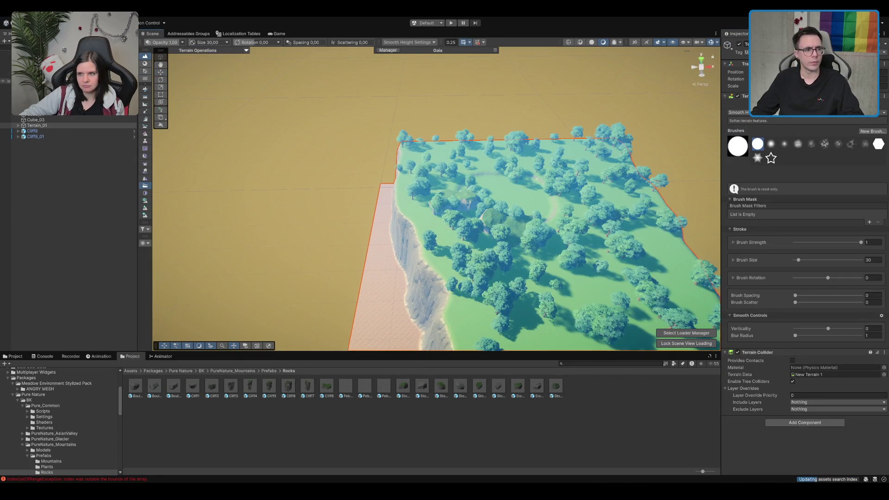
left_click(37, 70)
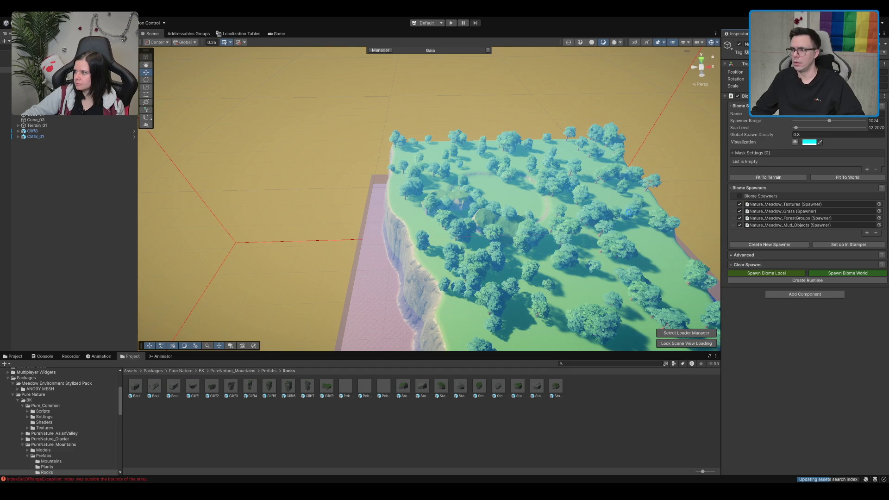
Look around the meadow and select Terrain_01 for its Smooth Height tool (size 30, strength 1)
left_click_drag(461, 233, 435, 201)
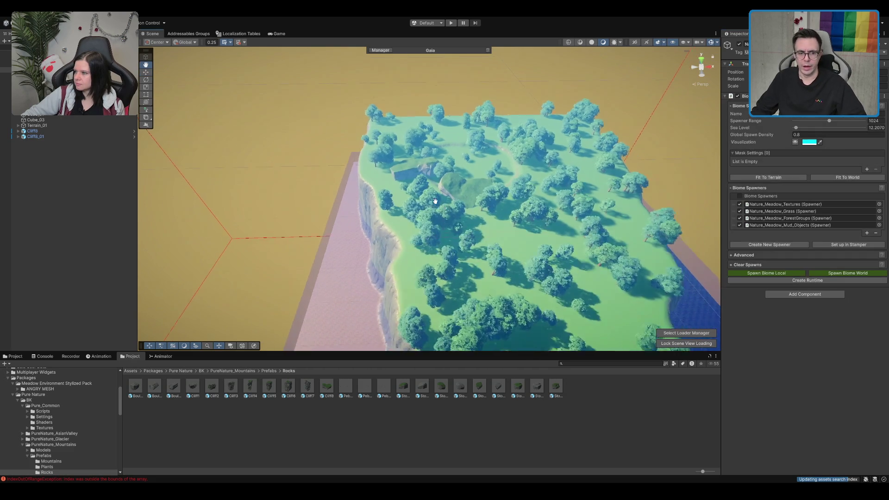
scroll(435, 200, "up", 8)
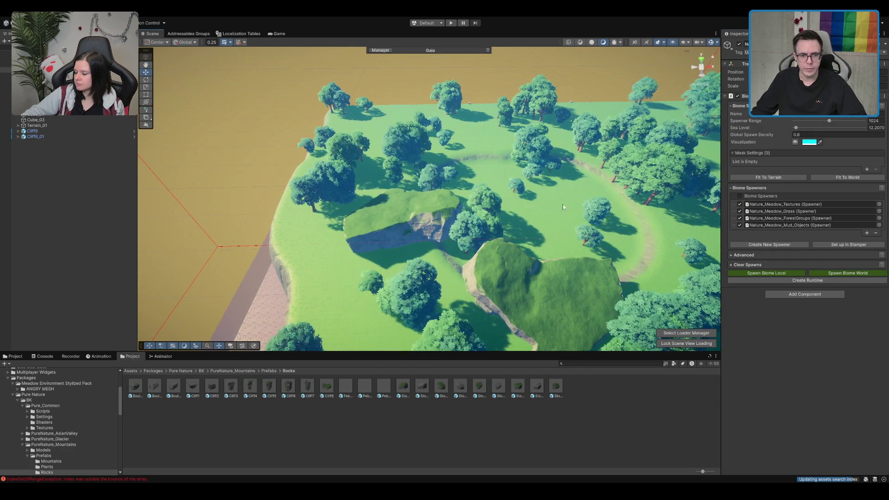
scroll(563, 207, "down", 10)
scroll(471, 222, "up", 5)
scroll(472, 222, "down", 5)
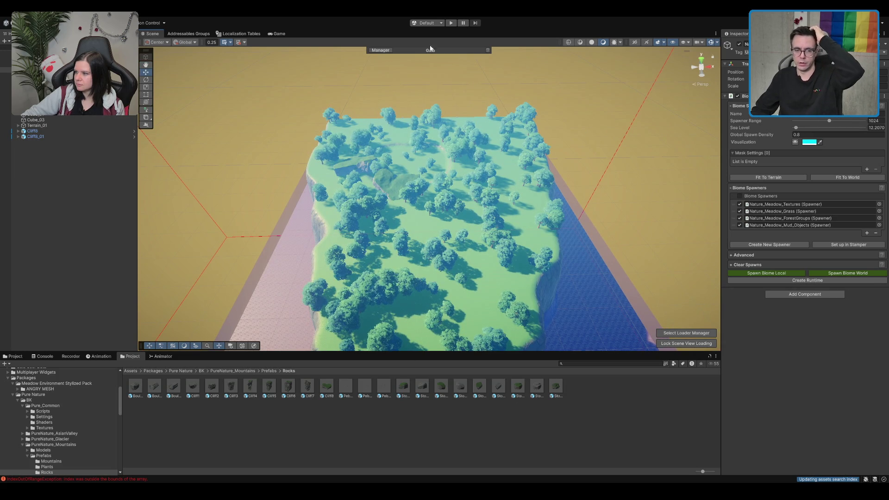
scroll(446, 92, "down", 2)
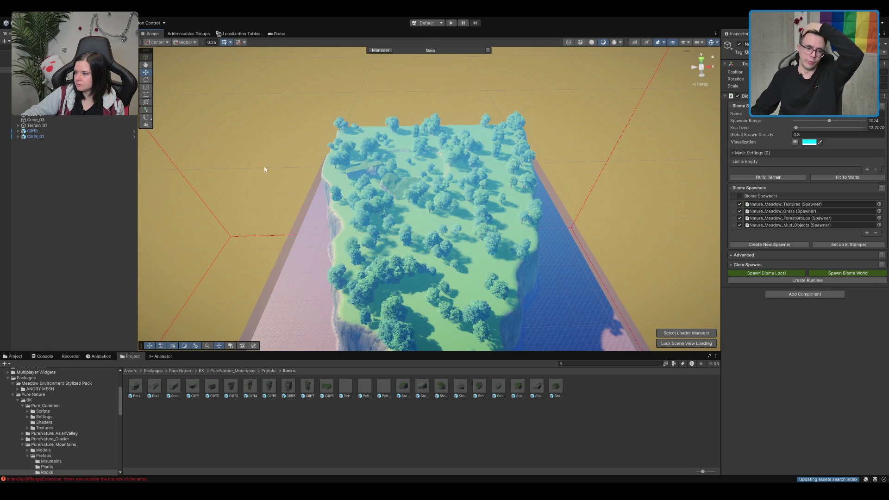
scroll(393, 199, "down", 2)
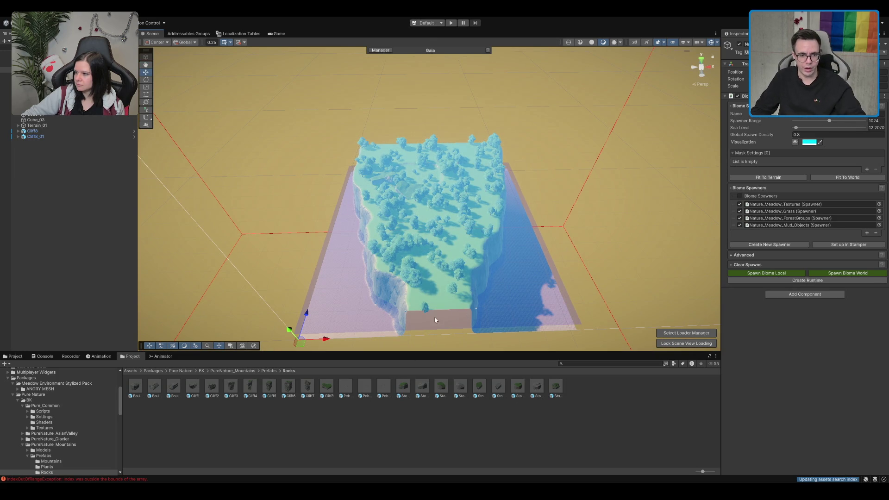
scroll(516, 148, "up", 6)
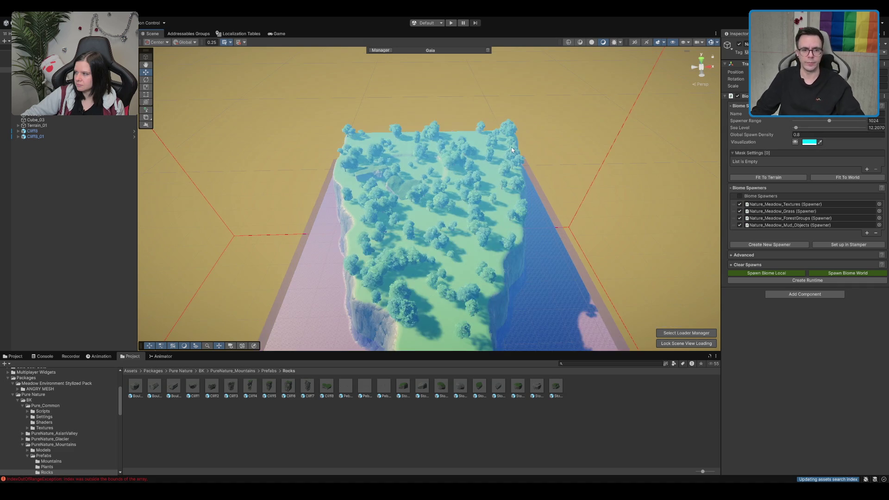
left_click(356, 162)
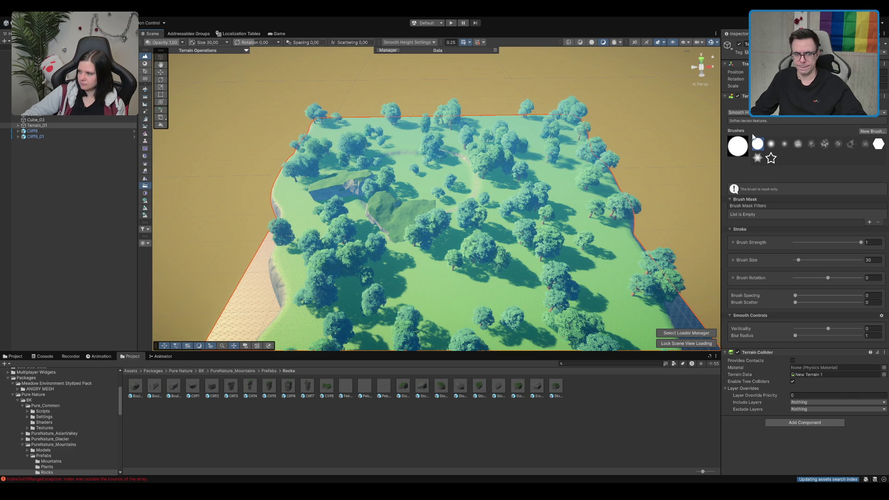
With Set Height at 55, raise a circular patch, then undo it
key("F3")
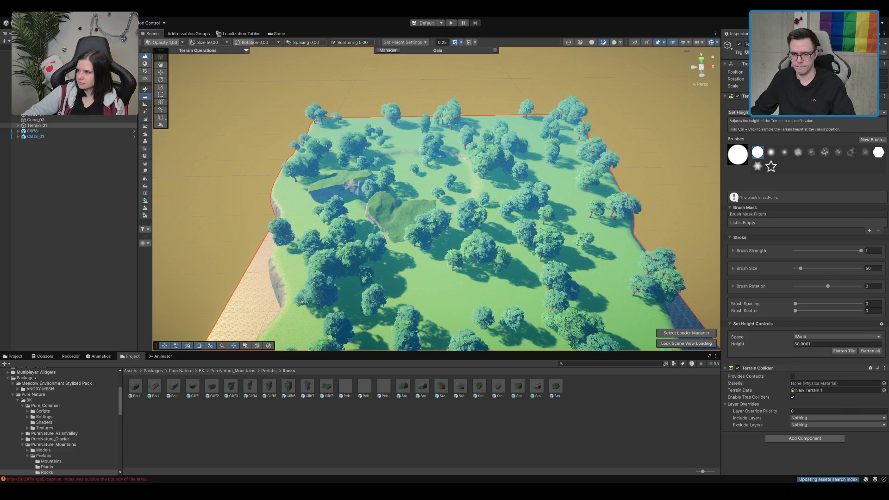
left_click(814, 343)
type("55")
left_click(559, 192)
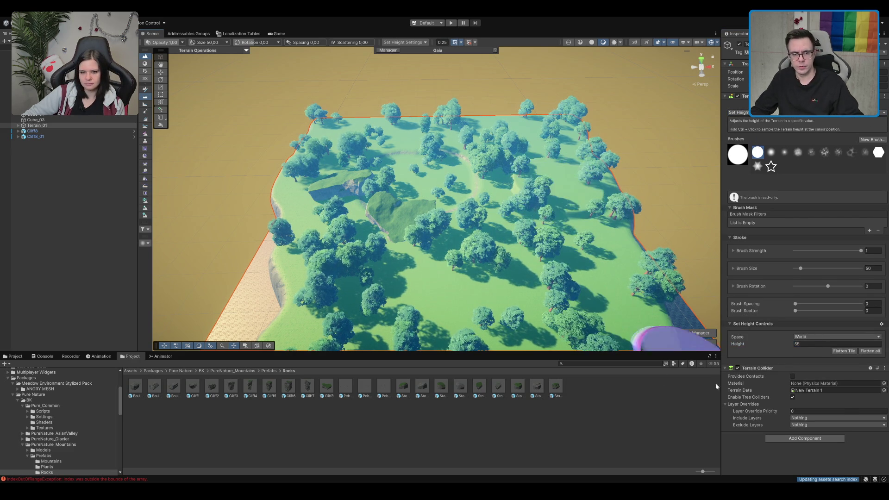
left_click(561, 189)
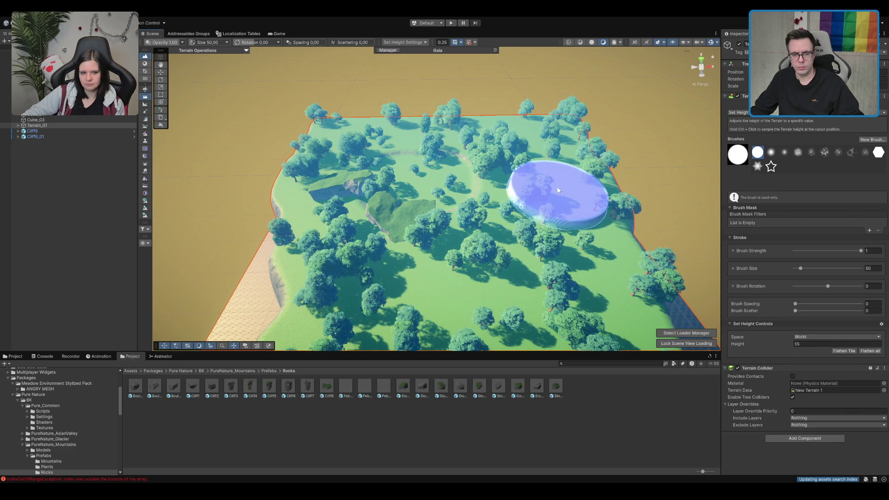
left_click(807, 343)
type("0")
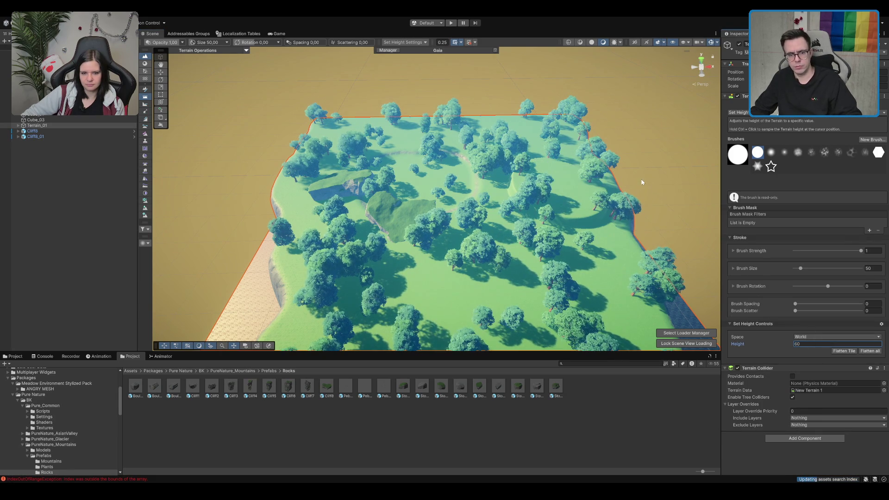
key("ctrl+z")
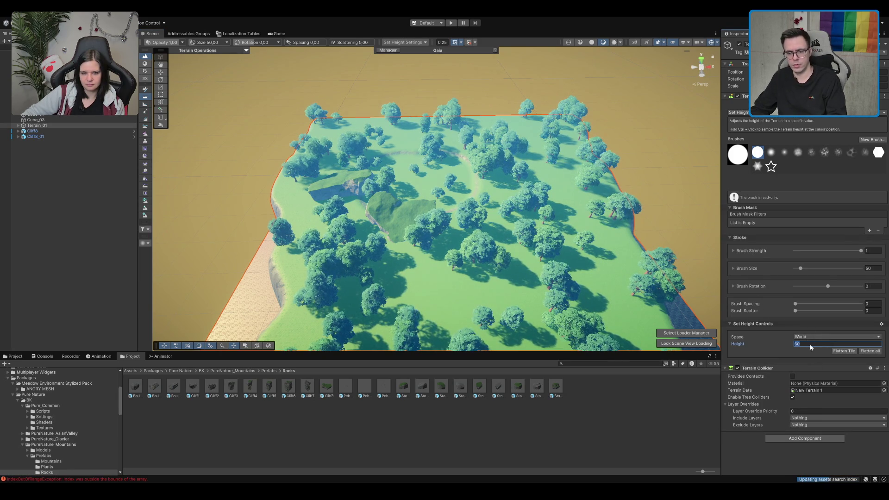
Raise a plateau on the meadow at height 70
type("70")
left_click(546, 218)
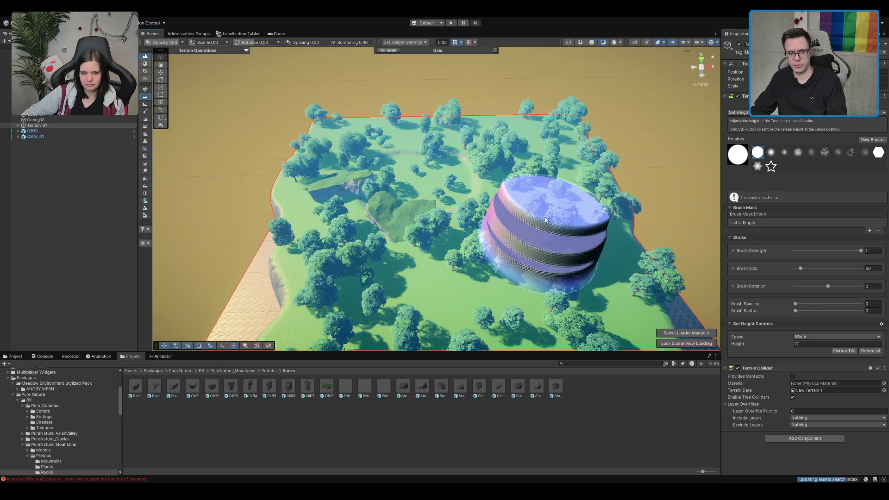
left_click_drag(630, 154, 627, 136)
scroll(620, 130, "up", 5)
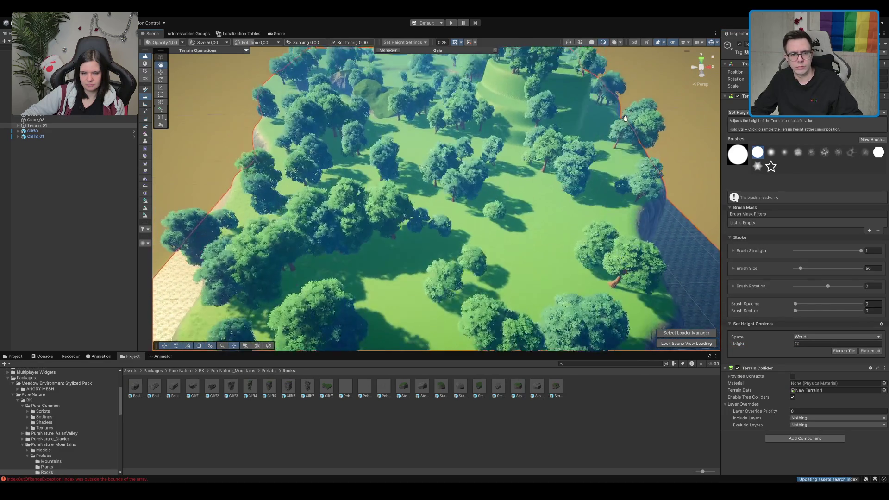
scroll(615, 125, "down", 3)
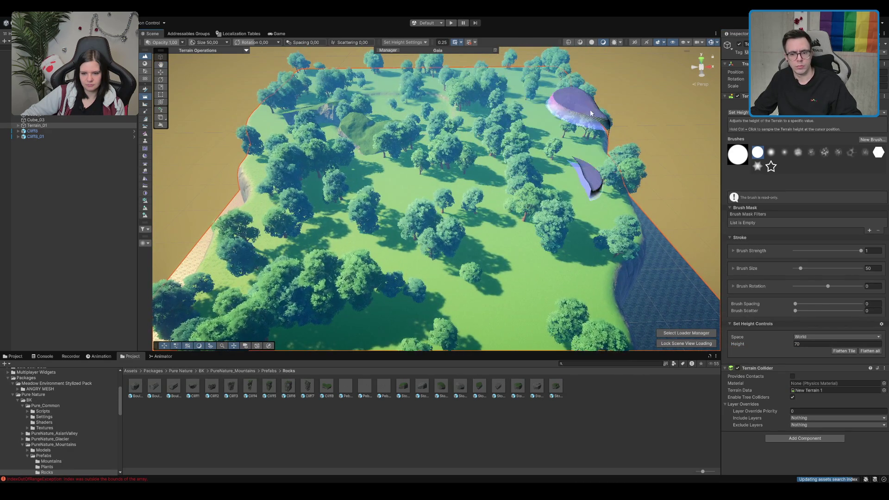
scroll(653, 174, "down", 2)
Set the height to 65 with a soft round brush and paint a plateau along the right edge
left_click(814, 344)
type("65")
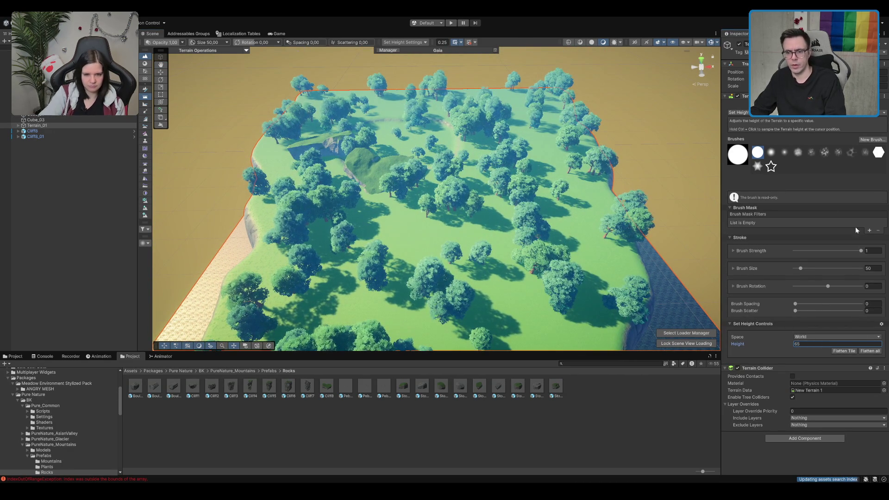
left_click(867, 268)
type("10")
scroll(548, 190, "up", 3)
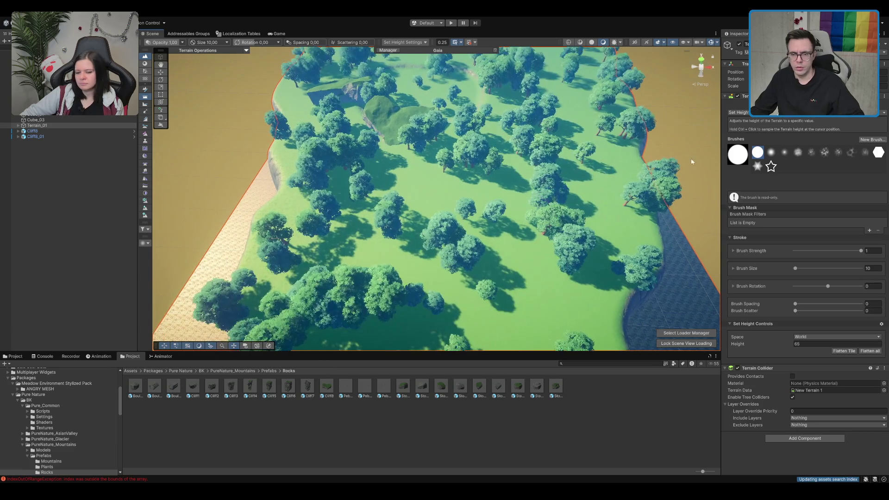
left_click(770, 151)
scroll(536, 165, "up", 3)
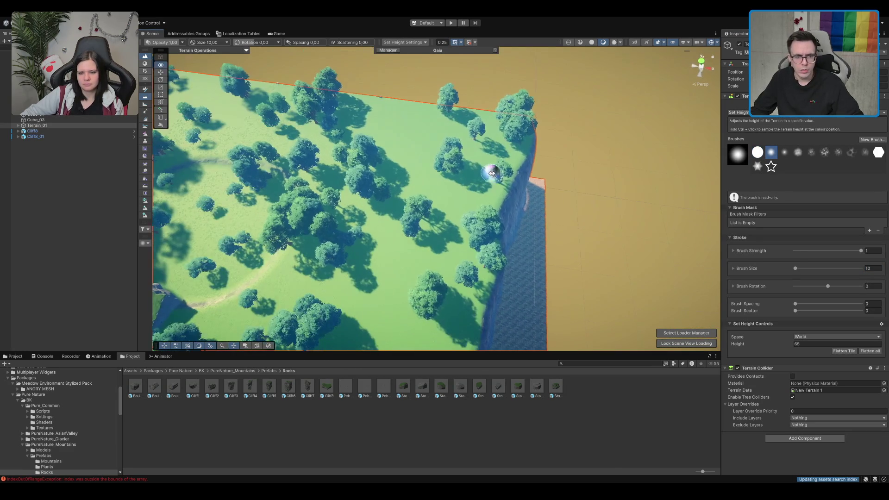
mouse_move(464, 178)
left_mouse_down()
mouse_move(481, 139)
mouse_move(451, 204)
mouse_move(421, 215)
mouse_move(440, 165)
mouse_move(452, 193)
left_mouse_up()
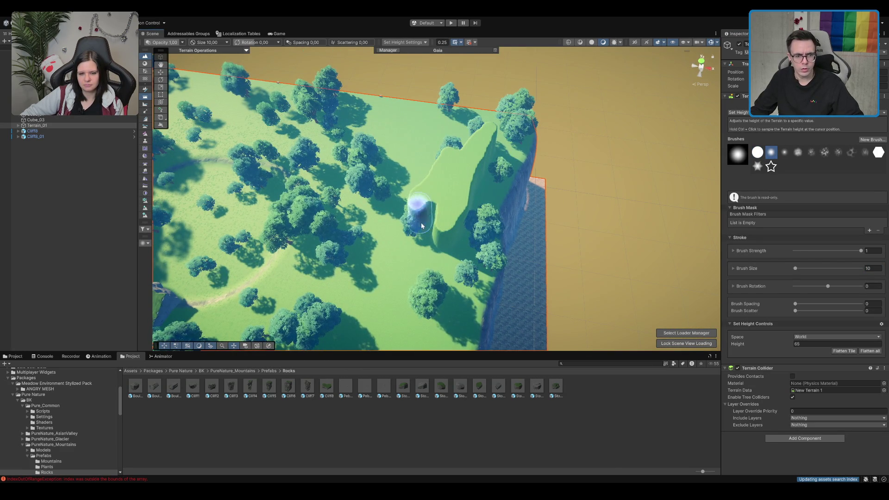
left_click_drag(420, 224, 427, 223)
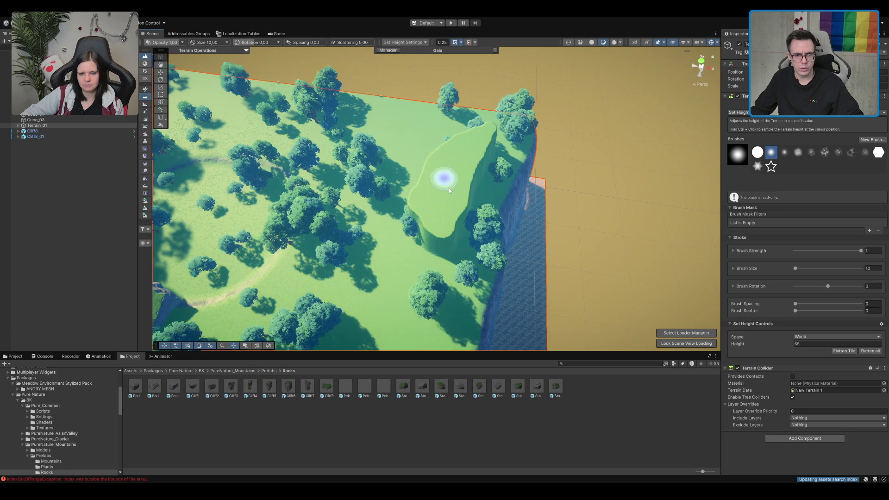
left_click_drag(485, 171, 485, 169)
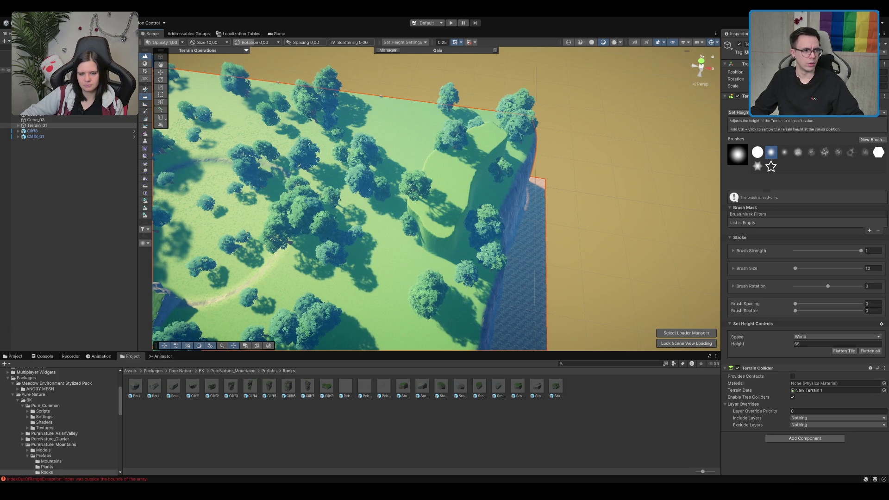
left_click(37, 75)
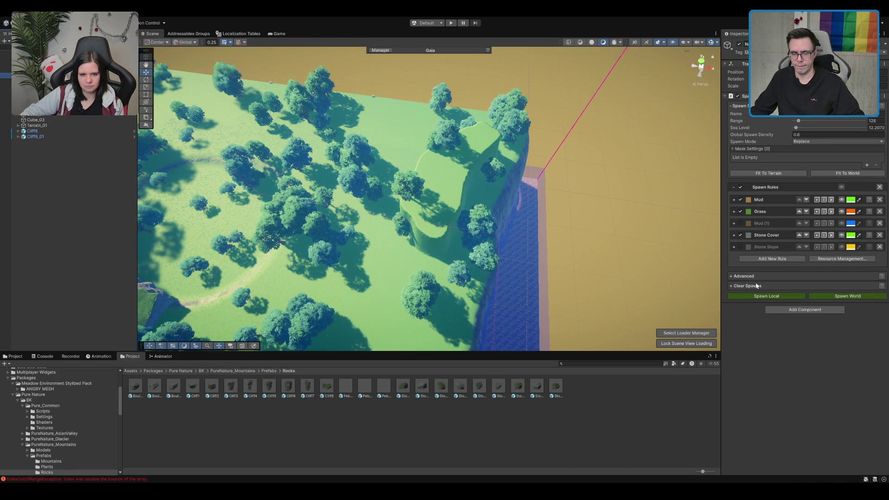
Use the spawner's Clear Spawns option to remove all spawned trees, then reselect Terrain_01
left_click(756, 286)
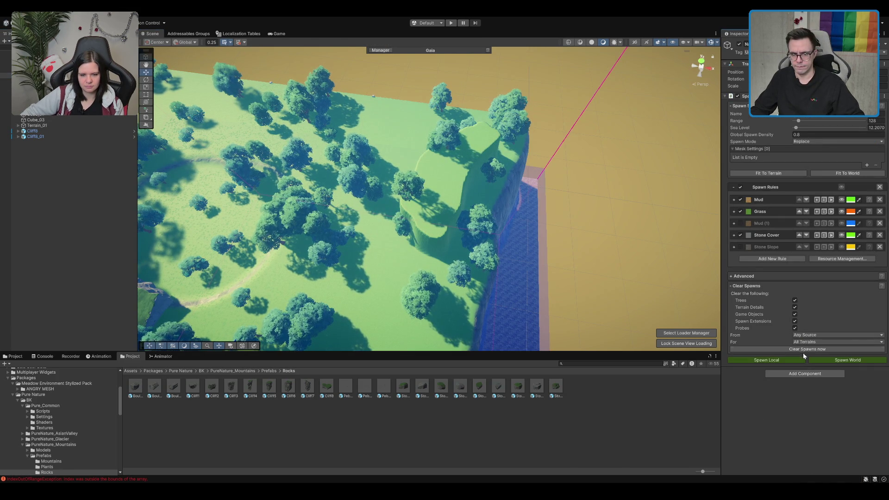
mouse_move(381, 147)
left_mouse_down()
mouse_move(392, 156)
mouse_move(301, 193)
mouse_move(428, 211)
mouse_move(477, 176)
left_mouse_up()
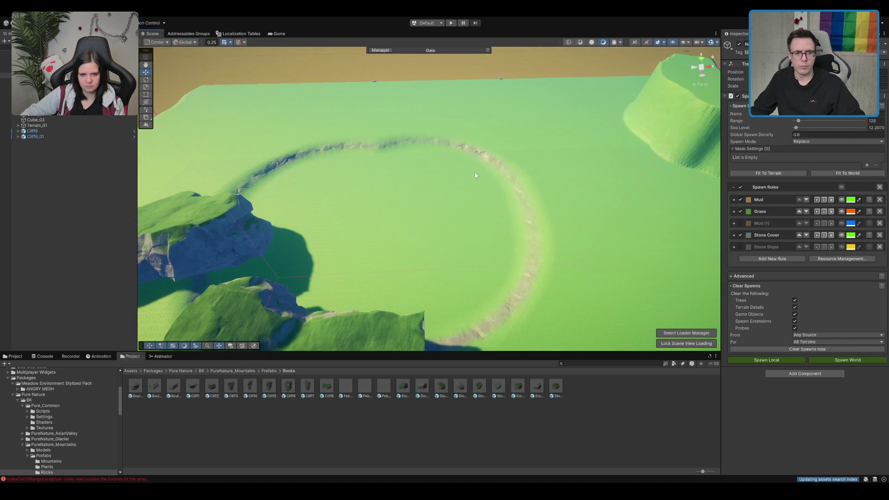
left_click(477, 176)
scroll(486, 153, "up", 2)
scroll(486, 153, "down", 2)
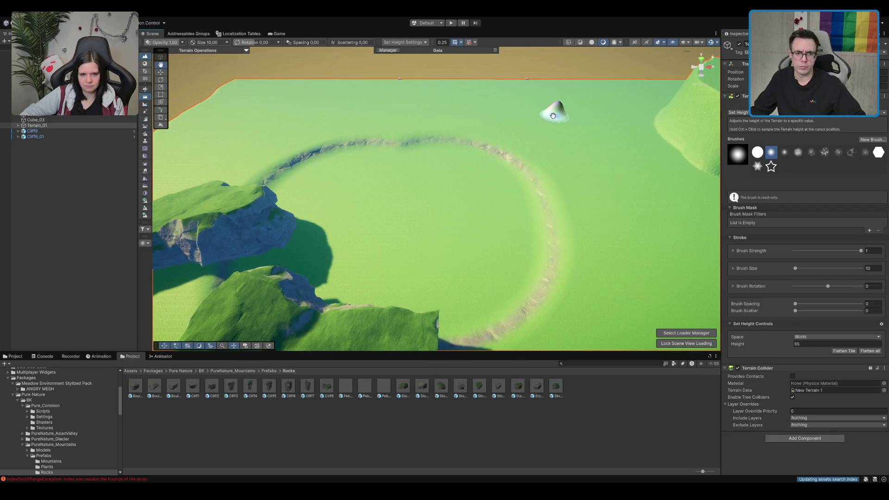
scroll(557, 118, "down", 6)
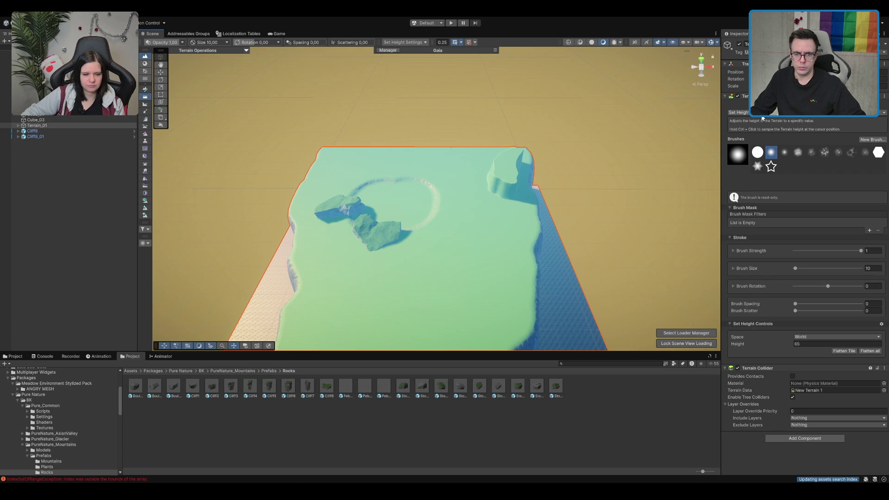
key("F2")
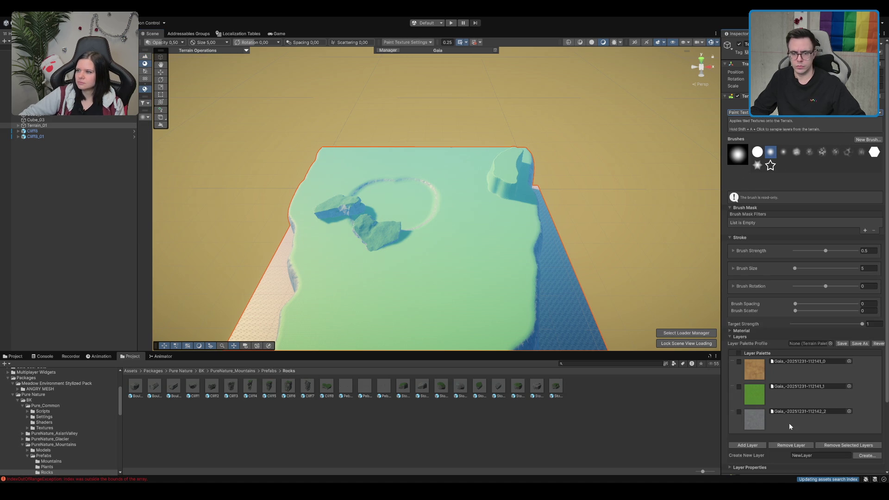
Pick the brown dirt texture layer and a soft round brush
left_click(787, 371)
left_click_drag(552, 208, 551, 179)
scroll(507, 179, "down", 3)
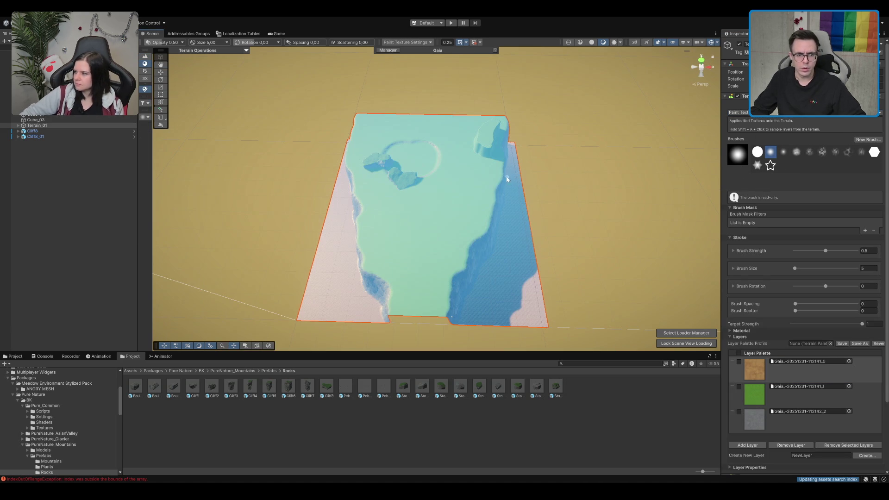
left_click(783, 153)
left_click(770, 153)
scroll(465, 271, "up", 5)
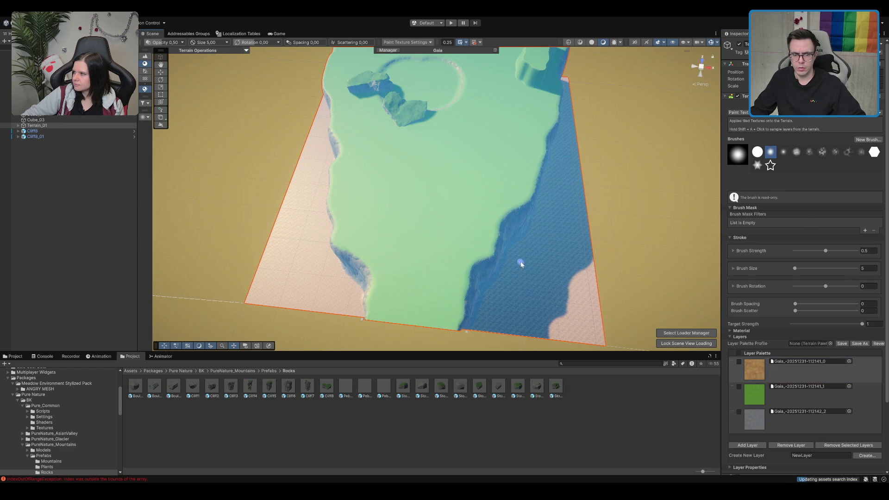
Paint a winding dirt path from the crater down to the terrain's near edge
left_click_drag(521, 264, 453, 259)
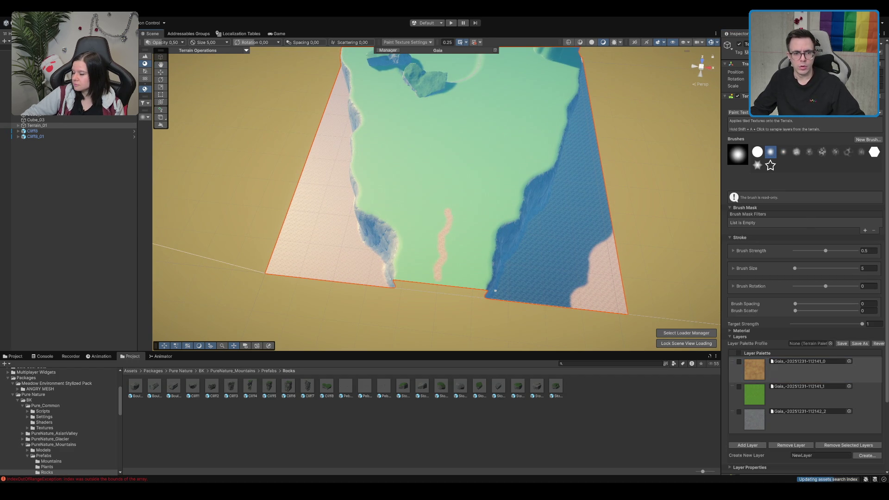
left_click_drag(500, 84, 465, 222)
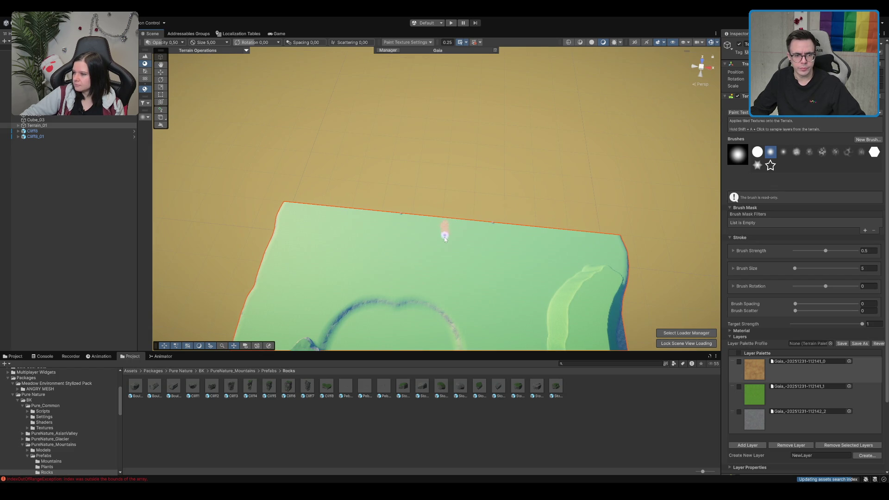
key("f")
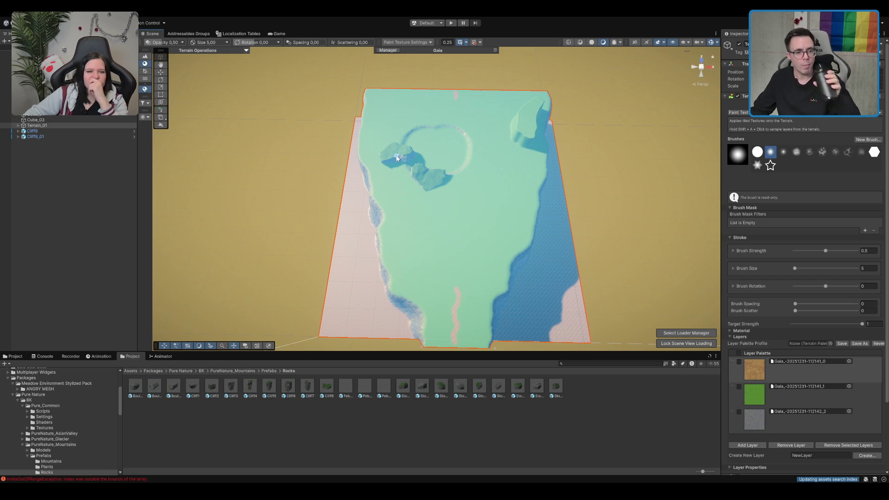
scroll(411, 170, "up", 3)
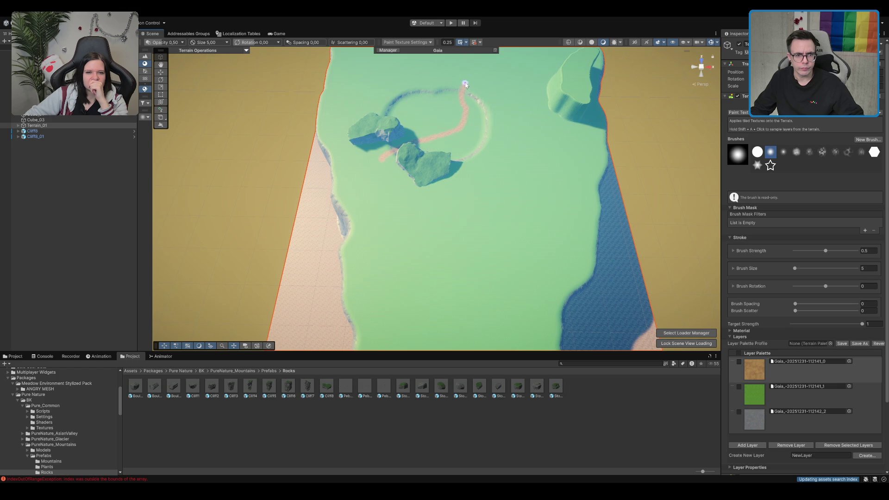
scroll(465, 84, "down", 2)
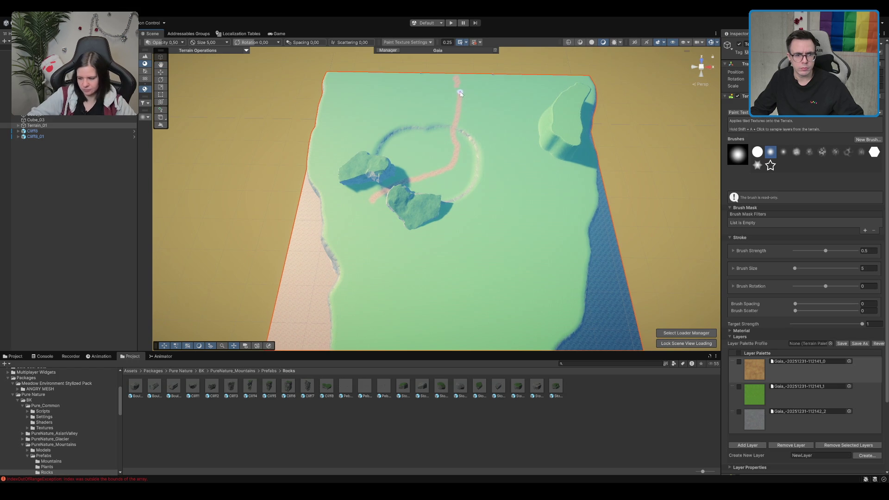
left_click_drag(462, 307, 472, 224)
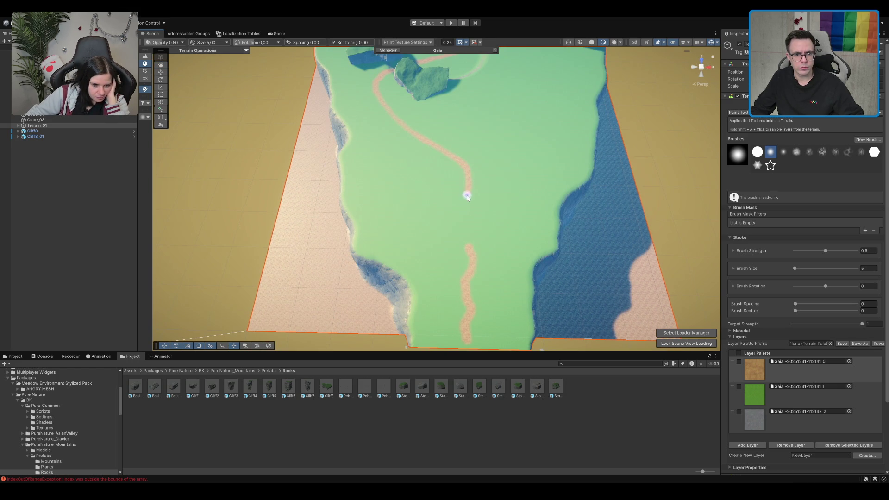
mouse_move(471, 244)
left_mouse_down()
mouse_move(472, 185)
mouse_move(475, 198)
left_mouse_up()
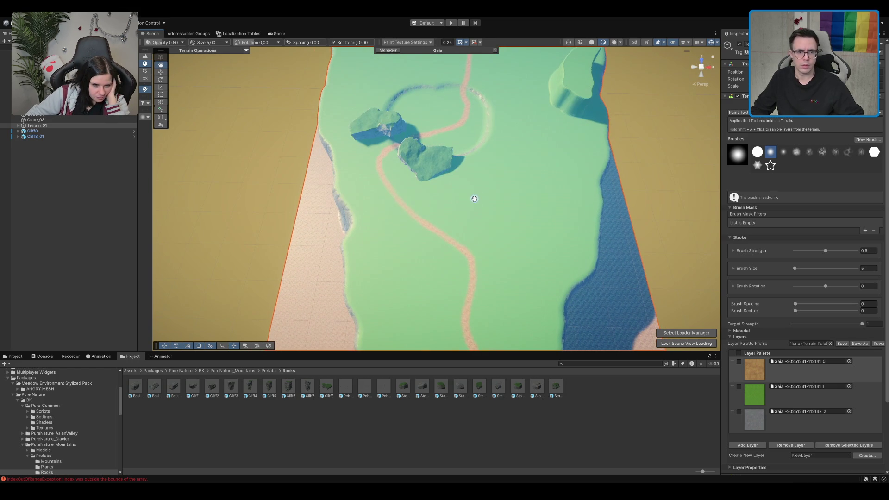
mouse_move(500, 127)
left_mouse_down()
mouse_move(549, 215)
mouse_move(541, 192)
mouse_move(512, 173)
left_mouse_up()
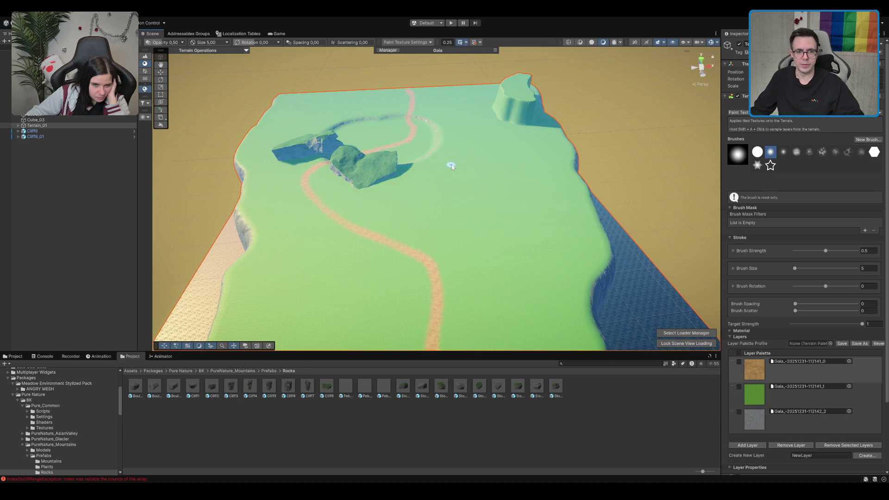
key("w")
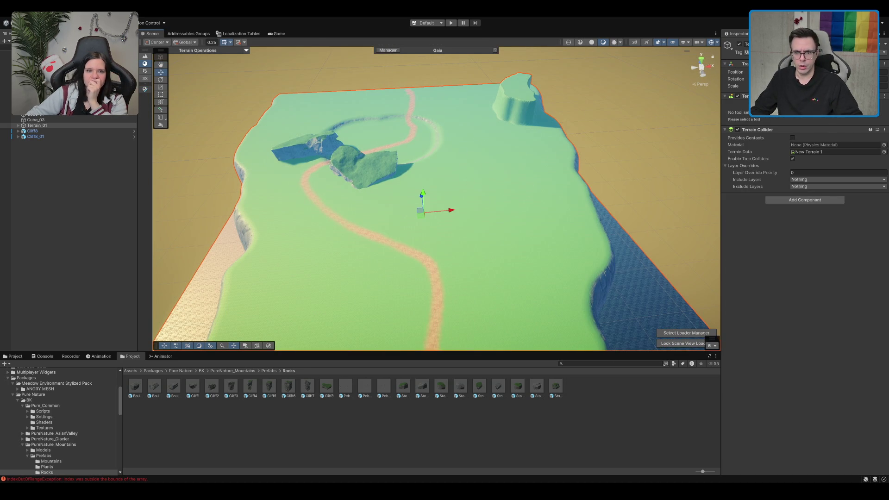
Browse the grass detail and tree painting options, then switch to the Set Height tool
left_click(792, 103)
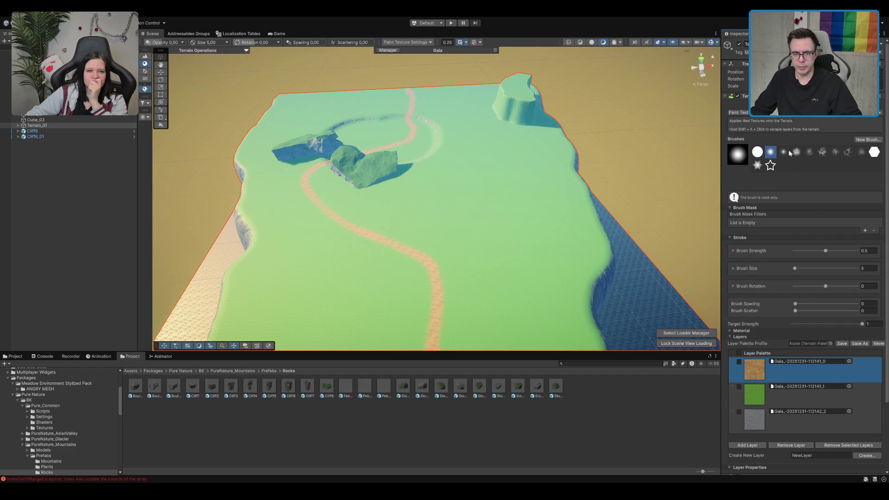
left_click(777, 103)
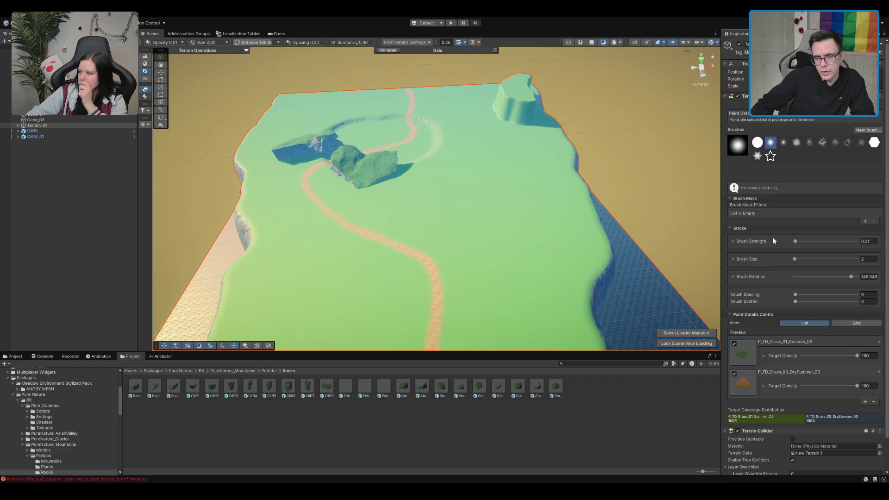
left_click(764, 104)
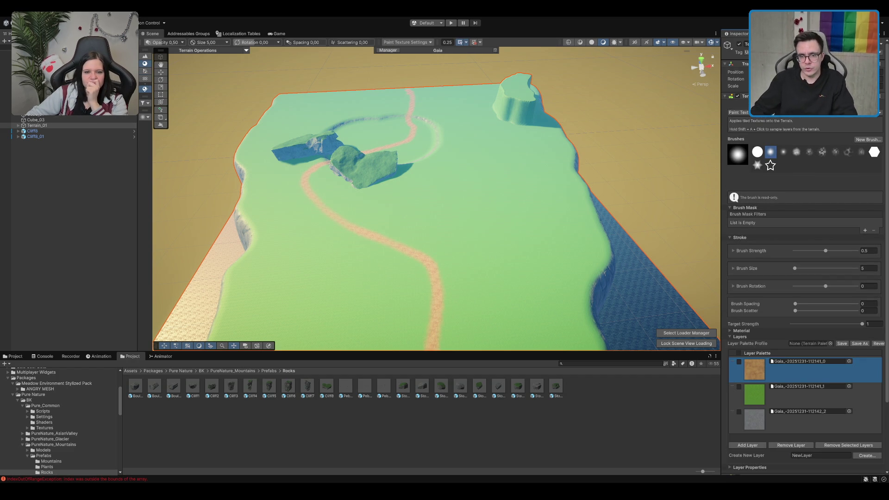
left_click(771, 103)
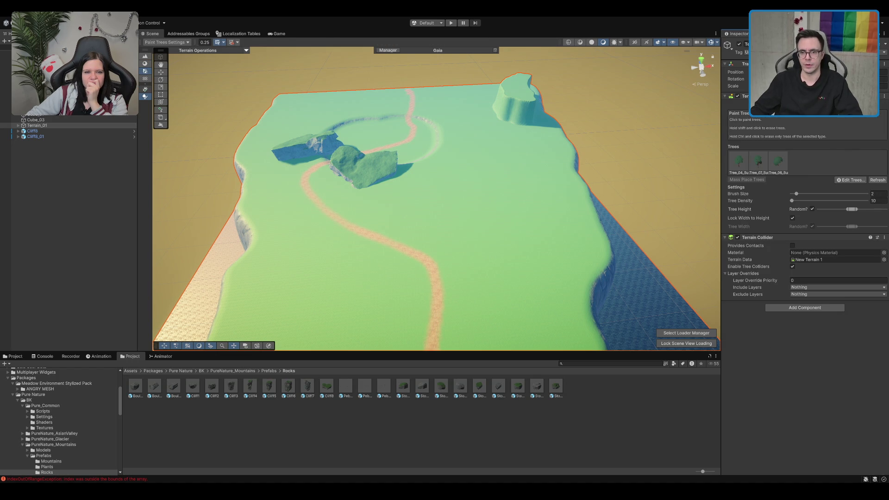
left_click(764, 103)
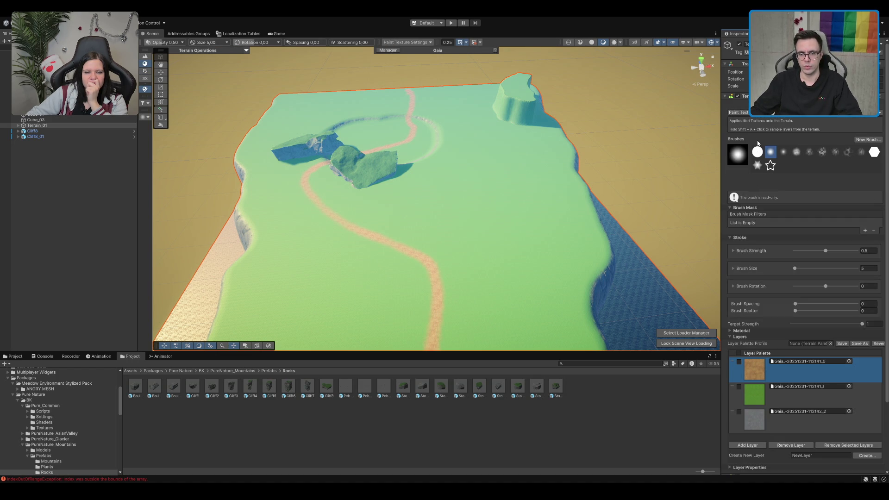
left_click(757, 104)
mouse_move(487, 128)
left_mouse_down()
mouse_move(447, 138)
mouse_move(417, 175)
left_mouse_up()
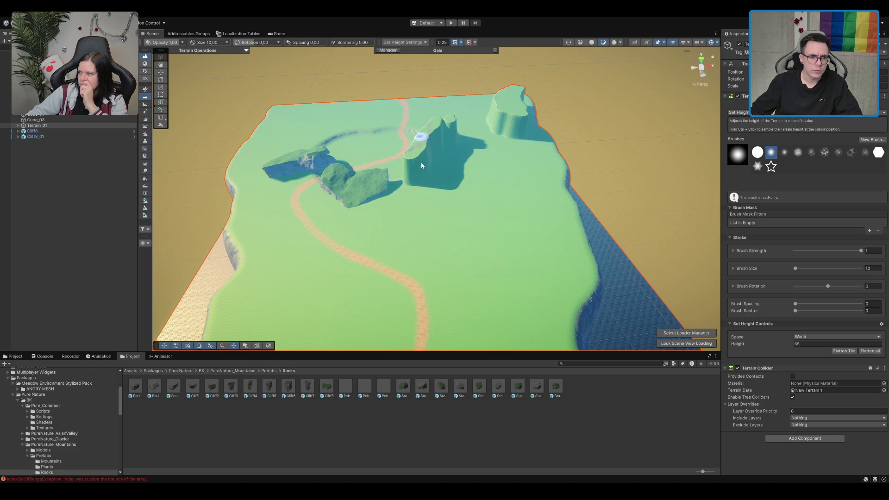
Paint height-65 strips along the broken plateau edge to rebuild the cliff rim
scroll(393, 167, "up", 2)
mouse_move(393, 165)
left_mouse_down()
mouse_move(403, 181)
mouse_move(460, 214)
mouse_move(490, 214)
left_mouse_up()
mouse_move(538, 262)
left_mouse_down()
mouse_move(597, 247)
mouse_move(442, 195)
mouse_move(376, 148)
left_mouse_up()
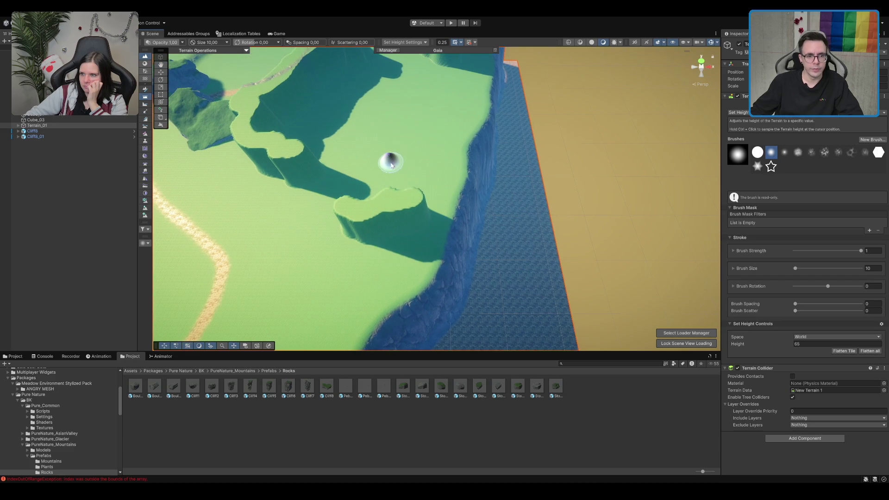
mouse_move(407, 204)
left_mouse_down()
mouse_move(427, 187)
mouse_move(438, 200)
mouse_move(401, 165)
mouse_move(541, 153)
left_mouse_up()
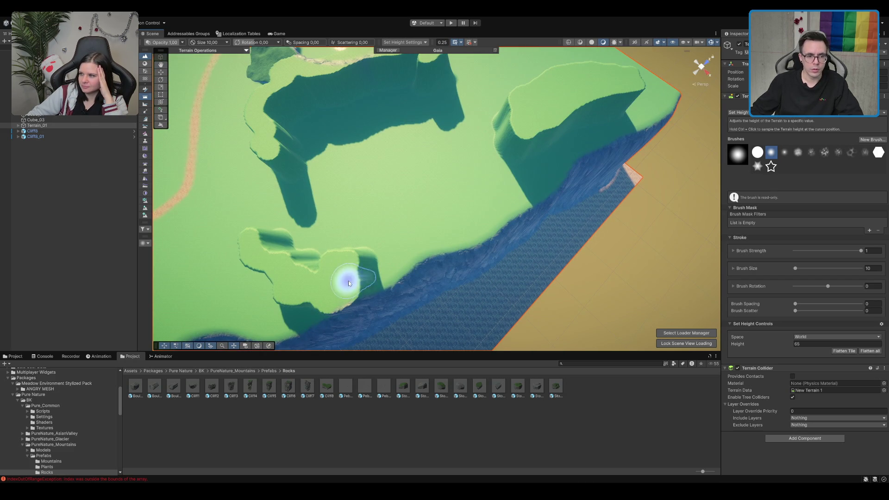
mouse_move(392, 270)
left_mouse_down()
mouse_move(445, 231)
mouse_move(368, 275)
mouse_move(414, 265)
left_mouse_up()
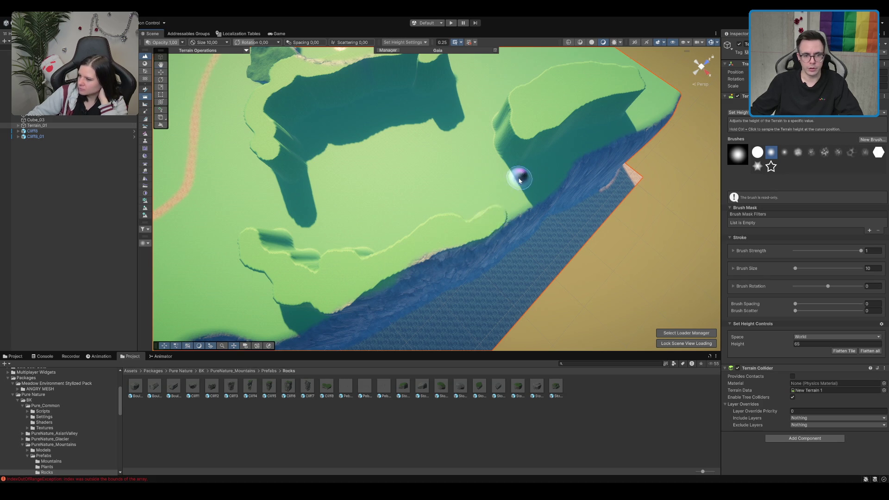
scroll(454, 163, "up", 2)
left_click_drag(455, 164, 468, 163)
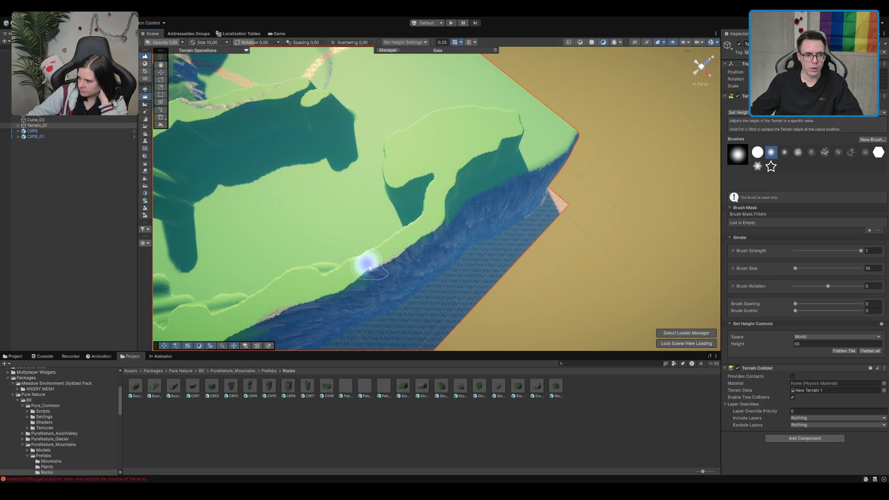
Fill the channel up to the upper plateau at height 65
scroll(337, 249, "down", 3)
mouse_move(337, 249)
left_mouse_down()
mouse_move(292, 126)
mouse_move(370, 112)
left_mouse_up()
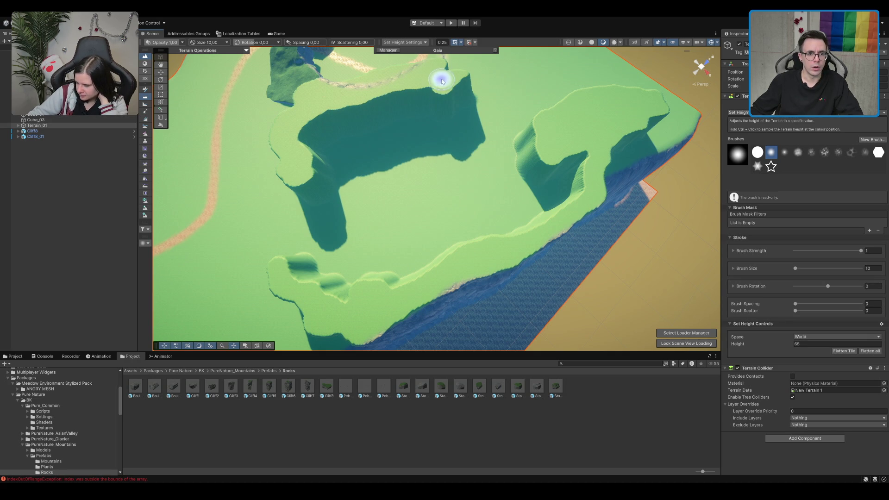
scroll(437, 146, "down", 5)
scroll(477, 185, "up", 2)
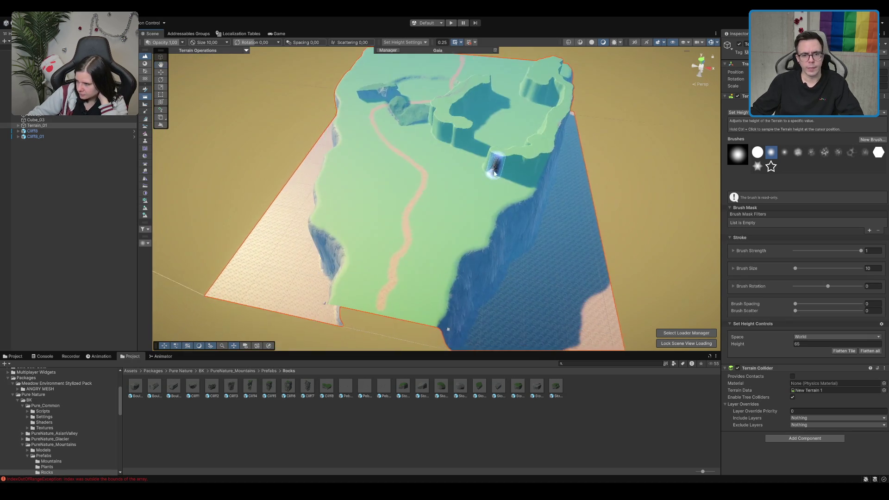
mouse_move(494, 173)
left_mouse_down()
mouse_move(520, 126)
mouse_move(484, 187)
left_mouse_up()
scroll(486, 186, "up", 2)
Switch to the Move tool and collapse the Pure Nature, Packages and Scenes folders
key("w")
left_click(602, 365)
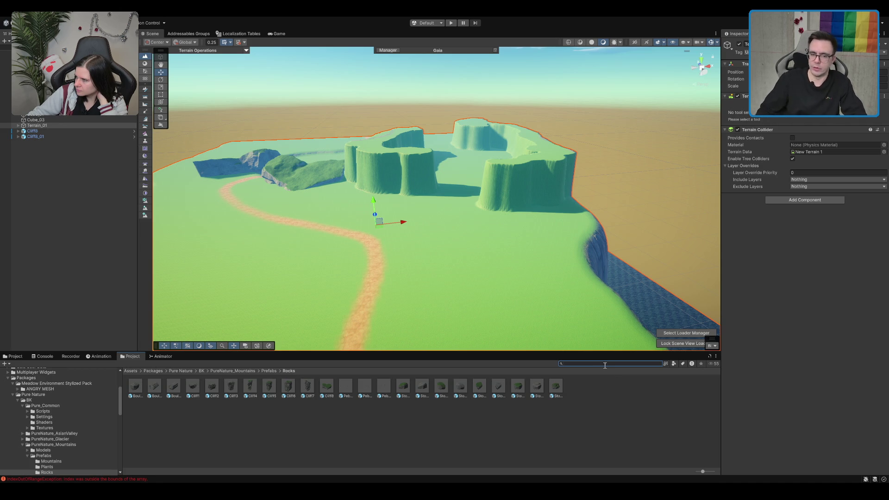
left_click(33, 394)
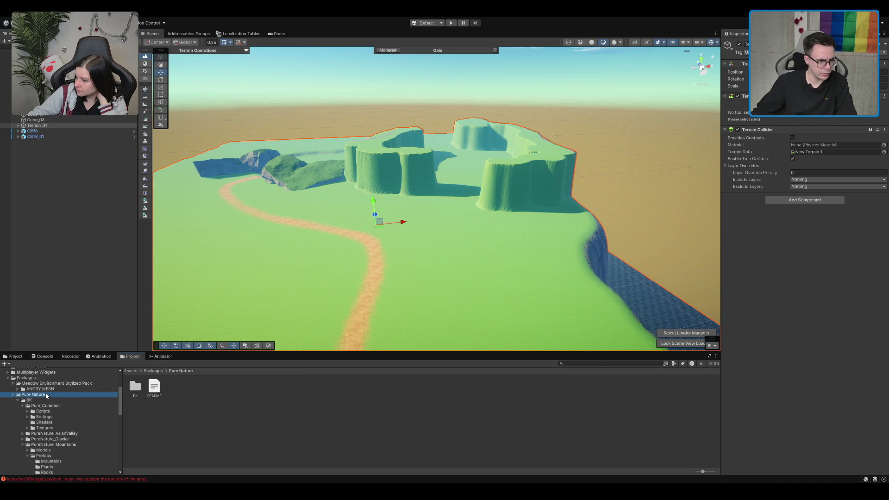
key("Left")
left_click(60, 378)
key("Left")
left_click(45, 405)
key("Left")
left_click(37, 418)
Browse to Assets > Prefabs > Character to reach DefaultElvnHunter
scroll(51, 407, "up", 1)
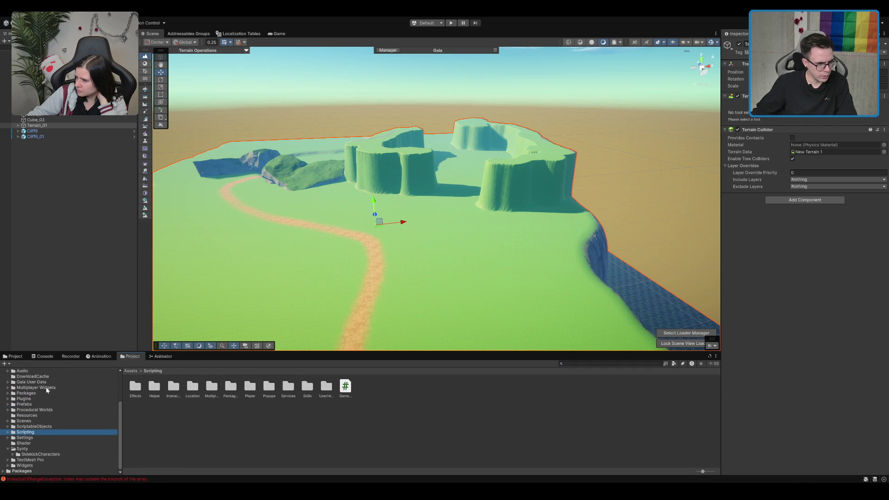
left_click(35, 409)
key("Up")
key("Right")
left_click(67, 415)
key("Down")
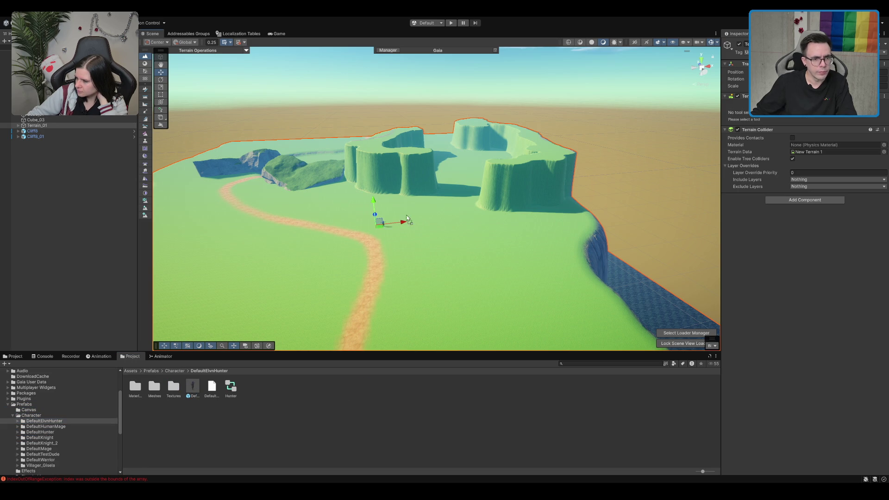
Drop DefaultElvnHunter onto the meadow, frame it, and reselect Terrain_01
left_click_drag(417, 217, 417, 217)
key("f")
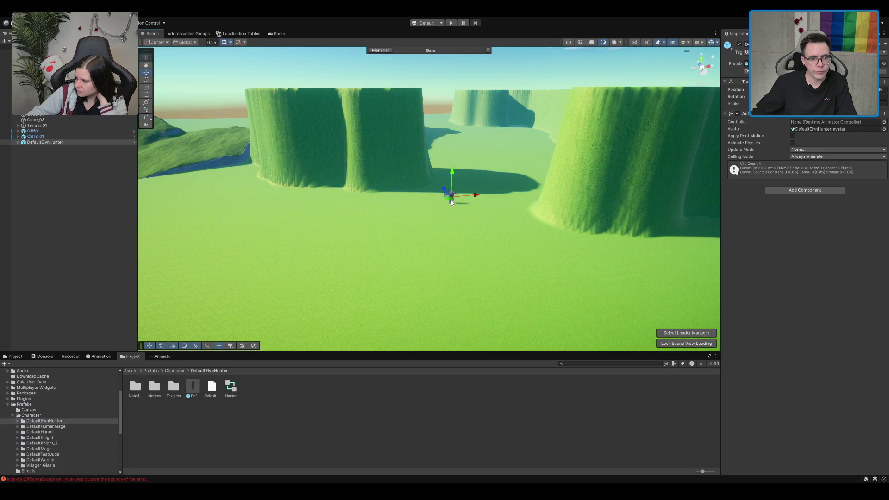
scroll(481, 185, "down", 10)
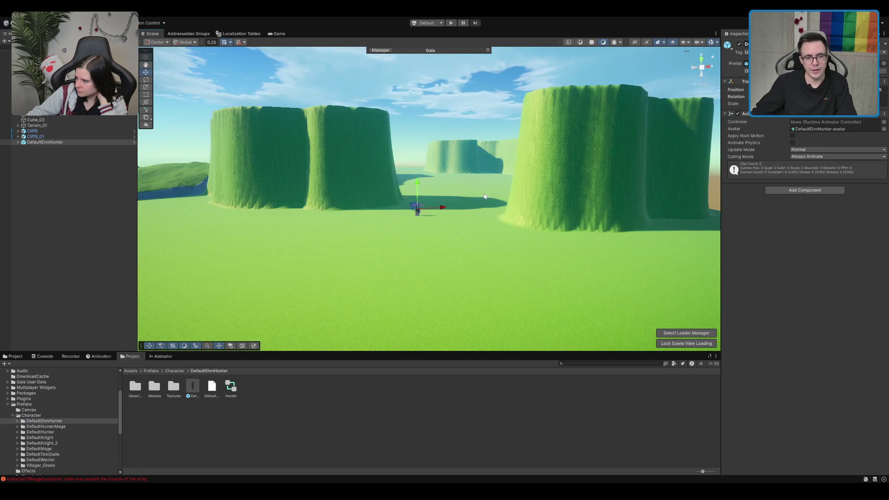
scroll(468, 158, "up", 3)
left_click(468, 139)
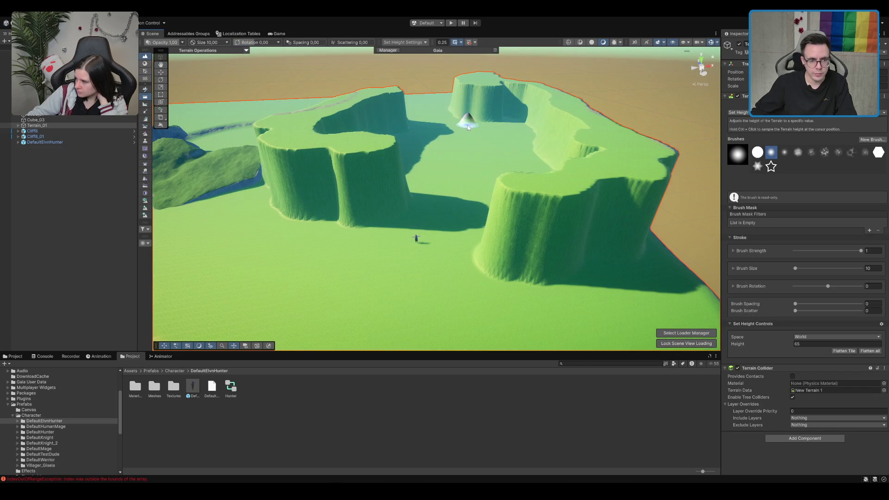
Raise a plateau extension, a tall right-centre column, and a strip across the lowered area
mouse_move(426, 144)
left_mouse_down()
mouse_move(394, 181)
mouse_move(410, 190)
left_mouse_up()
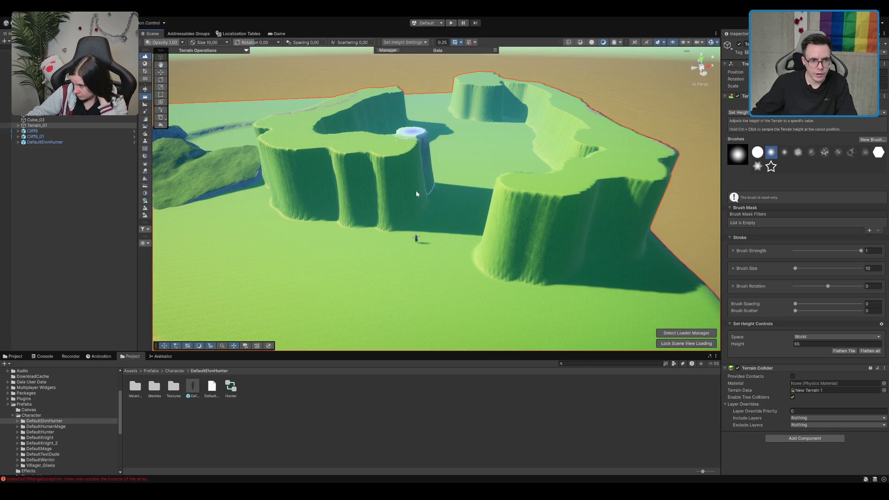
scroll(435, 171, "up", 5)
scroll(387, 203, "down", 5)
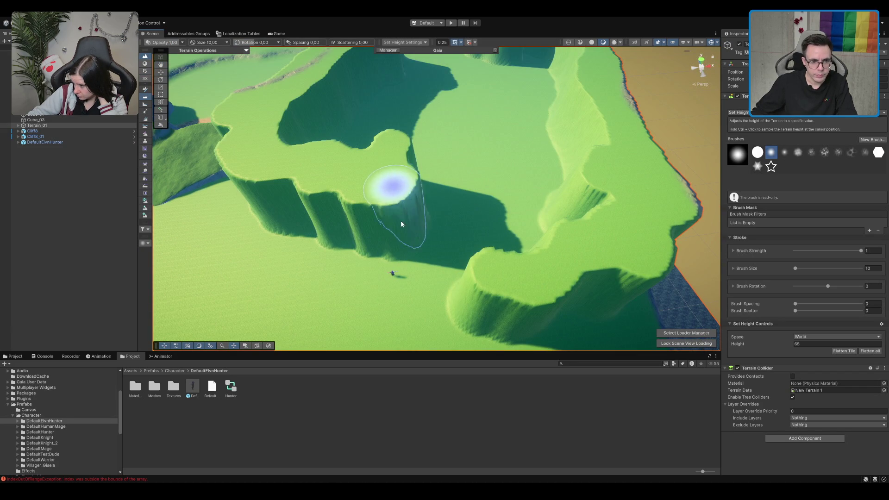
mouse_move(486, 277)
left_mouse_down()
mouse_move(479, 260)
mouse_move(491, 239)
mouse_move(576, 280)
mouse_move(463, 254)
mouse_move(472, 218)
mouse_move(432, 109)
mouse_move(432, 141)
left_mouse_up()
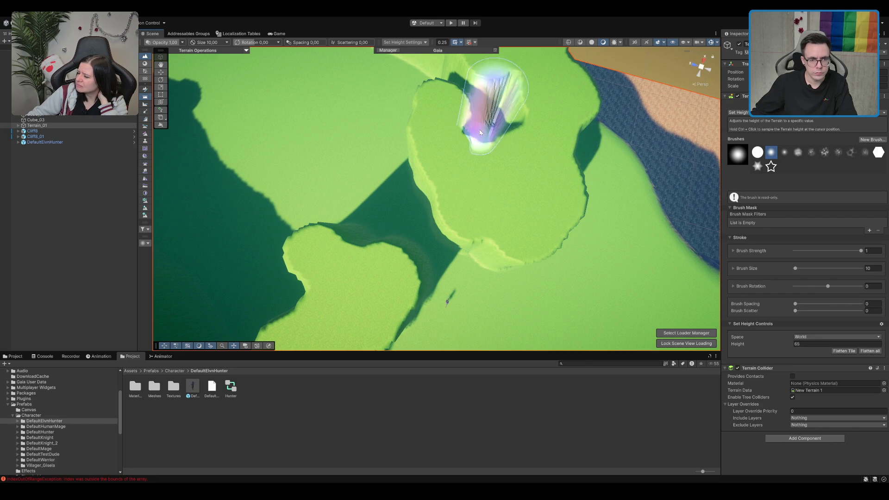
scroll(494, 119, "up", 3)
scroll(496, 136, "down", 5)
scroll(486, 207, "up", 4)
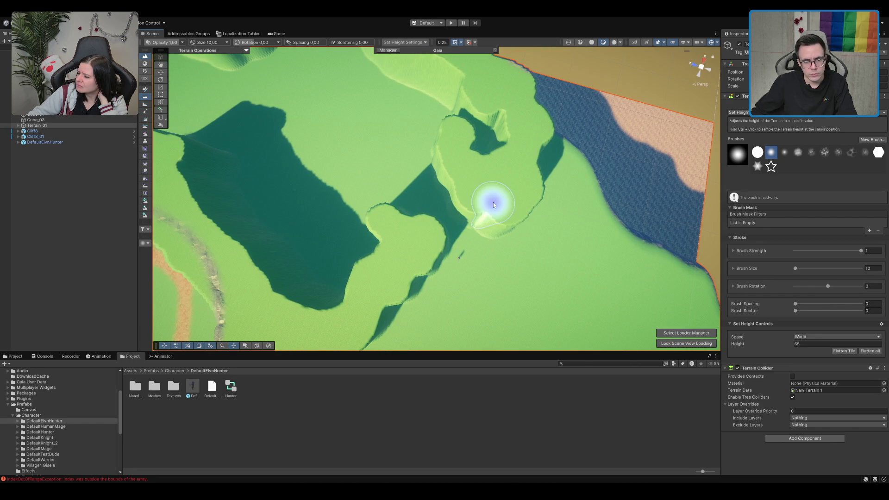
scroll(357, 142, "down", 3)
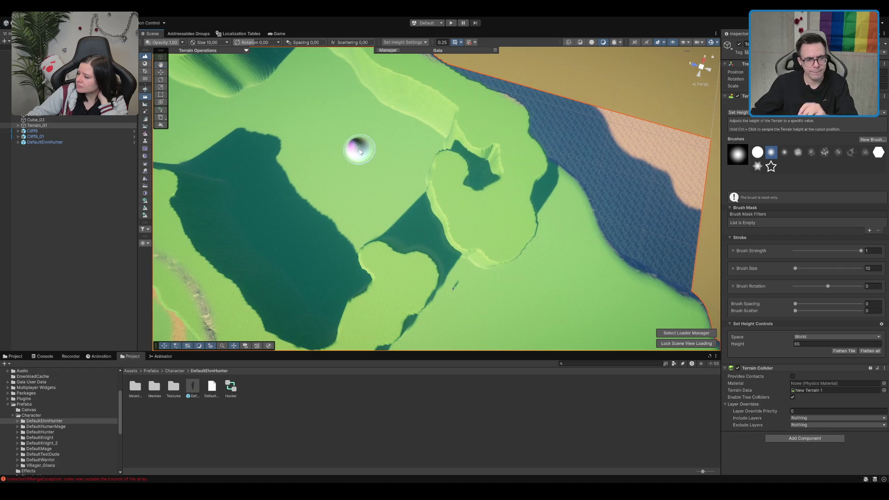
scroll(376, 151, "up", 3)
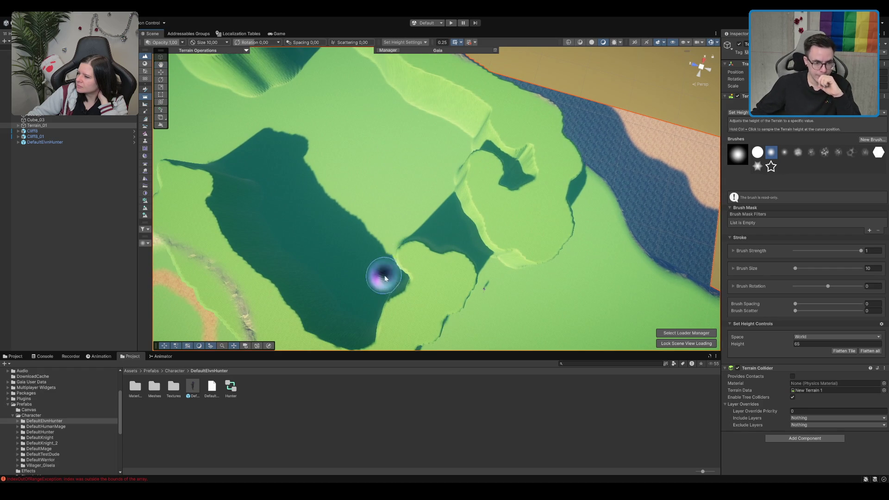
mouse_move(401, 256)
left_mouse_down()
mouse_move(367, 238)
mouse_move(381, 212)
mouse_move(333, 172)
left_mouse_up()
scroll(354, 174, "up", 3)
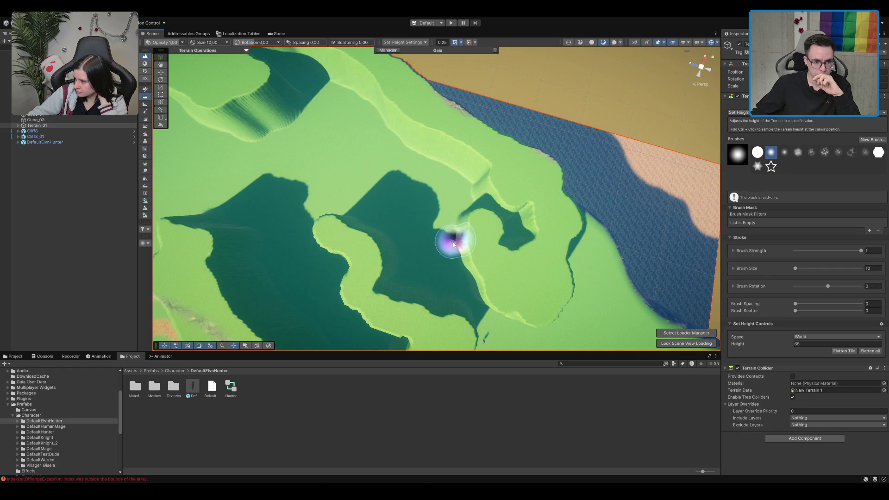
Lower a new channel up-left of the lake and extend it further up-left
mouse_move(467, 242)
left_mouse_down()
mouse_move(414, 201)
mouse_move(420, 197)
left_mouse_up()
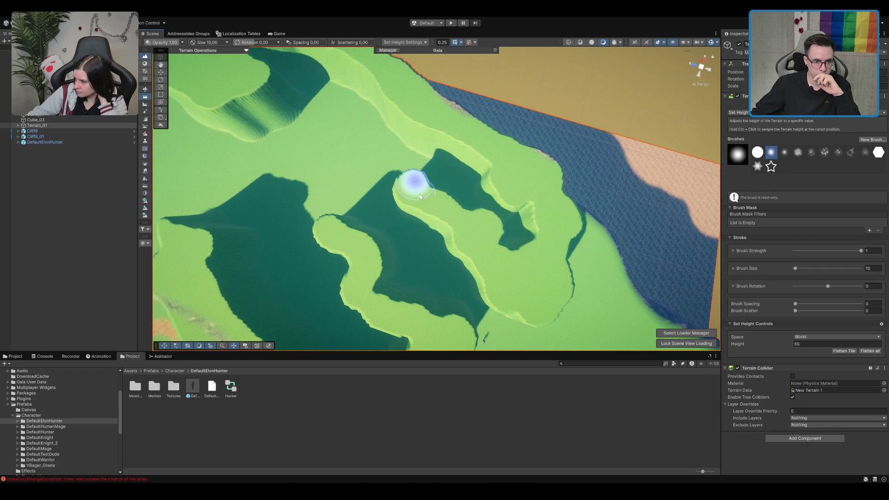
scroll(446, 210, "up", 3)
mouse_move(487, 253)
left_mouse_down()
mouse_move(384, 170)
mouse_move(406, 188)
left_mouse_up()
scroll(444, 193, "up", 3)
scroll(449, 216, "down", 5)
Build a wall running down-left, fill the upper crevice, and extend the lowered area
mouse_move(399, 160)
left_mouse_down()
mouse_move(348, 152)
mouse_move(310, 194)
mouse_move(310, 185)
mouse_move(336, 190)
mouse_move(311, 241)
mouse_move(330, 259)
mouse_move(271, 261)
mouse_move(292, 226)
left_mouse_up()
scroll(298, 237, "up", 5)
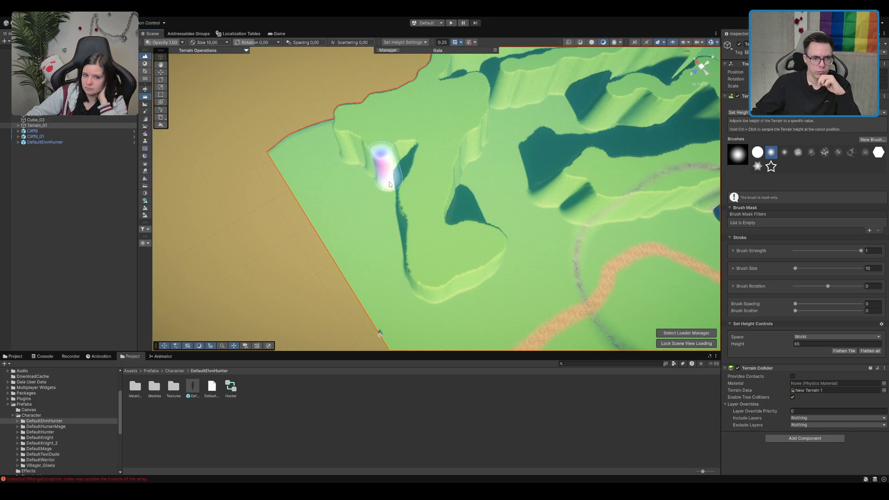
mouse_move(389, 185)
left_mouse_down()
mouse_move(393, 172)
mouse_move(403, 181)
mouse_move(397, 173)
mouse_move(405, 174)
left_mouse_up()
scroll(405, 174, "up", 3)
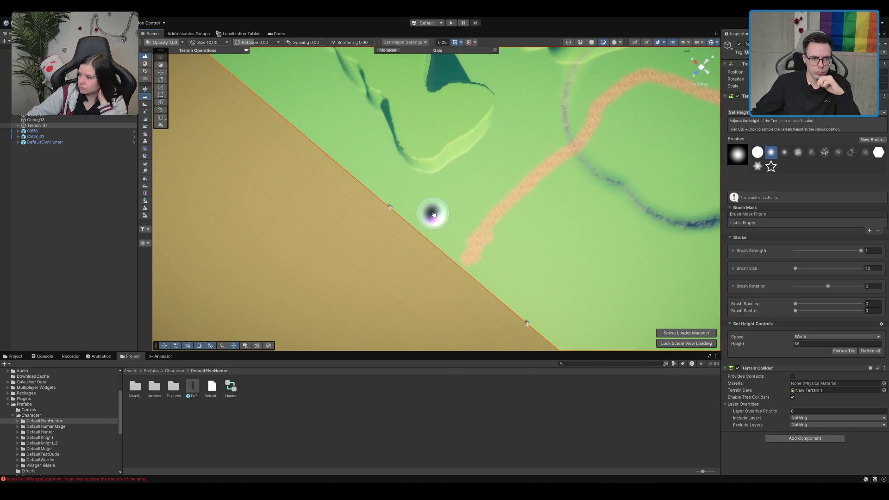
scroll(426, 173, "up", 3)
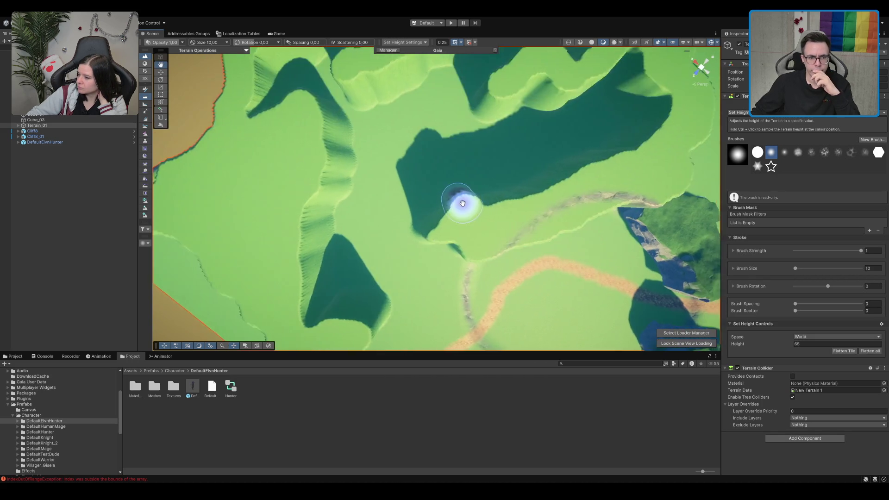
mouse_move(452, 174)
left_mouse_down()
mouse_move(429, 179)
mouse_move(423, 208)
left_mouse_up()
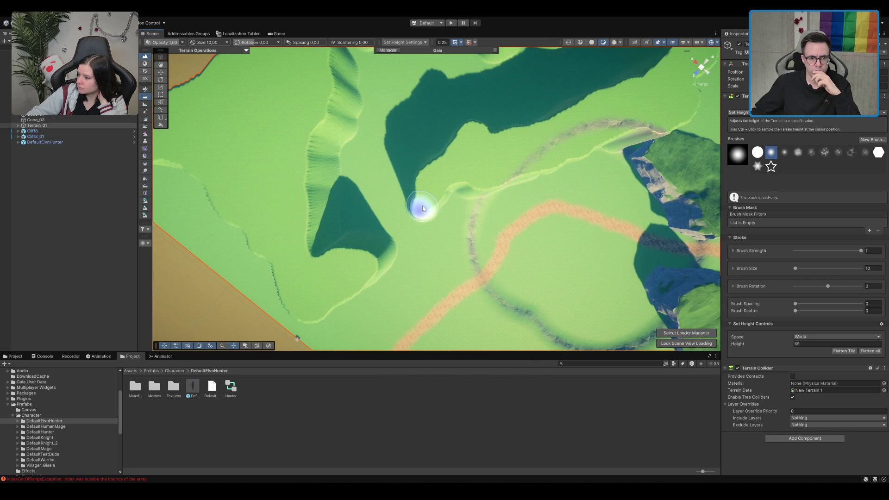
mouse_move(391, 256)
left_mouse_down()
mouse_move(438, 190)
mouse_move(440, 159)
mouse_move(512, 174)
mouse_move(502, 198)
mouse_move(515, 143)
mouse_move(341, 149)
mouse_move(310, 132)
mouse_move(319, 158)
mouse_move(351, 144)
mouse_move(388, 153)
mouse_move(369, 161)
mouse_move(412, 156)
left_mouse_up()
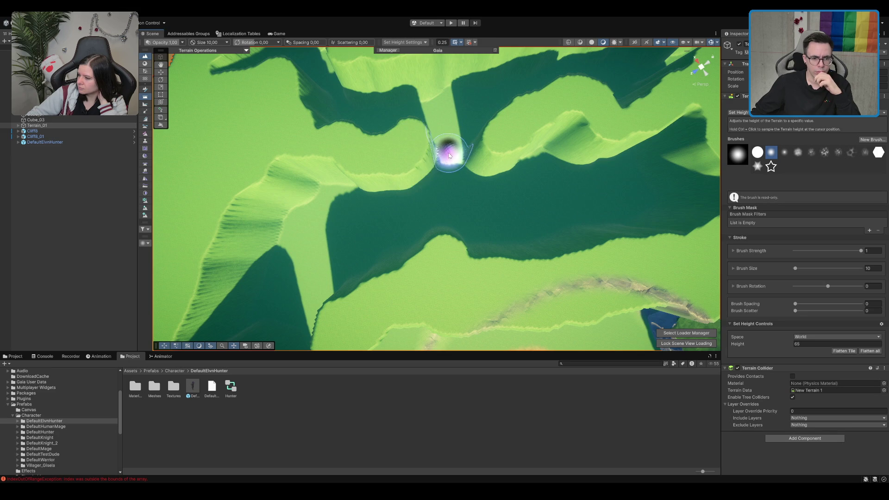
Bring the dark channel into view and raise a plateau strip across the lowland
scroll(448, 155, "down", 6)
mouse_move(436, 150)
left_mouse_down()
mouse_move(308, 76)
mouse_move(451, 184)
mouse_move(445, 190)
mouse_move(452, 198)
mouse_move(485, 144)
left_mouse_up()
scroll(432, 173, "up", 3)
scroll(485, 145, "down", 3)
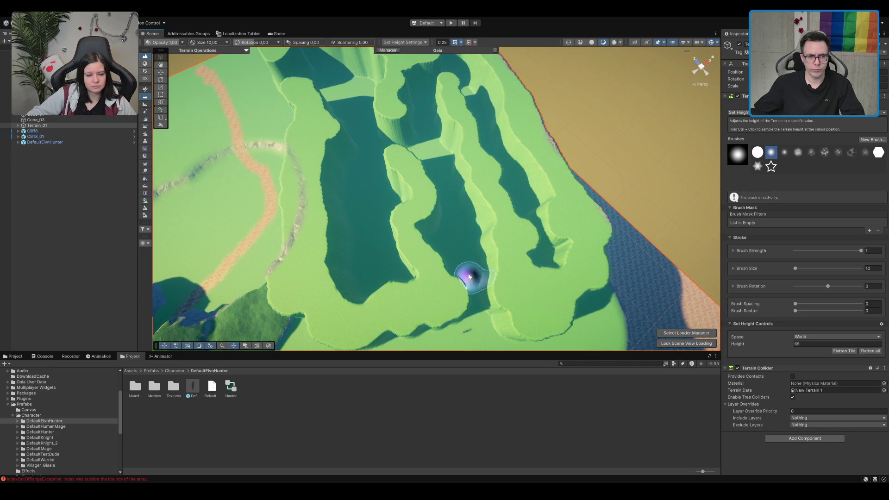
mouse_move(426, 175)
left_mouse_down()
mouse_move(428, 162)
mouse_move(411, 163)
left_mouse_up()
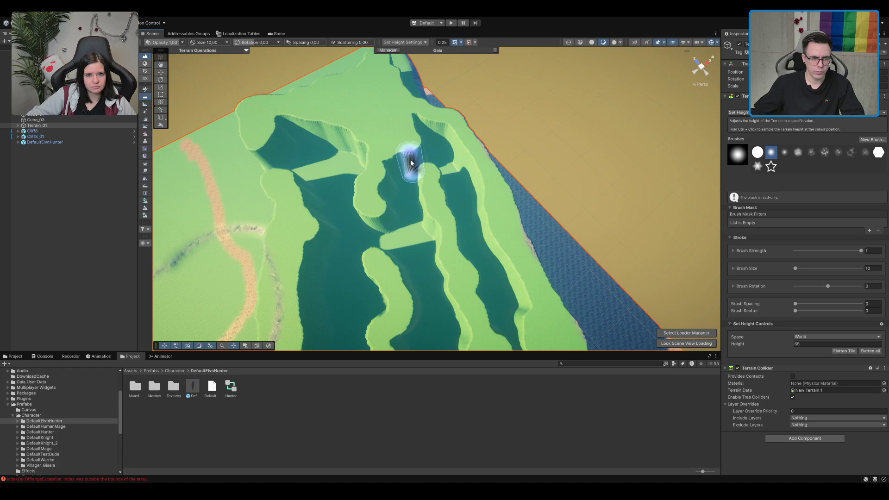
left_click_drag(381, 224, 385, 219)
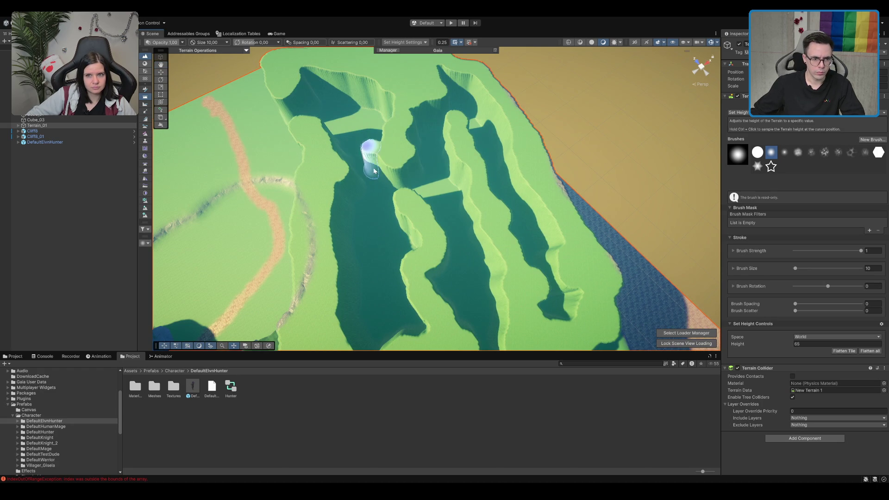
mouse_move(382, 170)
left_mouse_down()
mouse_move(439, 185)
mouse_move(452, 201)
left_mouse_up()
mouse_move(575, 232)
left_mouse_down()
mouse_move(499, 233)
mouse_move(518, 206)
mouse_move(501, 236)
mouse_move(478, 251)
mouse_move(496, 241)
left_mouse_up()
scroll(516, 228, "up", 3)
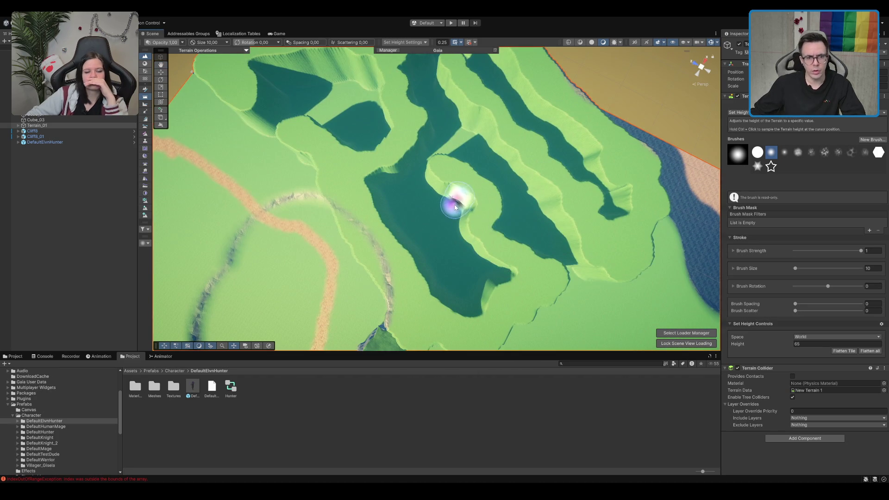
scroll(454, 204, "up", 2)
scroll(441, 187, "down", 3)
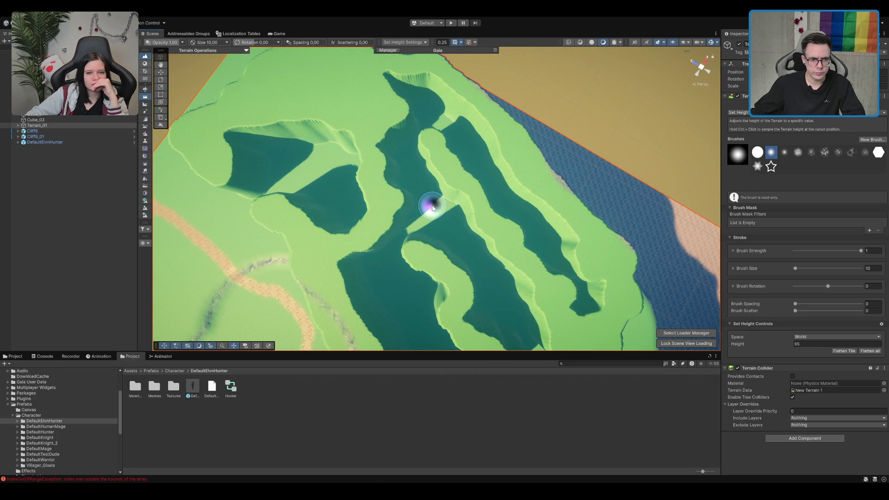
scroll(421, 187, "up", 5)
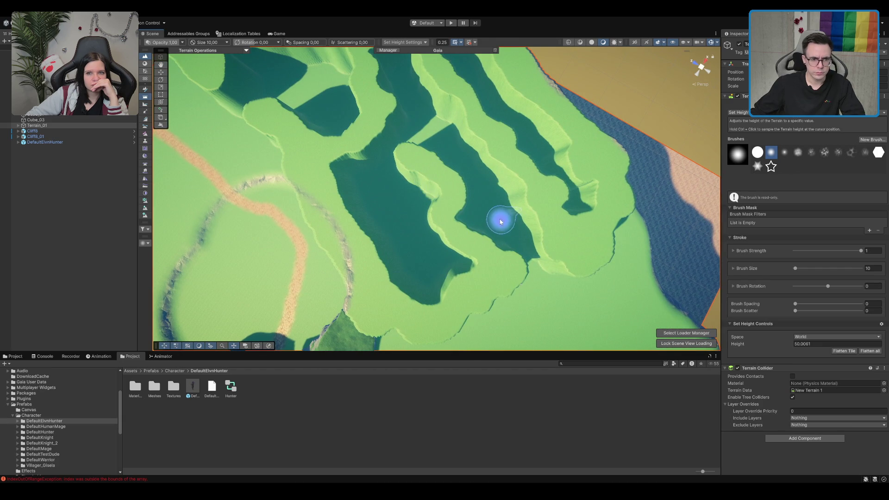
scroll(437, 189, "down", 3)
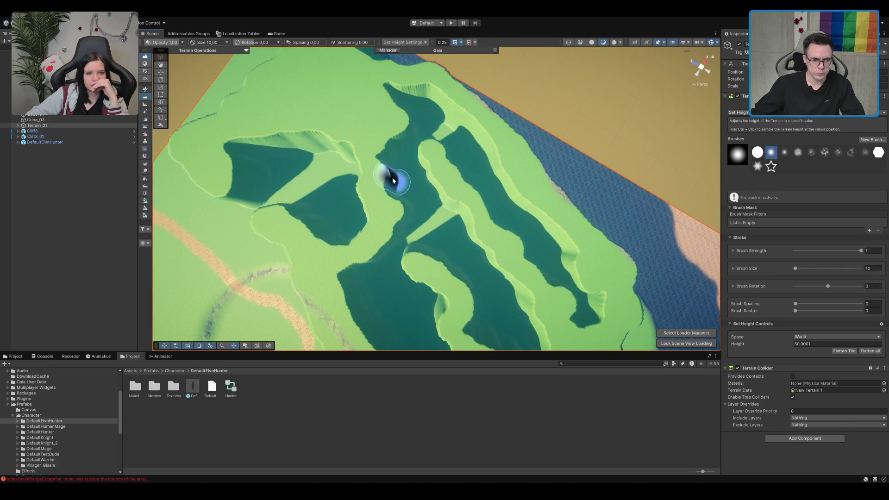
scroll(407, 214, "up", 2)
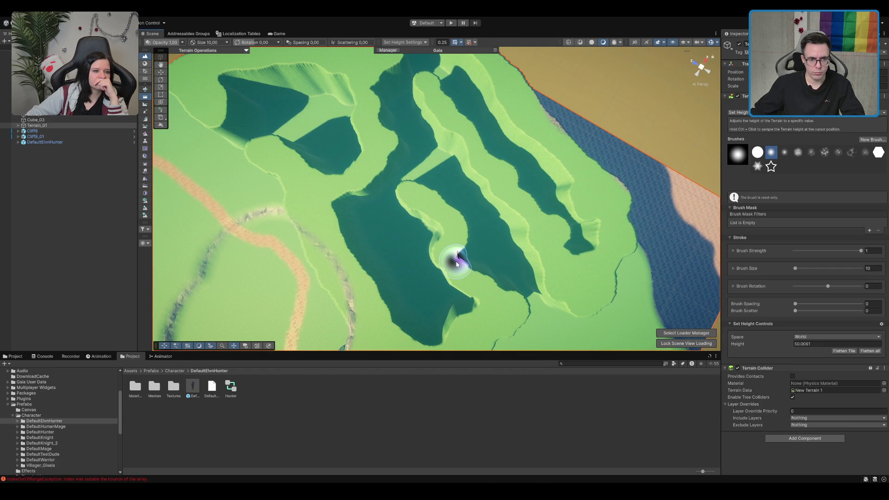
scroll(440, 254, "up", 3)
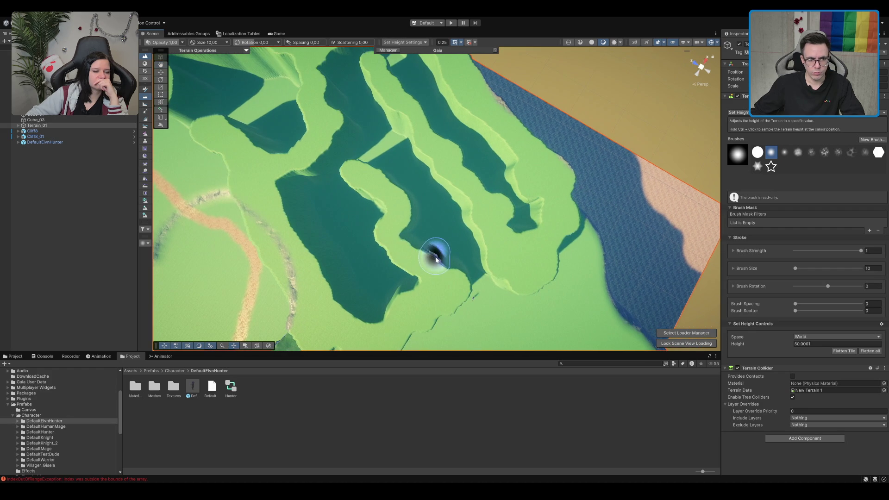
left_click_drag(366, 254, 410, 239)
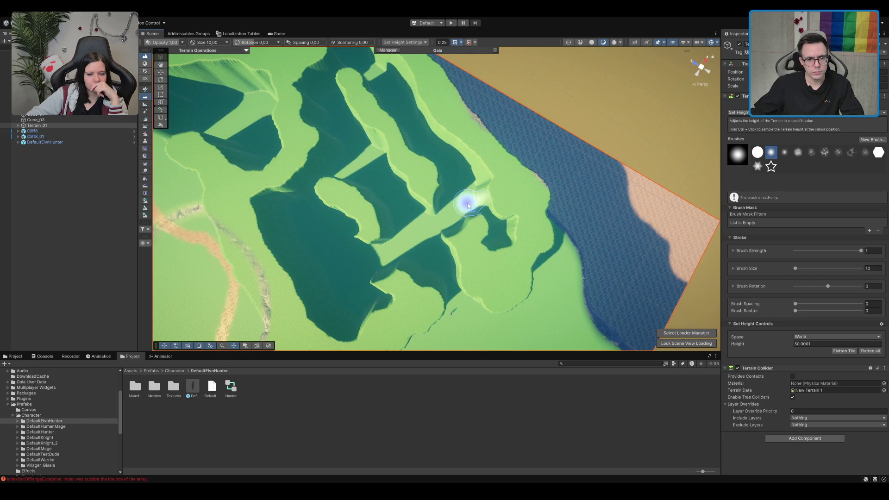
Raise two more green strips across the remaining dark low areas
mouse_move(480, 228)
left_mouse_down("alt")
mouse_move(430, 175)
mouse_move(432, 238)
left_mouse_up("alt")
scroll(413, 182, "down", 5)
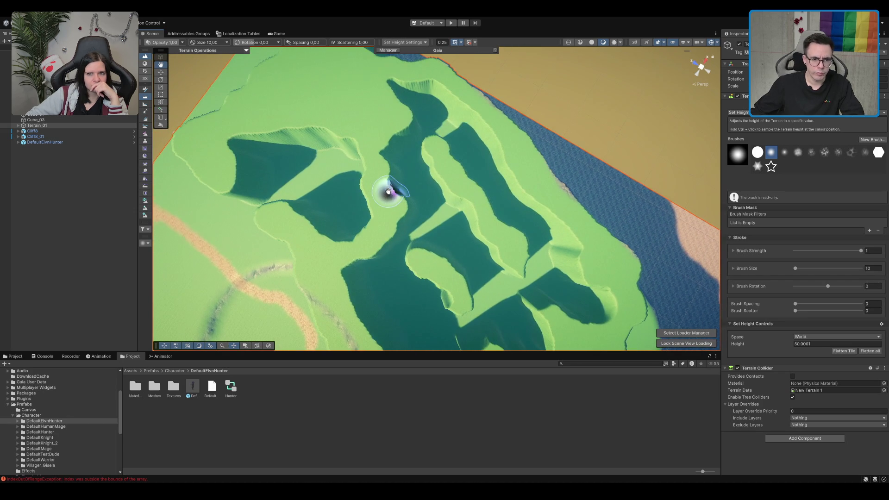
mouse_move(385, 199)
left_mouse_down()
mouse_move(432, 182)
mouse_move(458, 192)
mouse_move(430, 190)
mouse_move(405, 206)
mouse_move(415, 174)
mouse_move(462, 180)
left_mouse_up()
mouse_move(423, 233)
left_mouse_down()
mouse_move(397, 226)
mouse_move(399, 245)
left_mouse_up()
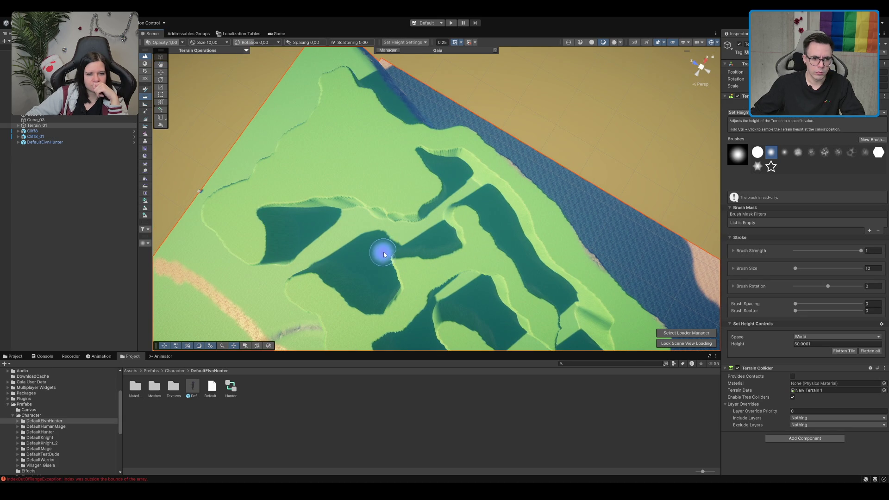
mouse_move(398, 252)
left_mouse_down()
mouse_move(423, 218)
mouse_move(422, 228)
left_mouse_up()
Switch to the Move tool, frame the terrain, and expand Packages toward Pure Nature
key("w")
key("f")
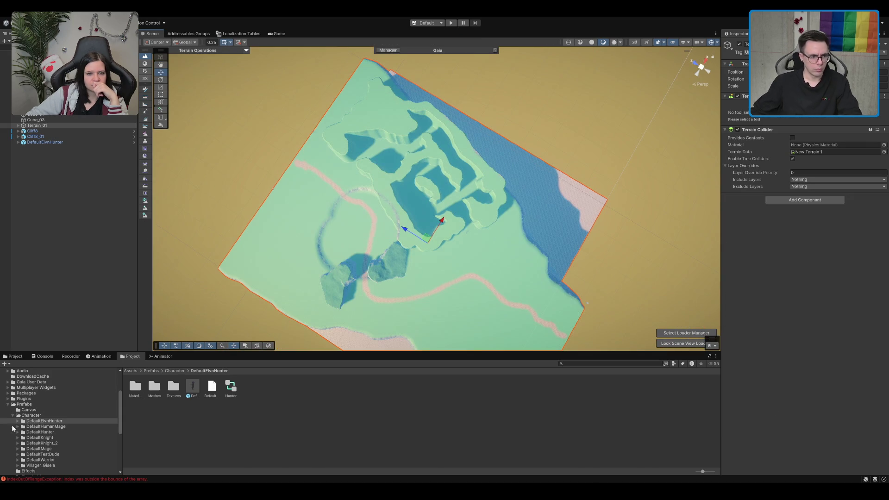
double_click(50, 402)
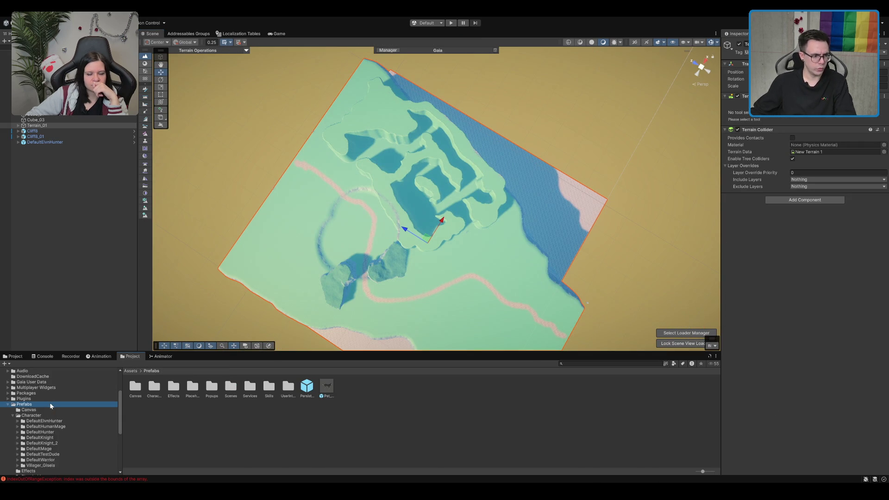
key("Up")
key("Up")
key("Right")
key("Down")
key("Right")
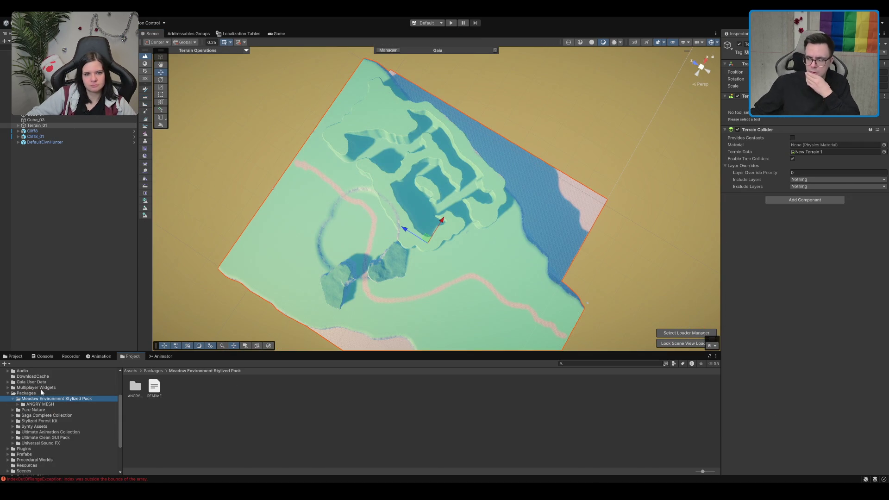
key("Down")
key("Down")
key("Right")
key("Down")
key("Down")
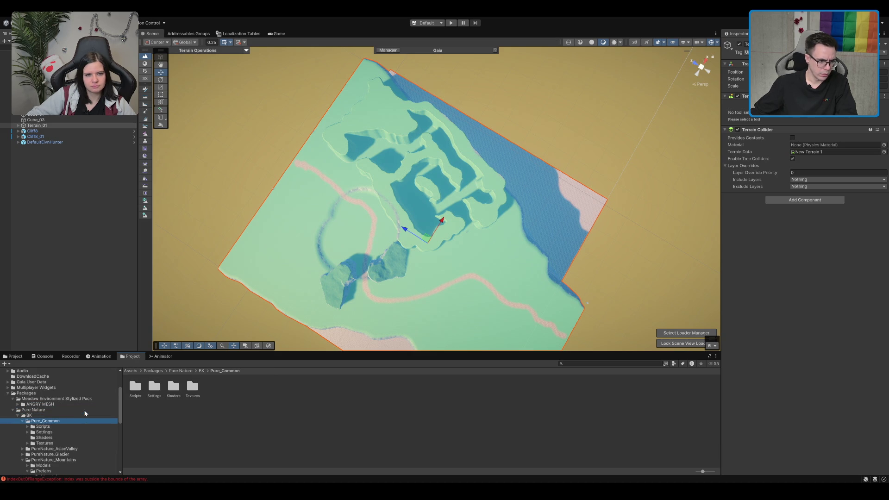
key("Up")
key("Up")
key("Up")
key("Right")
key("Down")
key("Down")
key("Right")
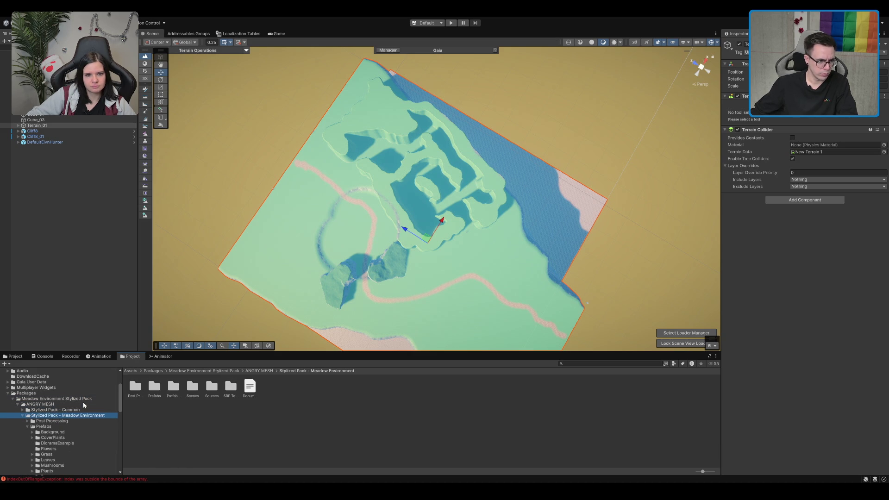
Browse the Pure Nature folders down to the PureNature_Mountains rock prefabs
scroll(62, 459, "down", 2)
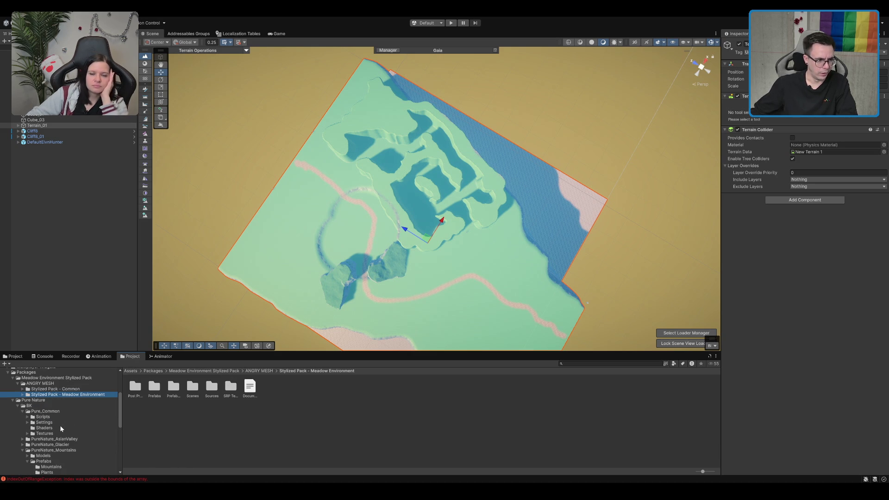
left_click(60, 410)
left_click(61, 417)
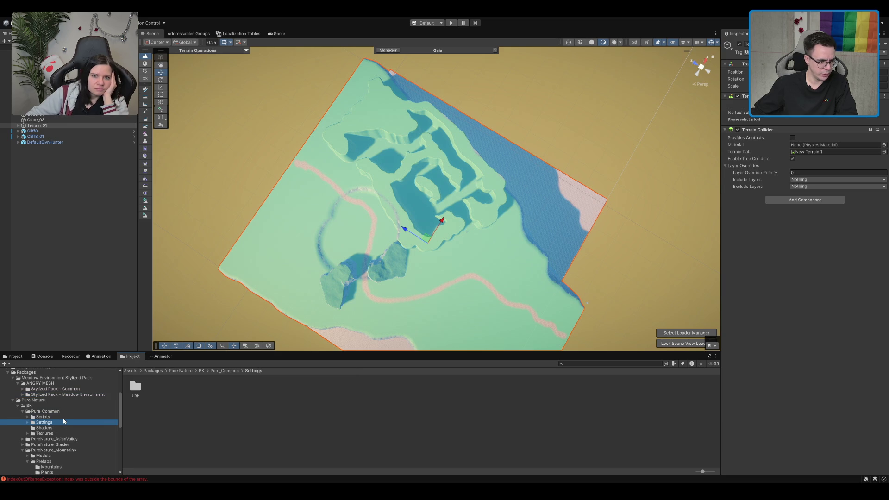
left_click(61, 422)
scroll(64, 444, "down", 4)
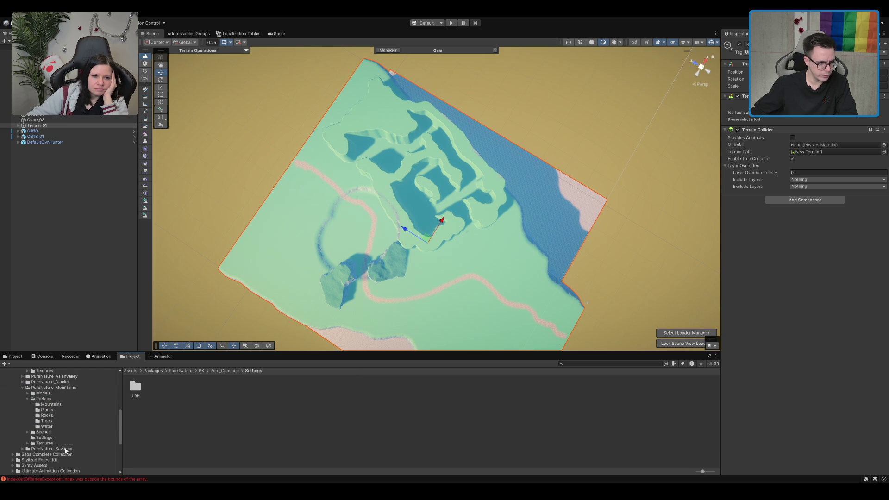
left_click(56, 416)
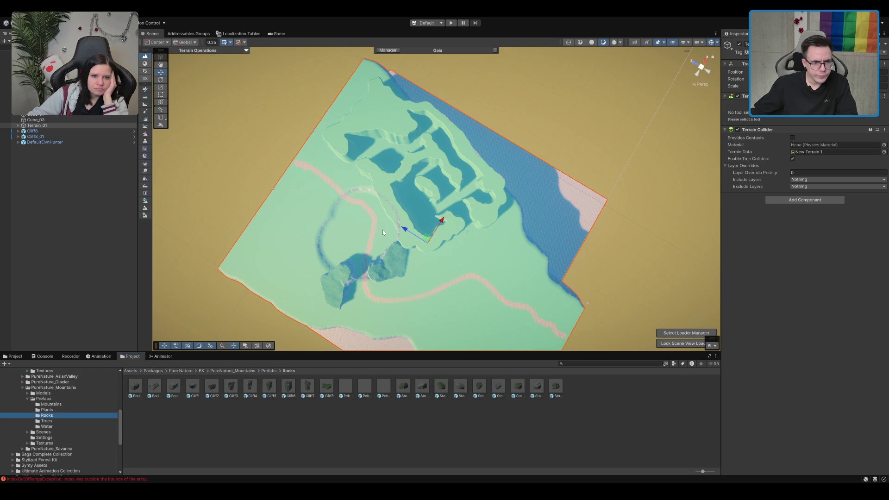
Drag the Cliff7 rock prefab onto the meadow beside the cliff plateau
scroll(373, 236, "up", 5)
scroll(461, 191, "down", 5)
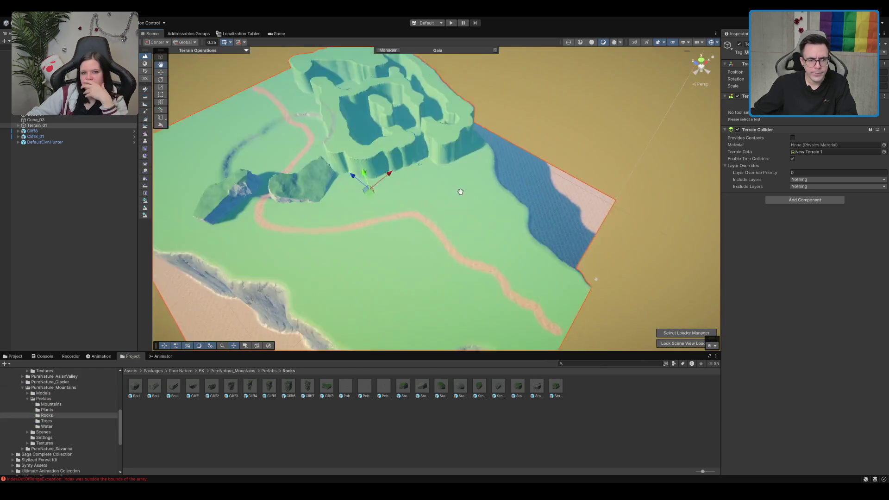
scroll(460, 192, "up", 3)
left_click_drag(459, 193, 440, 155)
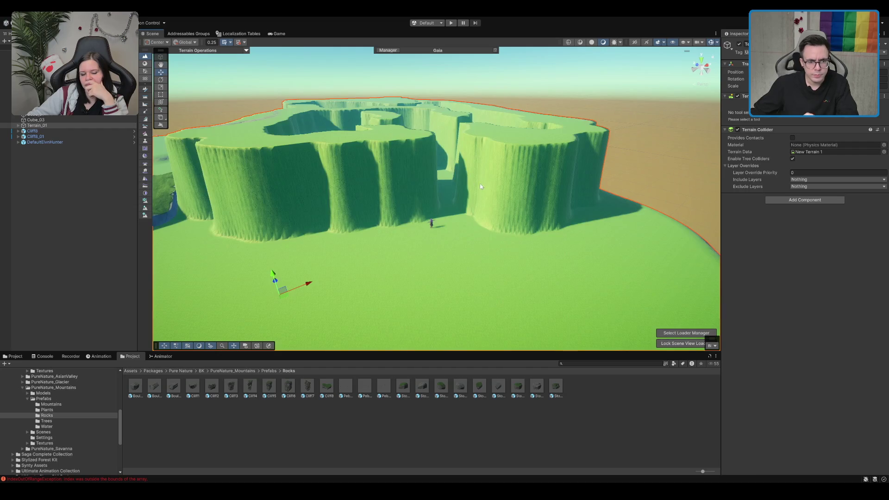
left_click_drag(480, 187, 468, 202)
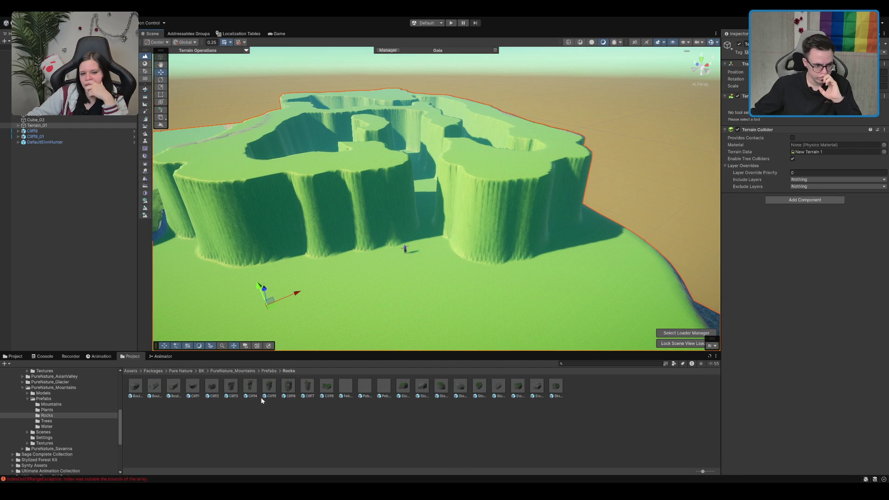
mouse_move(307, 389)
left_mouse_down()
mouse_move(389, 259)
mouse_move(377, 266)
mouse_move(478, 259)
mouse_move(464, 166)
mouse_move(455, 253)
mouse_move(593, 157)
mouse_move(650, 134)
mouse_move(623, 145)
left_mouse_up()
key("e")
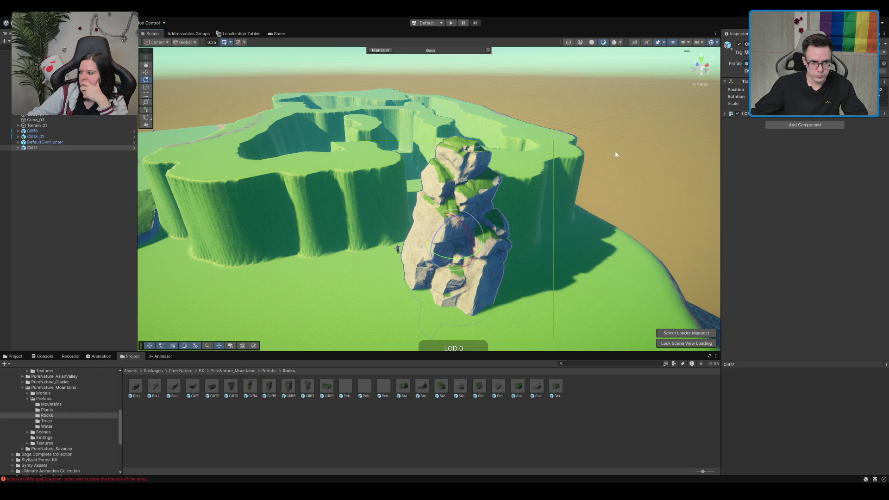
Rotate Cliff7 into an upright pose and frame it
left_click_drag(466, 253, 510, 256)
mouse_move(472, 224)
left_mouse_down()
mouse_move(462, 249)
mouse_move(439, 268)
mouse_move(491, 185)
mouse_move(456, 217)
mouse_move(487, 210)
left_mouse_up()
key("f")
mouse_move(485, 284)
left_mouse_down()
mouse_move(506, 241)
mouse_move(550, 194)
mouse_move(518, 221)
mouse_move(530, 237)
left_mouse_up()
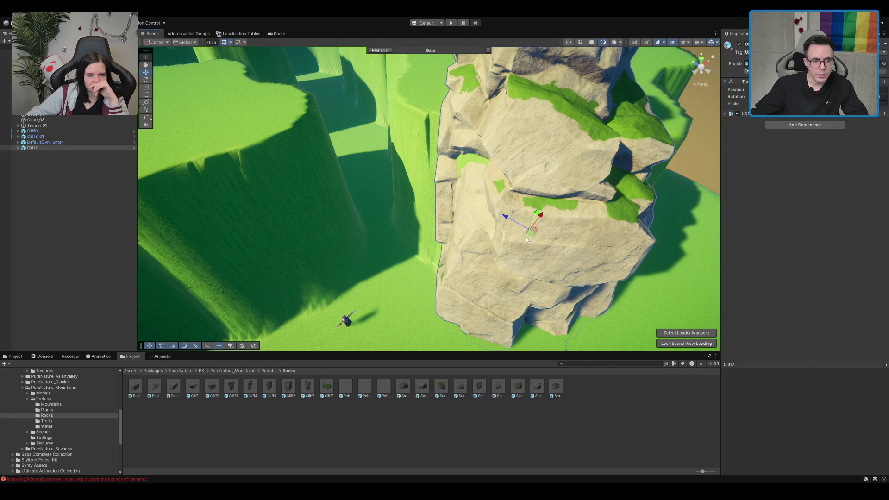
Drop the Cliff6 rock prefab into the scene near the plateaus
left_click(349, 327)
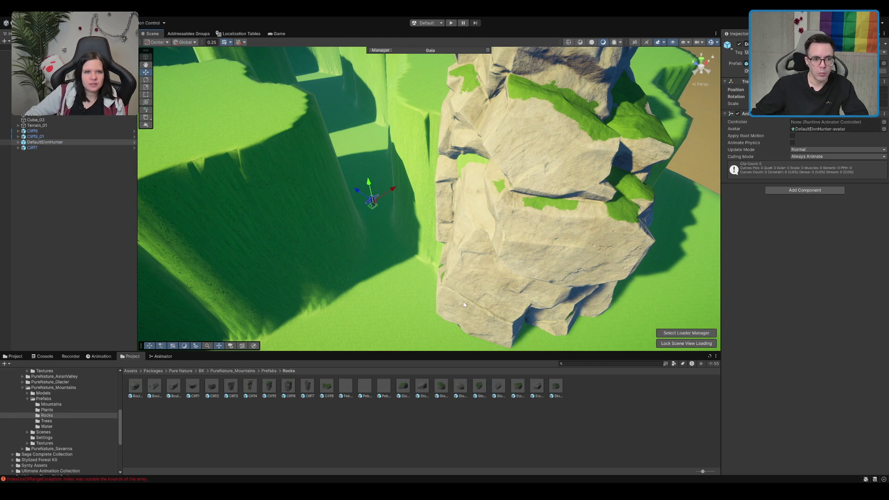
left_click(416, 159)
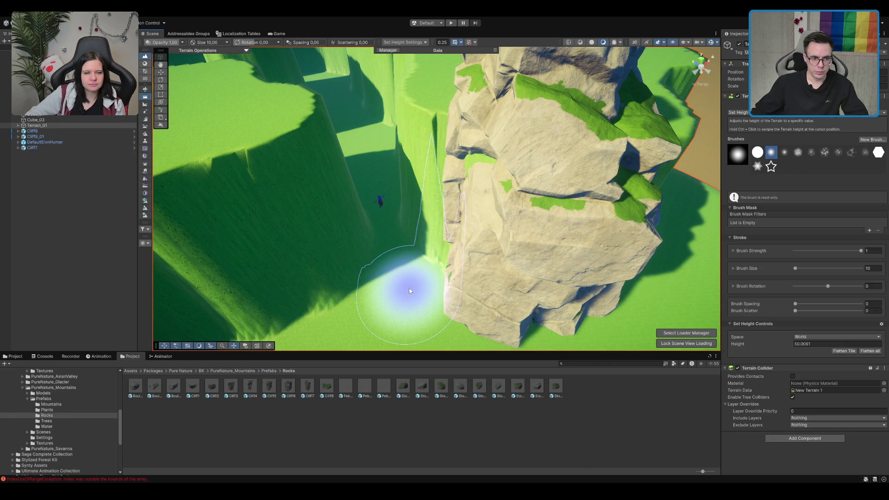
mouse_move(367, 165)
left_mouse_down()
mouse_move(390, 240)
mouse_move(376, 218)
mouse_move(507, 376)
left_mouse_up()
key("w")
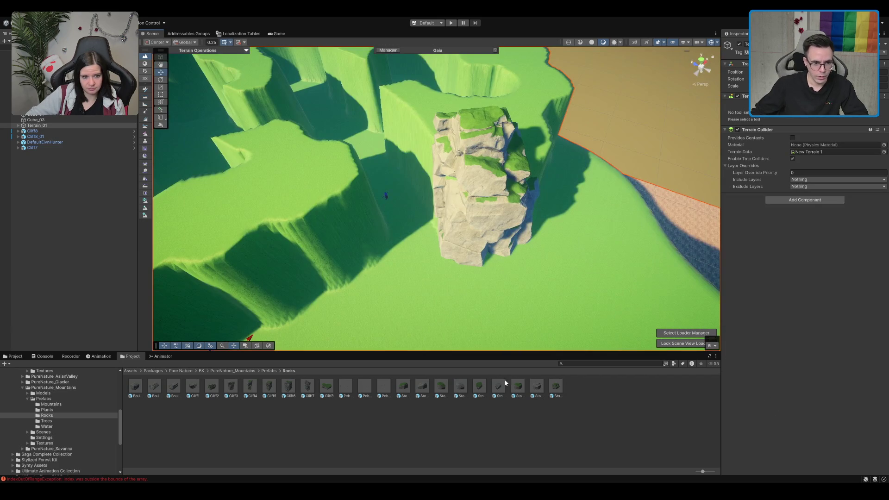
mouse_move(298, 394)
left_mouse_down()
mouse_move(361, 259)
mouse_move(382, 241)
mouse_move(347, 246)
left_mouse_up()
scroll(347, 246, "down", 10)
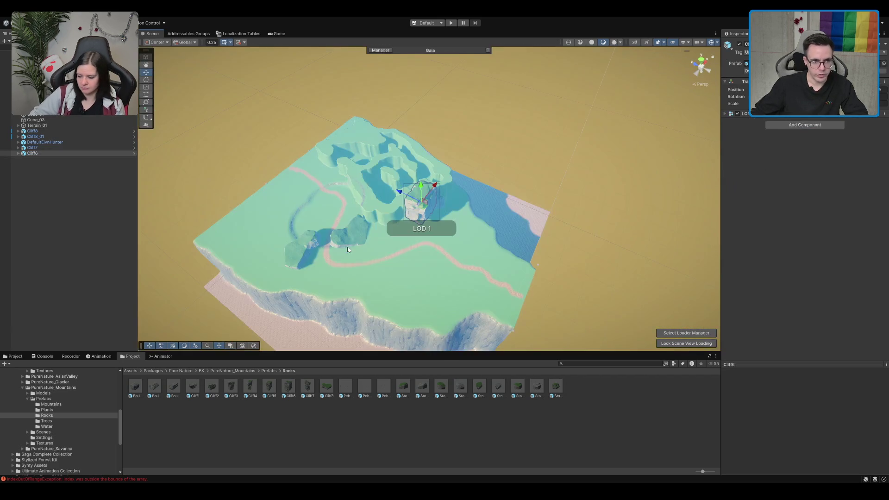
Move Cliff6 down-left and rotate it to a squarer orientation
scroll(395, 207, "up", 5)
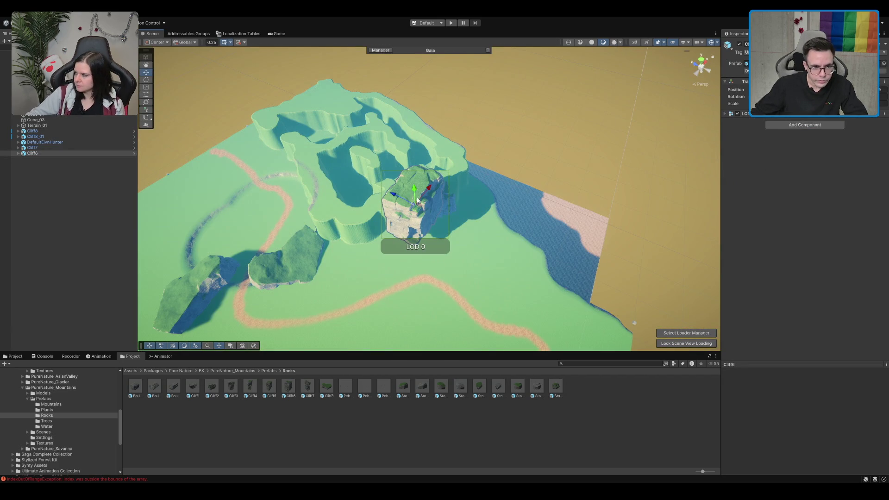
mouse_move(417, 200)
left_mouse_down()
mouse_move(392, 236)
mouse_move(382, 225)
left_mouse_up()
key("f")
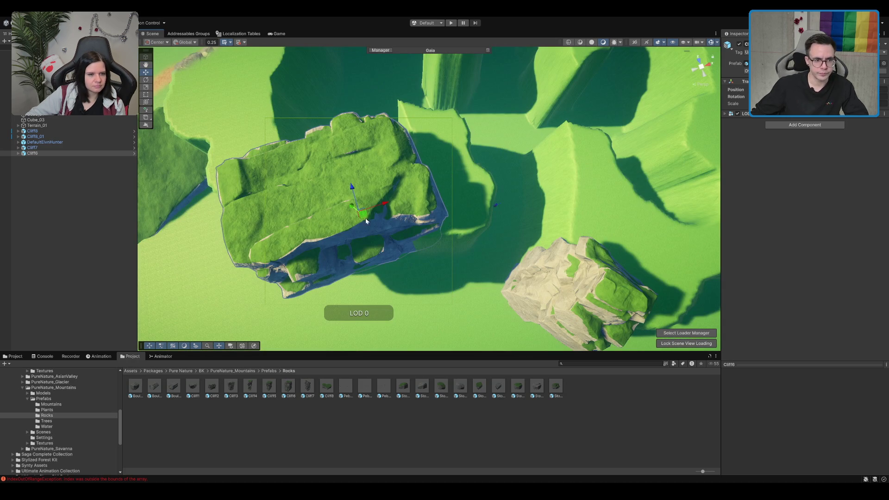
mouse_move(370, 224)
left_mouse_down()
mouse_move(366, 241)
mouse_move(382, 213)
mouse_move(363, 172)
mouse_move(360, 213)
mouse_move(443, 217)
mouse_move(481, 185)
mouse_move(507, 136)
mouse_move(449, 149)
left_mouse_up()
key("f")
Duplicate Cliff6 as Cliff6_01 and rotate the copy
key("ctrl+d")
key("e")
mouse_move(423, 244)
left_mouse_down()
mouse_move(515, 246)
mouse_move(407, 231)
mouse_move(333, 241)
left_mouse_up()
key("f")
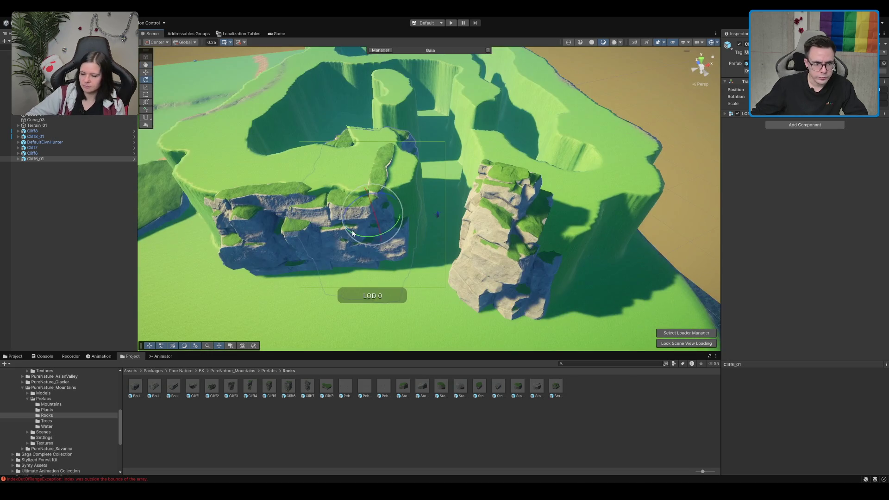
mouse_move(401, 226)
left_mouse_down()
mouse_move(386, 213)
mouse_move(381, 220)
left_mouse_up()
Move the Cliff7 rock down onto the Cliff6 rocks
key("w")
left_click(509, 248)
mouse_move(511, 250)
left_mouse_down()
mouse_move(518, 264)
mouse_move(324, 253)
mouse_move(348, 227)
mouse_move(344, 239)
mouse_move(342, 212)
left_mouse_up()
left_click_drag(364, 270, 405, 184)
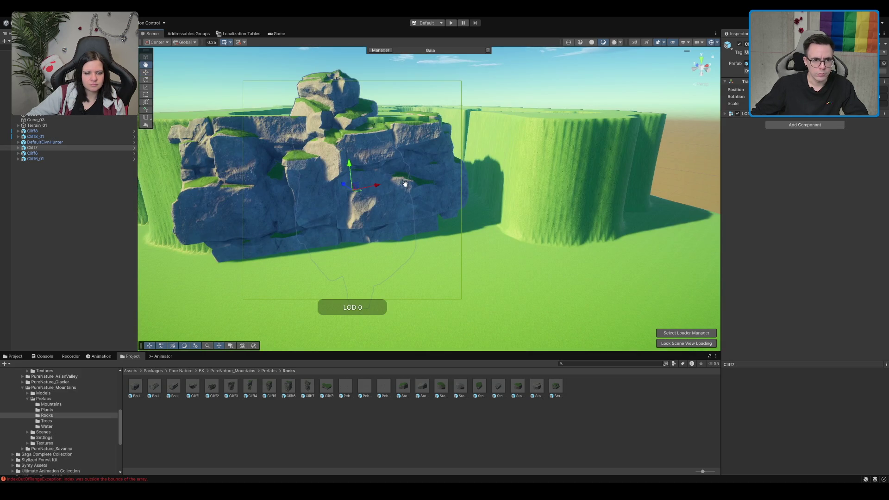
Sink Cliff7 lower and shift it to the left
mouse_move(353, 169)
left_mouse_down()
mouse_move(352, 249)
mouse_move(295, 283)
left_mouse_up()
mouse_move(351, 253)
left_mouse_down()
mouse_move(341, 253)
mouse_move(416, 208)
mouse_move(459, 198)
mouse_move(447, 212)
mouse_move(694, 218)
mouse_move(671, 222)
left_mouse_up()
key("q")
Duplicate Cliff6_01 as Cliff6_02 and rotate the copy about its vertical axis
double_click(35, 159)
key("w")
key("ctrl+d")
key("e")
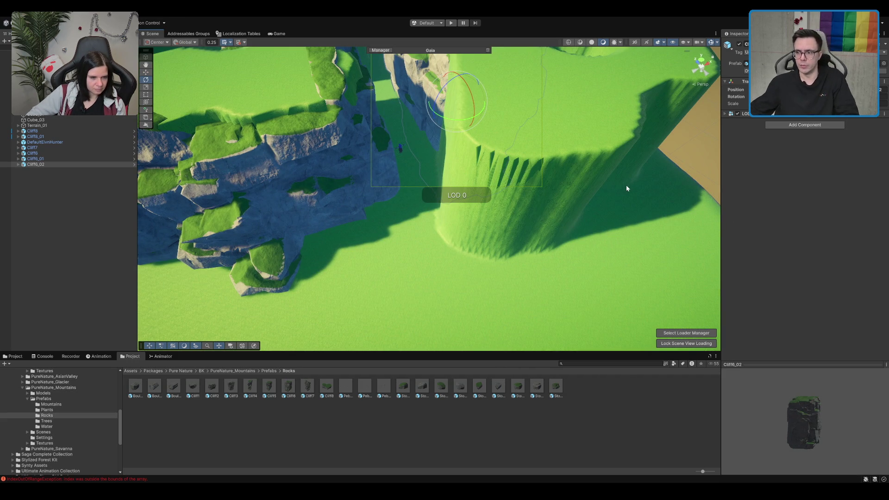
left_click_drag(594, 175, 500, 166)
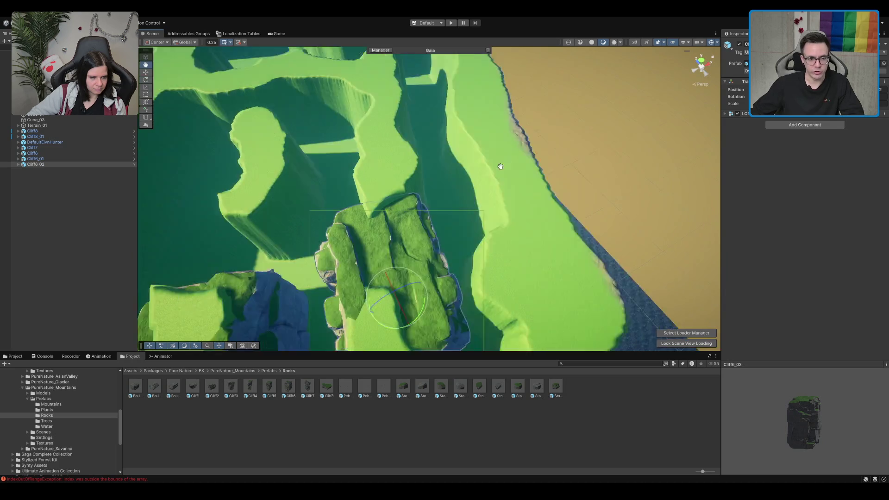
key("f")
left_click_drag(445, 252, 452, 307)
Move Cliff6_02 into the gorge and settle it onto the terrain
left_click_drag(491, 266, 492, 255)
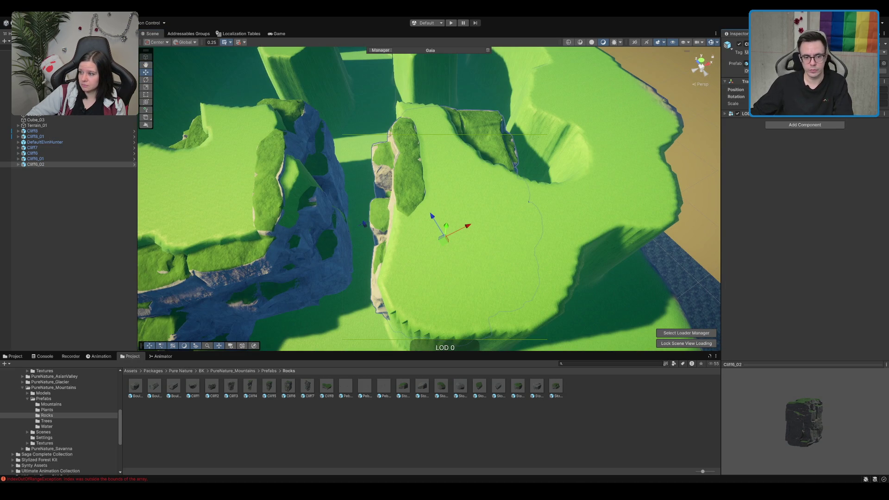
mouse_move(443, 238)
left_mouse_down()
mouse_move(442, 246)
mouse_move(442, 237)
left_mouse_up()
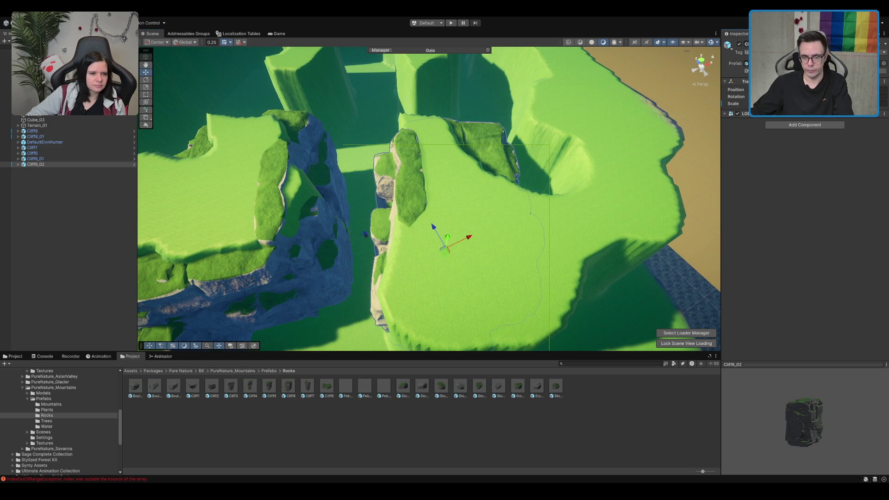
key("ctrl+z")
mouse_move(441, 270)
left_mouse_down()
mouse_move(419, 253)
mouse_move(427, 241)
mouse_move(419, 237)
mouse_move(429, 264)
mouse_move(434, 236)
left_mouse_up()
scroll(438, 228, "up", 5)
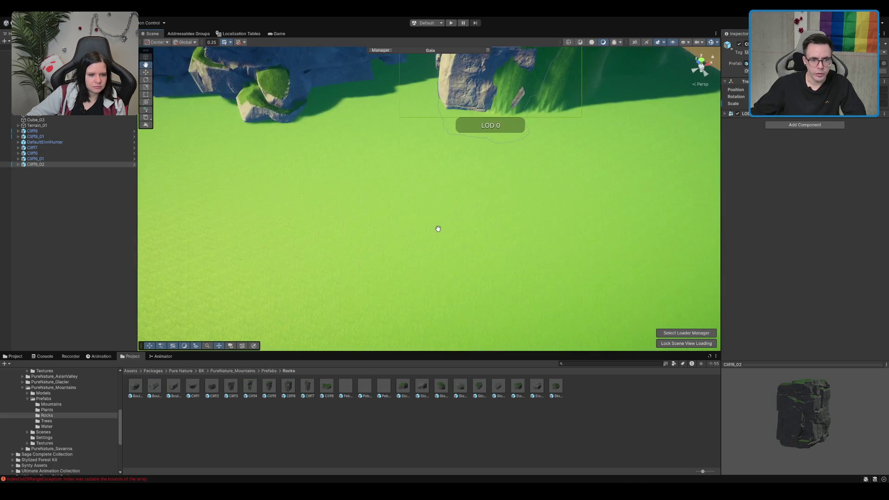
scroll(438, 229, "down", 5)
mouse_move(456, 224)
left_mouse_down()
mouse_move(444, 258)
mouse_move(459, 235)
mouse_move(443, 168)
left_mouse_up()
Duplicate the cliff as Cliff6_03 and rotate the new copy
key("ctrl+d")
mouse_move(451, 257)
left_mouse_down()
mouse_move(465, 262)
mouse_move(435, 234)
mouse_move(431, 254)
mouse_move(464, 217)
left_mouse_up()
key("w")
left_click_drag(547, 244, 517, 190)
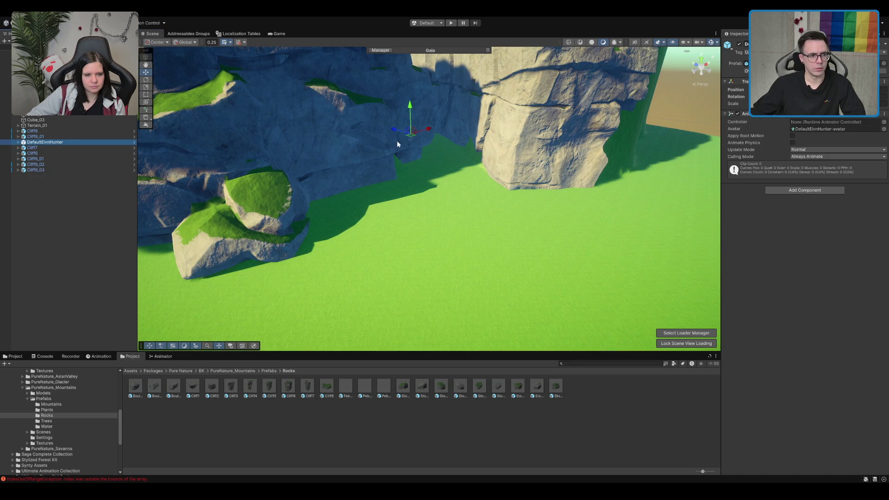
Drop a Cliff8 rock from the Rocks folder into the canyon beside the elf hunter
key("f")
scroll(486, 116, "up", 3)
scroll(486, 125, "down", 2)
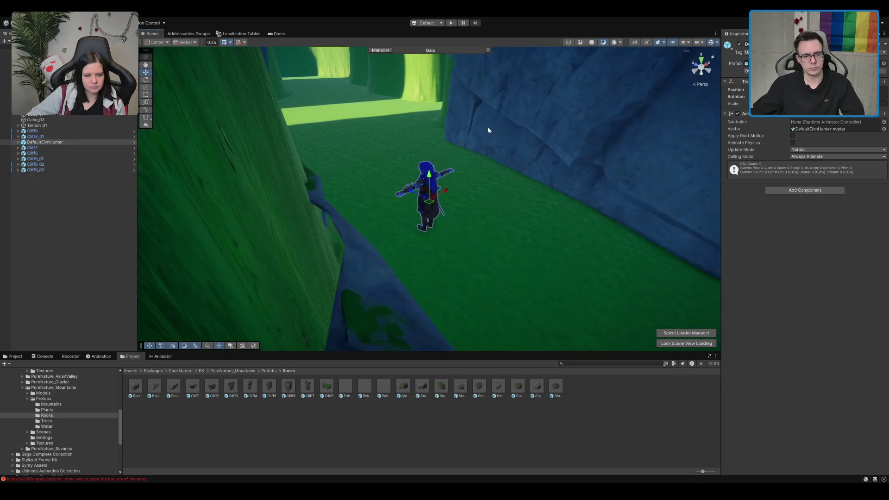
mouse_move(537, 174)
left_mouse_down()
mouse_move(440, 132)
mouse_move(471, 154)
mouse_move(419, 152)
mouse_move(408, 124)
mouse_move(459, 159)
mouse_move(393, 213)
mouse_move(500, 179)
mouse_move(402, 247)
mouse_move(430, 246)
left_mouse_up()
mouse_move(330, 397)
left_mouse_down()
mouse_move(356, 340)
mouse_move(463, 172)
mouse_move(494, 158)
left_mouse_up()
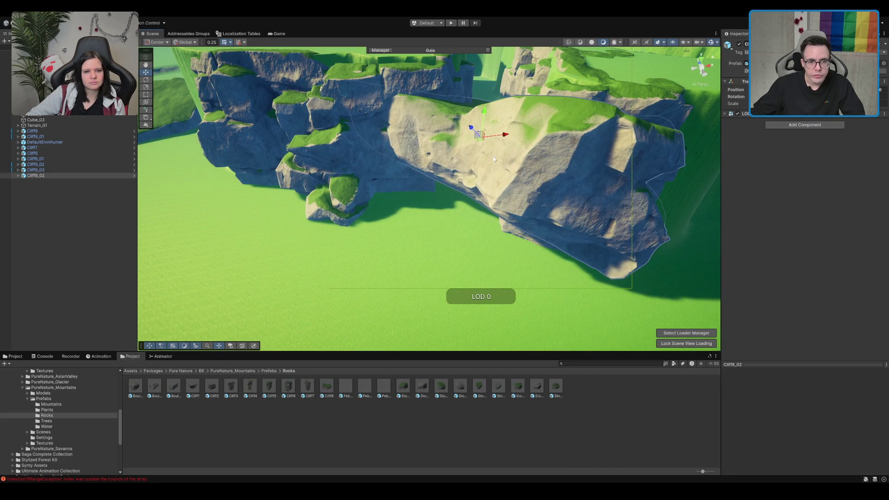
mouse_move(479, 123)
left_mouse_down()
mouse_move(522, 221)
mouse_move(521, 143)
left_mouse_up()
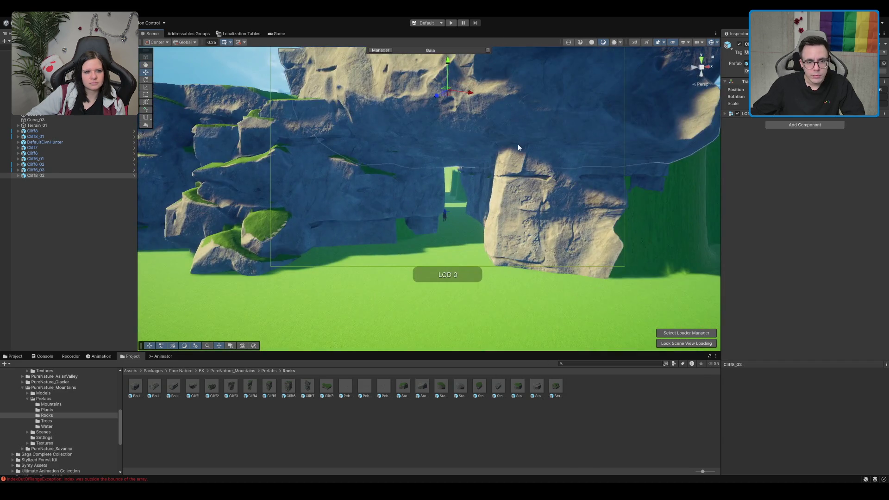
scroll(487, 190, "down", 5)
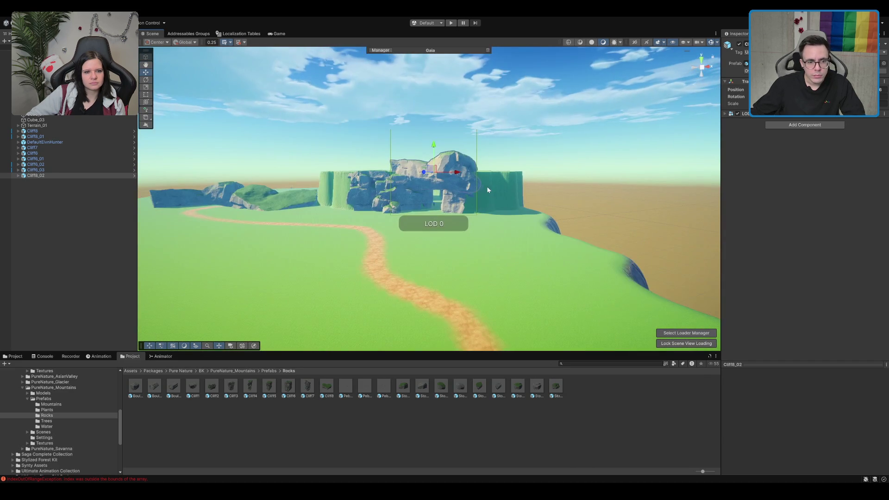
left_click_drag(440, 184, 438, 190)
scroll(445, 190, "up", 5)
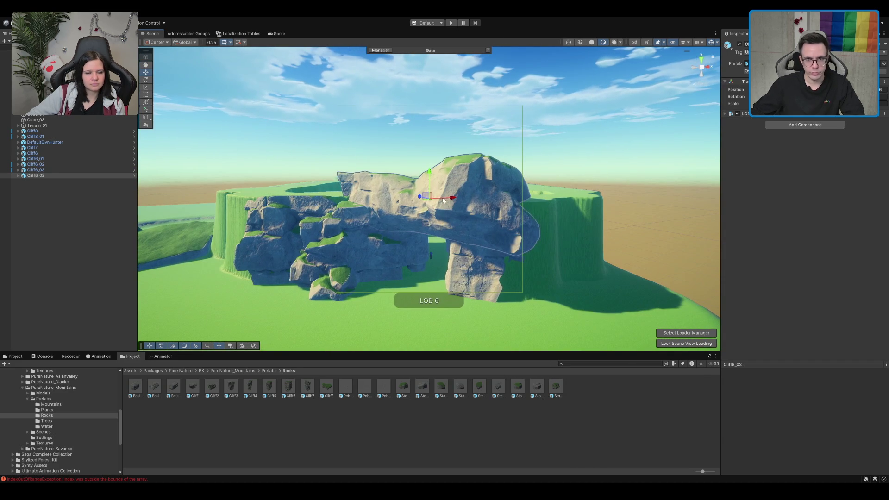
Rotate and nudge the Cliff8 rock so it bridges the gap in the plateau
key("ctrl+z")
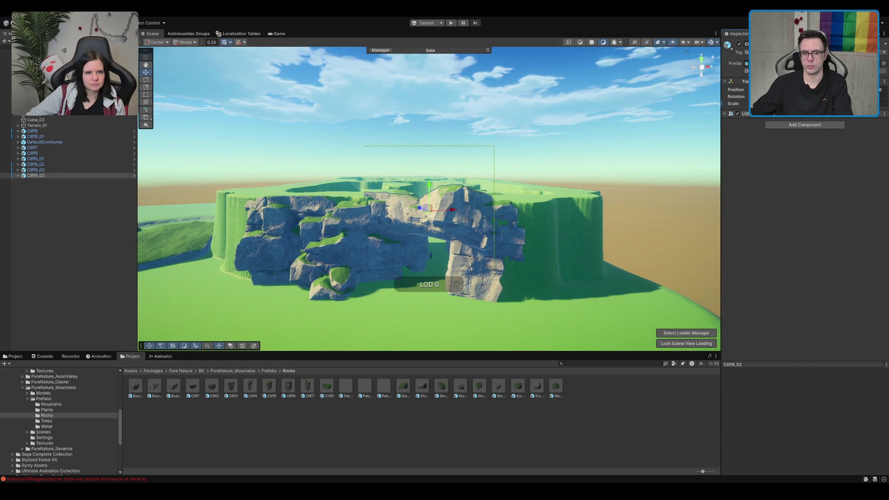
mouse_move(437, 203)
left_mouse_down()
mouse_move(436, 217)
mouse_move(435, 193)
left_mouse_up()
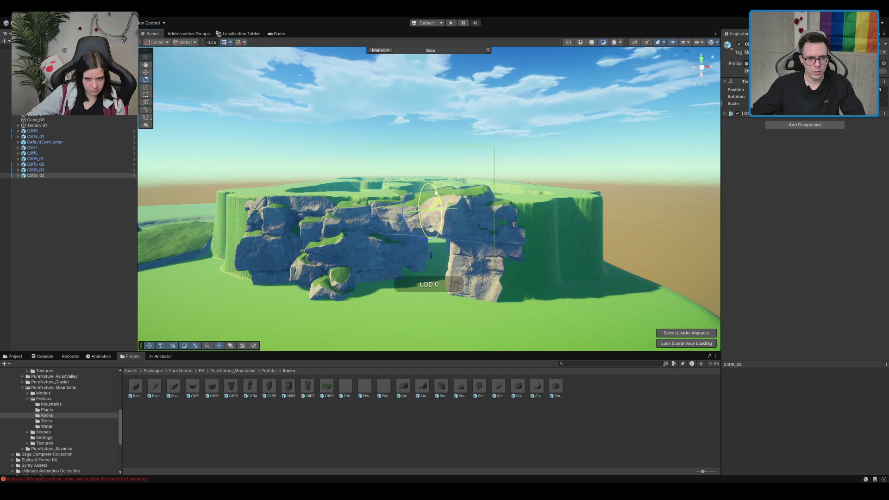
scroll(473, 215, "up", 10)
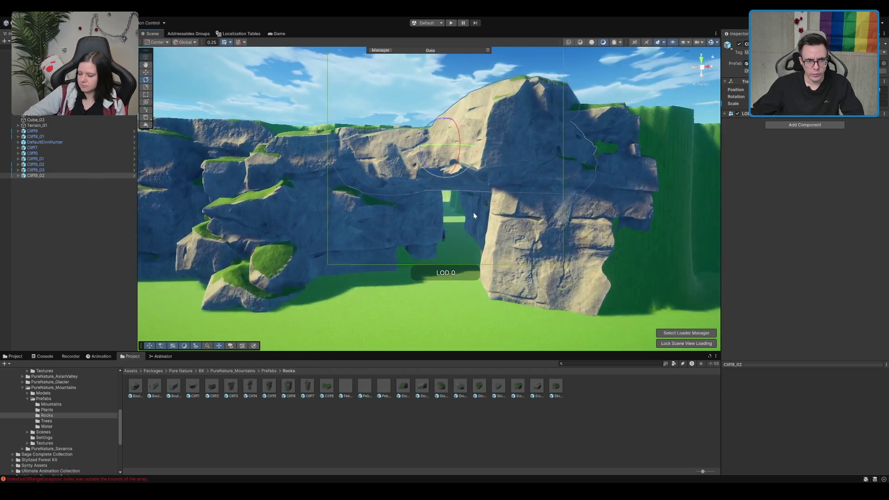
scroll(477, 238, "up", 3)
mouse_move(465, 133)
left_mouse_down()
mouse_move(453, 147)
mouse_move(449, 136)
mouse_move(424, 138)
mouse_move(462, 147)
mouse_move(474, 184)
mouse_move(454, 164)
mouse_move(453, 129)
left_mouse_up()
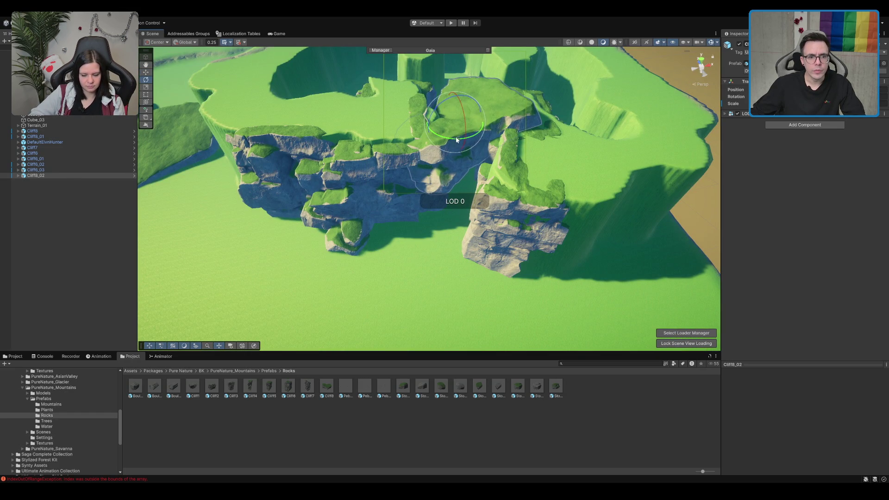
key("w")
left_click_drag(452, 136, 474, 110)
scroll(474, 111, "up", 10)
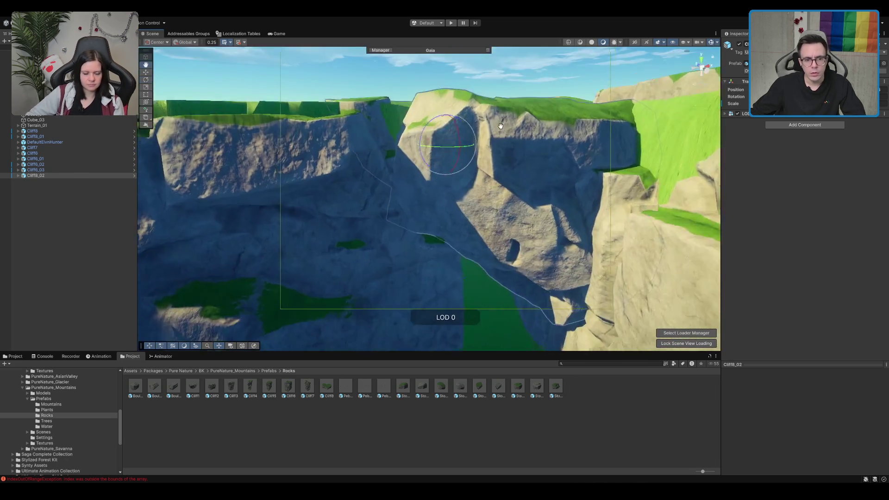
scroll(500, 126, "up", 10)
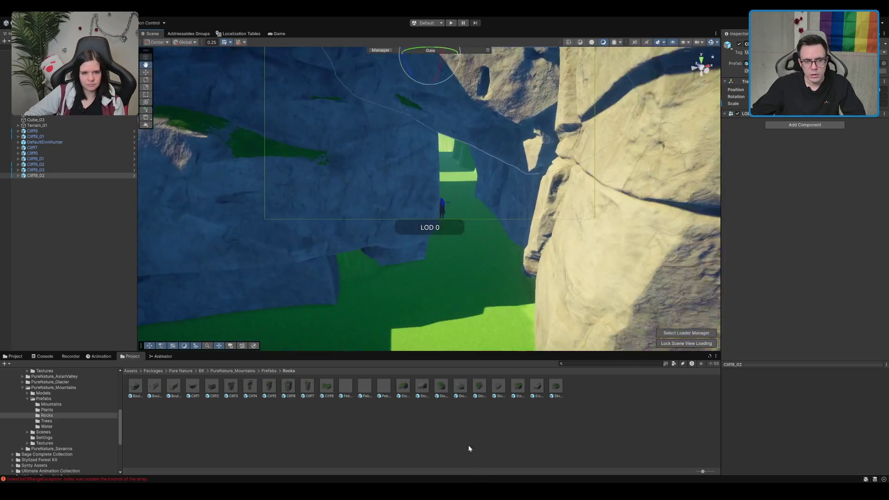
scroll(423, 236, "down", 5)
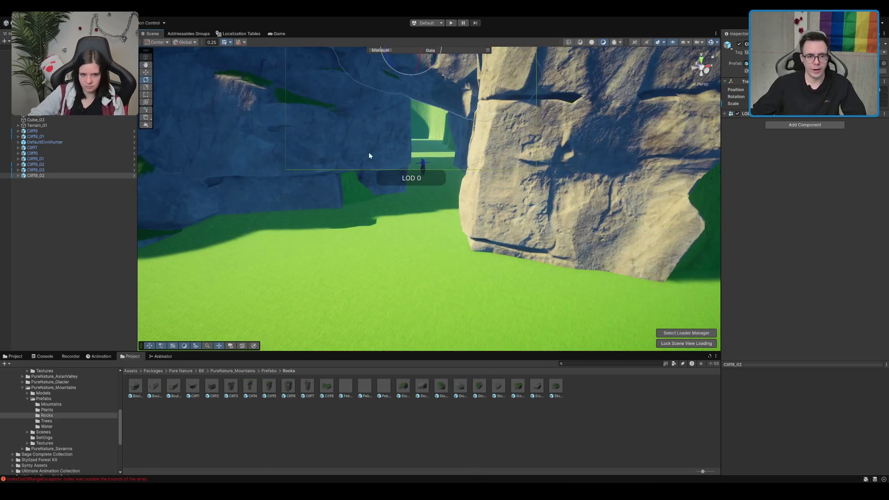
Slightly rotate Cliff6_01 to fit against the new rock
left_click(368, 152)
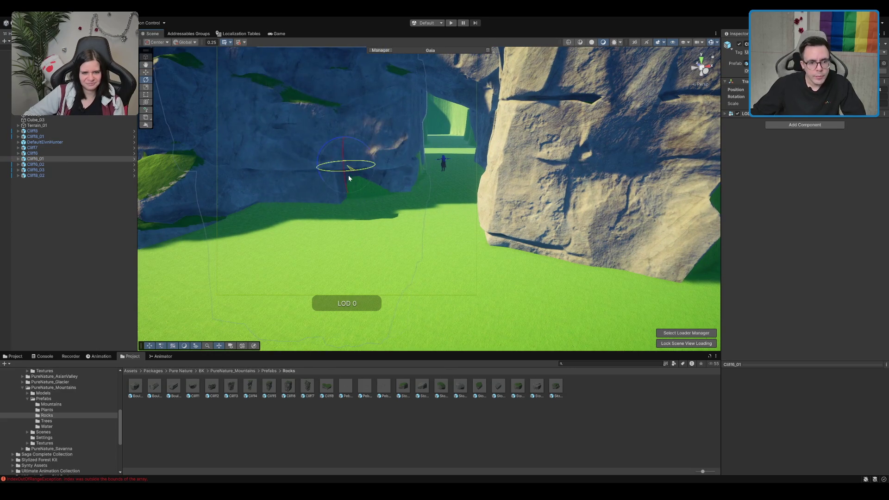
mouse_move(431, 175)
left_mouse_down()
mouse_move(429, 199)
mouse_move(432, 181)
left_mouse_up()
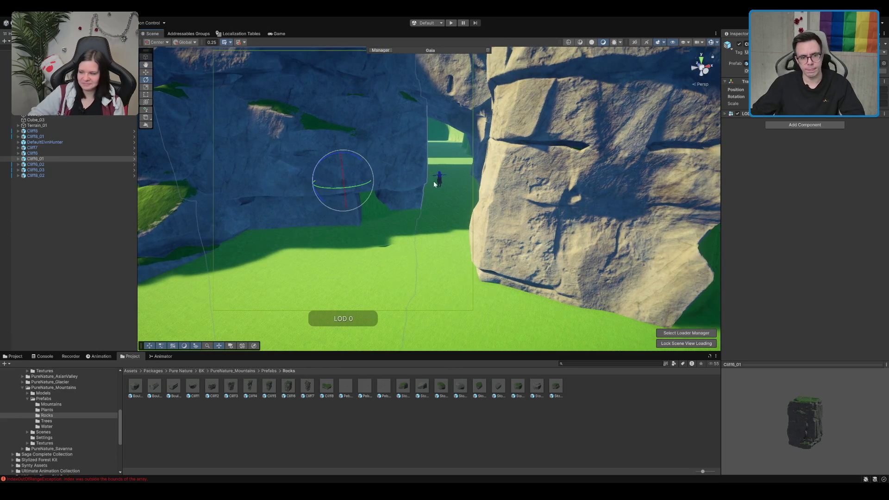
left_click(439, 182)
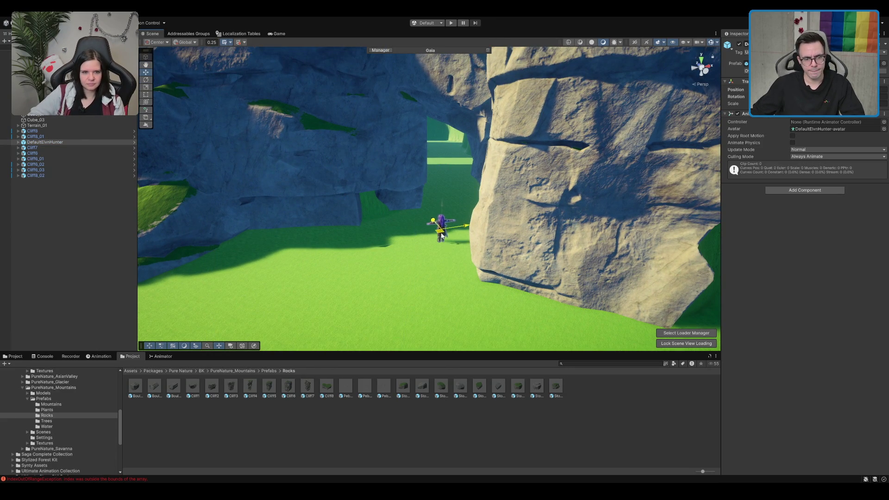
mouse_move(457, 291)
left_mouse_down()
mouse_move(482, 210)
mouse_move(492, 281)
left_mouse_up()
left_click(426, 145)
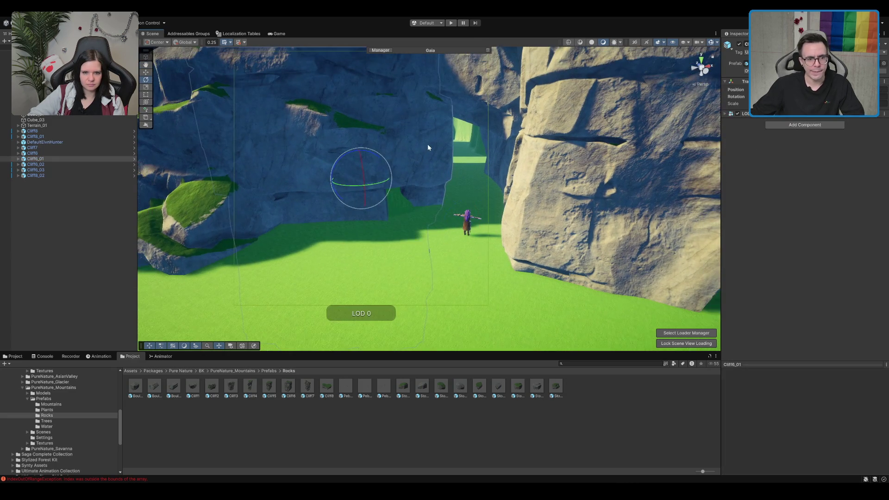
left_click_drag(370, 162, 376, 158)
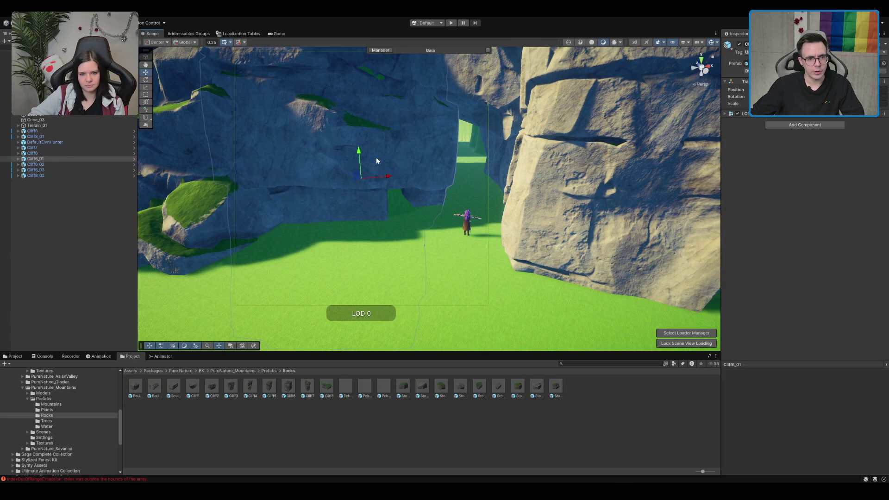
scroll(383, 180, "down", 5)
mouse_move(383, 180)
left_mouse_down()
mouse_move(351, 185)
mouse_move(720, 129)
mouse_move(502, 174)
mouse_move(449, 195)
mouse_move(514, 131)
left_mouse_up()
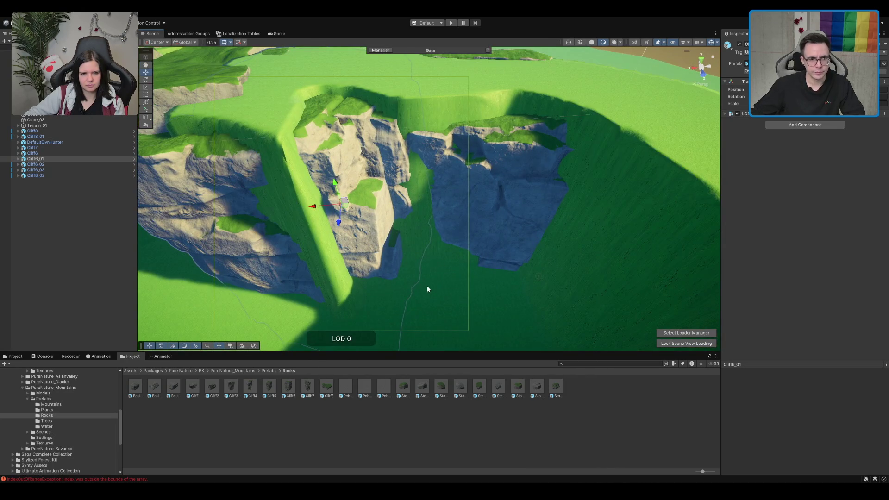
Select Cliff6_03 and slide it slightly right along the cliff edge
left_click(427, 284)
mouse_move(428, 284)
left_mouse_down()
mouse_move(421, 116)
mouse_move(428, 156)
mouse_move(436, 115)
mouse_move(415, 195)
mouse_move(417, 254)
mouse_move(487, 88)
mouse_move(448, 145)
mouse_move(424, 112)
mouse_move(365, 250)
mouse_move(375, 252)
left_mouse_up()
left_click(415, 141)
mouse_move(471, 256)
left_mouse_down()
mouse_move(460, 259)
mouse_move(430, 209)
mouse_move(446, 189)
mouse_move(444, 148)
mouse_move(405, 222)
mouse_move(564, 213)
left_mouse_up()
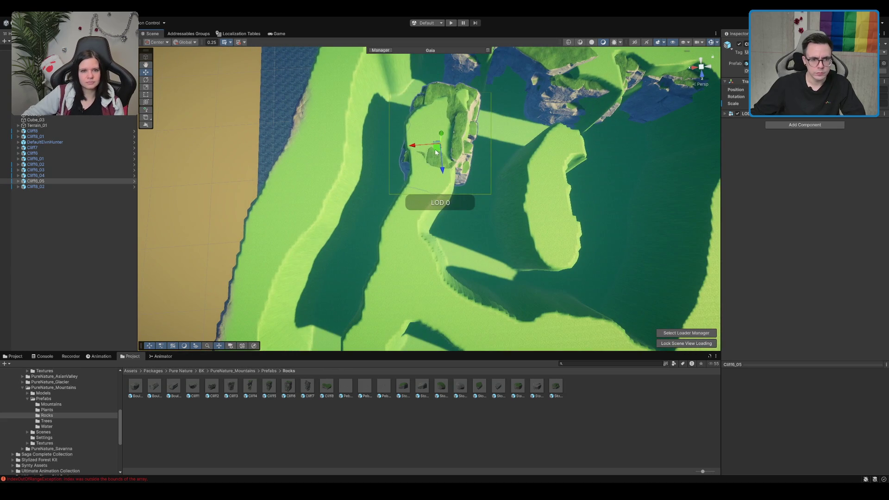
key("e")
left_click_drag(406, 211, 428, 213)
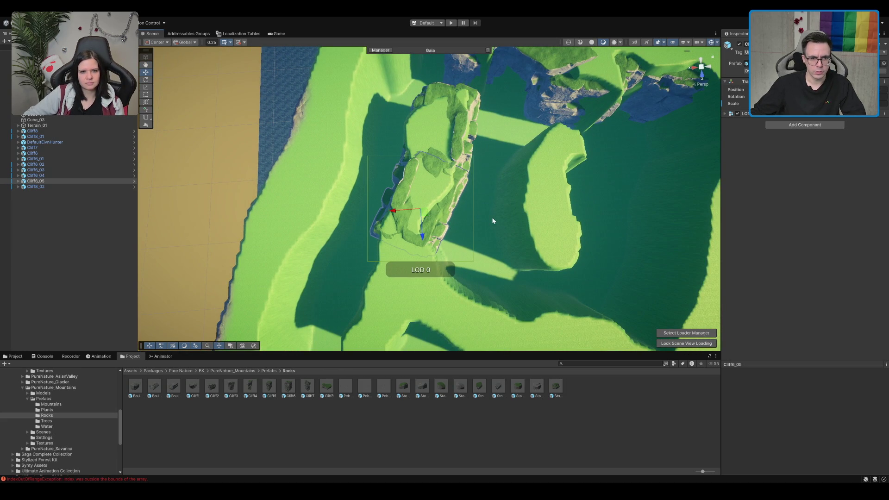
Duplicate the cliff, move the copy into the gap and rotate it about its vertical axis
left_click_drag(492, 218, 500, 160)
key("ctrl+d")
mouse_move(428, 156)
left_mouse_down()
mouse_move(406, 219)
mouse_move(523, 172)
mouse_move(603, 109)
left_mouse_up()
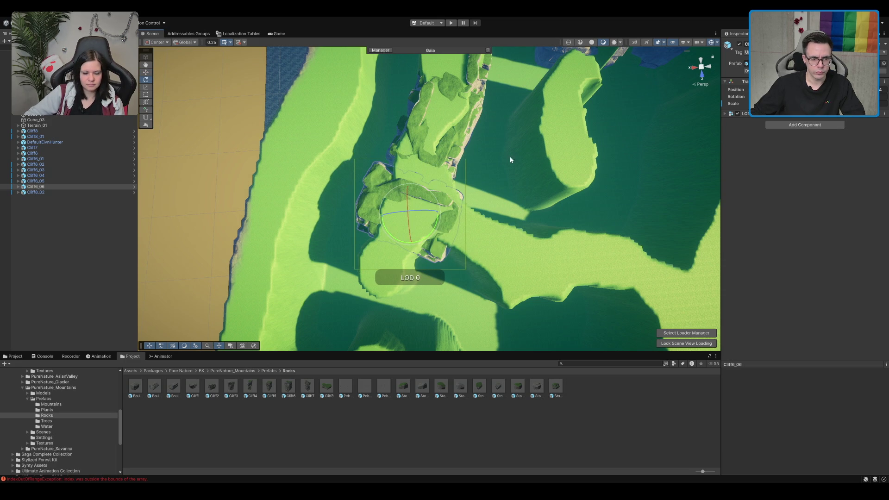
left_click_drag(413, 225, 435, 209)
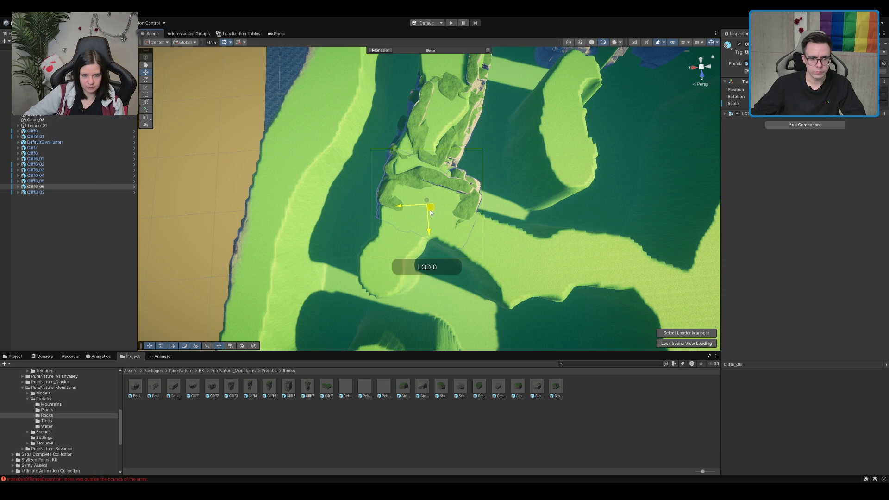
key("e")
key("f")
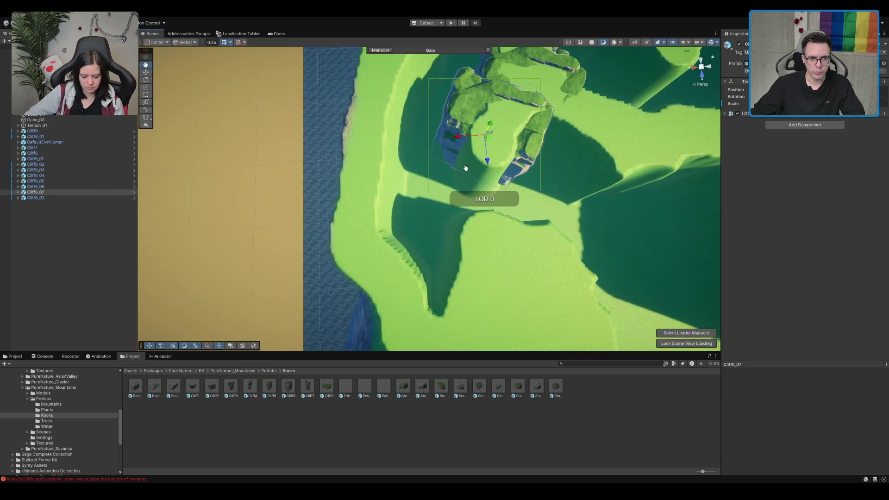
left_click_drag(476, 183, 417, 210)
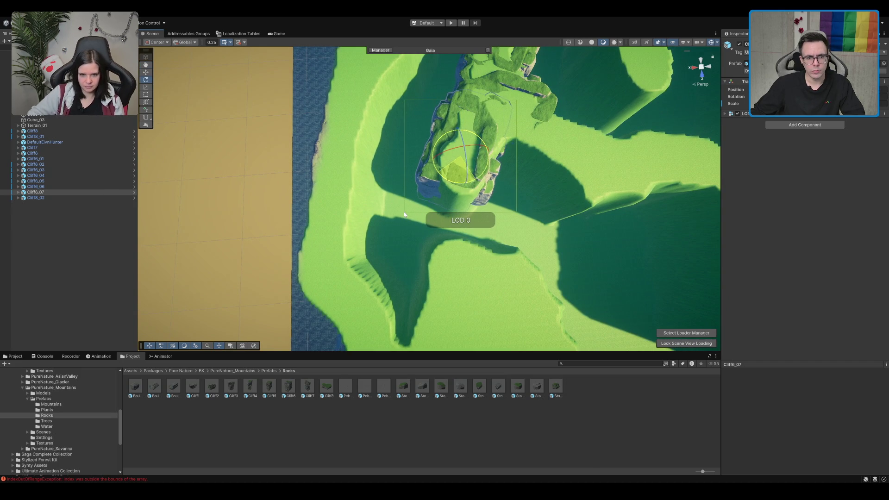
Check Cliff6_07, then select Terrain_01 for Set Height sculpting at brush size 10
left_click(455, 168)
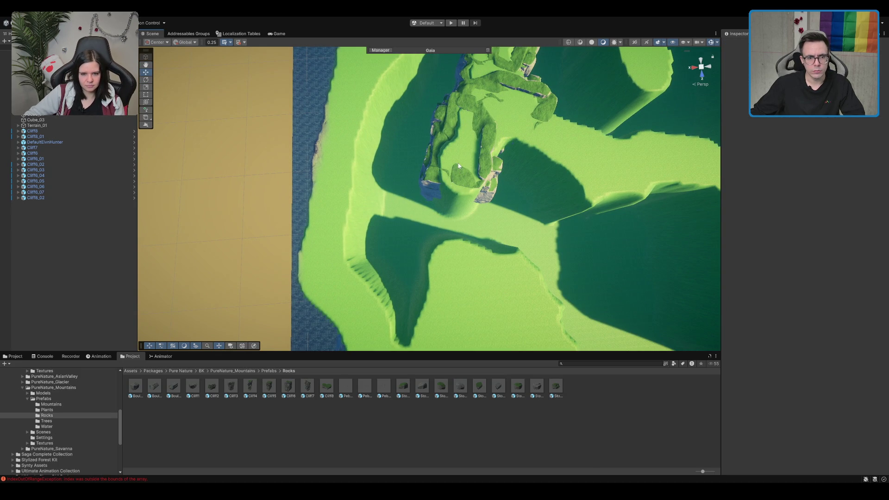
left_click(426, 175)
left_click(433, 181)
mouse_move(465, 161)
left_mouse_down()
mouse_move(477, 204)
mouse_move(409, 188)
mouse_move(407, 229)
mouse_move(473, 188)
mouse_move(521, 138)
mouse_move(442, 201)
mouse_move(454, 153)
mouse_move(534, 67)
mouse_move(541, 137)
mouse_move(482, 171)
mouse_move(532, 214)
mouse_move(471, 198)
mouse_move(397, 228)
mouse_move(444, 193)
mouse_move(448, 237)
left_mouse_up()
left_click(471, 199)
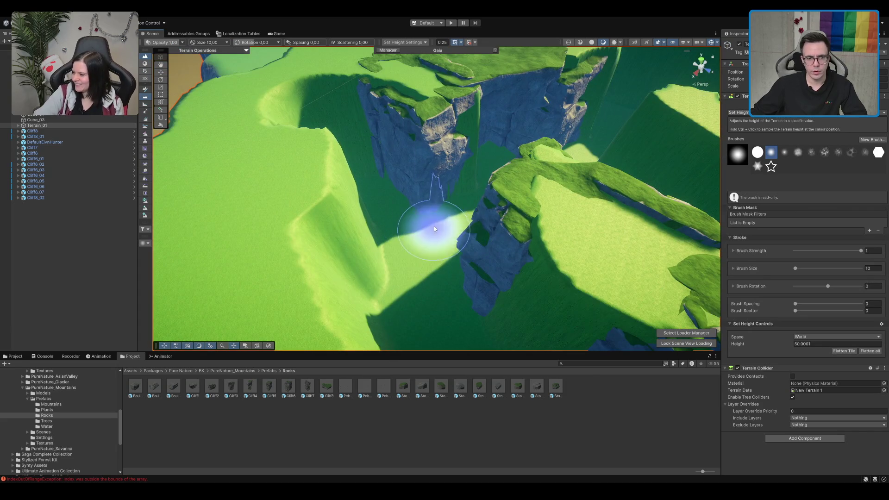
Orbit low beside the cliff face and frame the Cliff6_LOD0 mesh
scroll(434, 231, "down", 5)
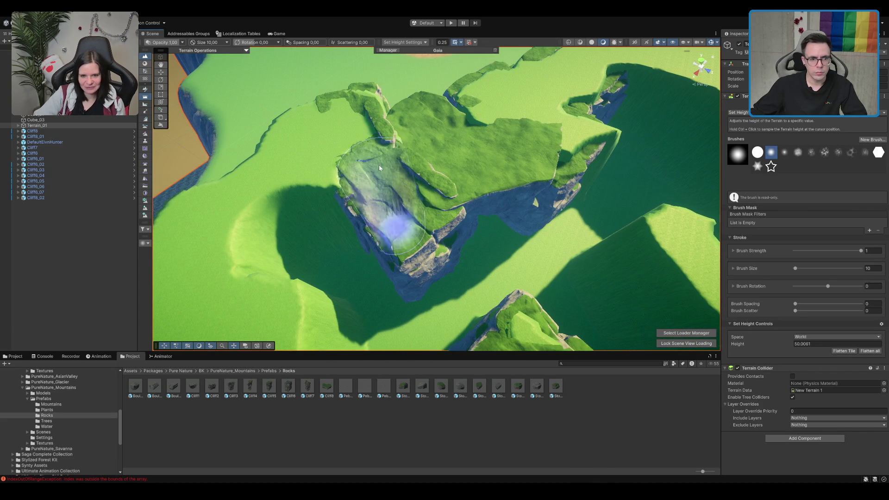
mouse_move(466, 149)
left_mouse_down()
mouse_move(341, 258)
mouse_move(322, 159)
mouse_move(366, 160)
left_mouse_up()
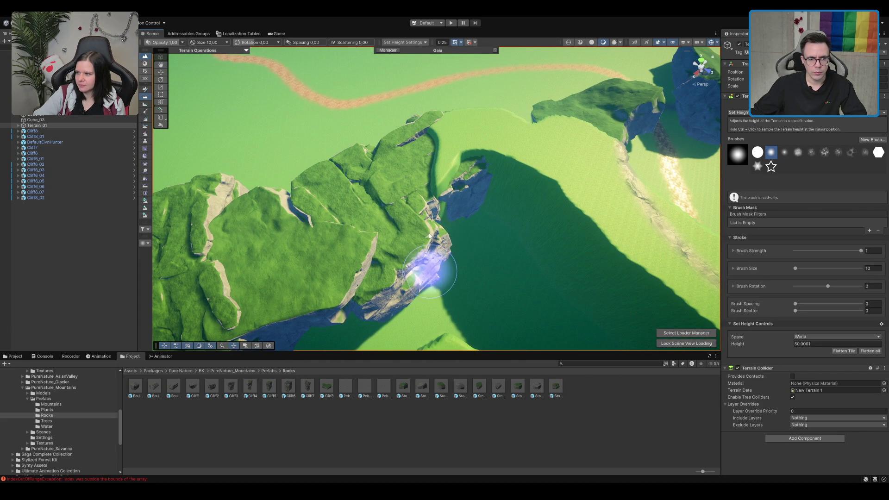
mouse_move(379, 225)
left_mouse_down()
mouse_move(518, 76)
mouse_move(478, 184)
mouse_move(495, 223)
left_mouse_up()
key("w")
left_click(495, 223)
key("f")
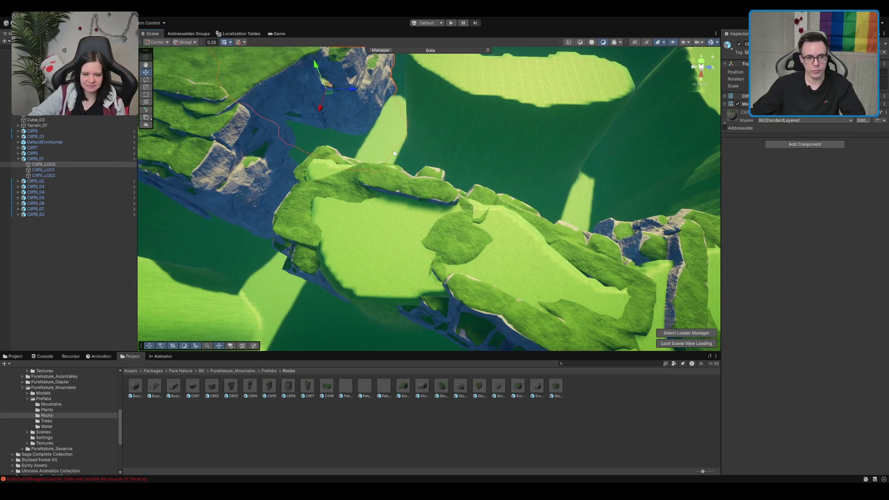
Paint Set Height 50 over the raised plateau around the Cliff6 rocks
left_click(394, 154)
scroll(362, 218, "up", 2)
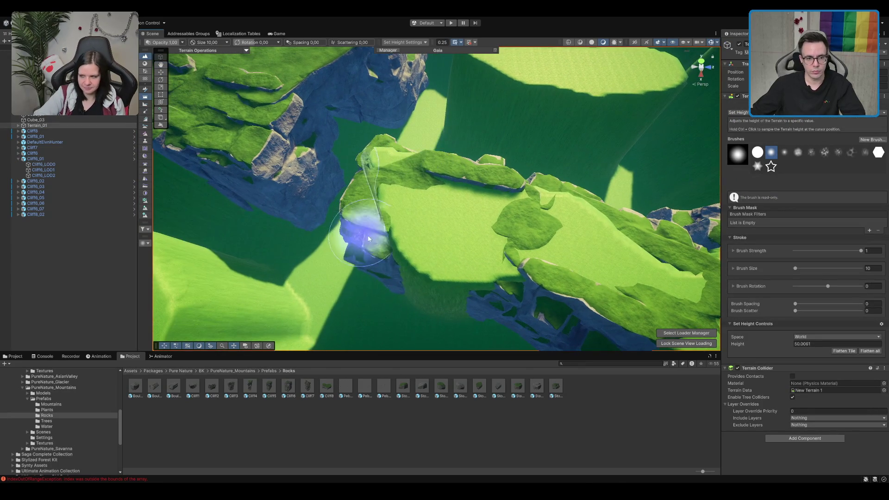
mouse_move(424, 261)
left_mouse_down()
mouse_move(426, 277)
mouse_move(408, 268)
left_mouse_up()
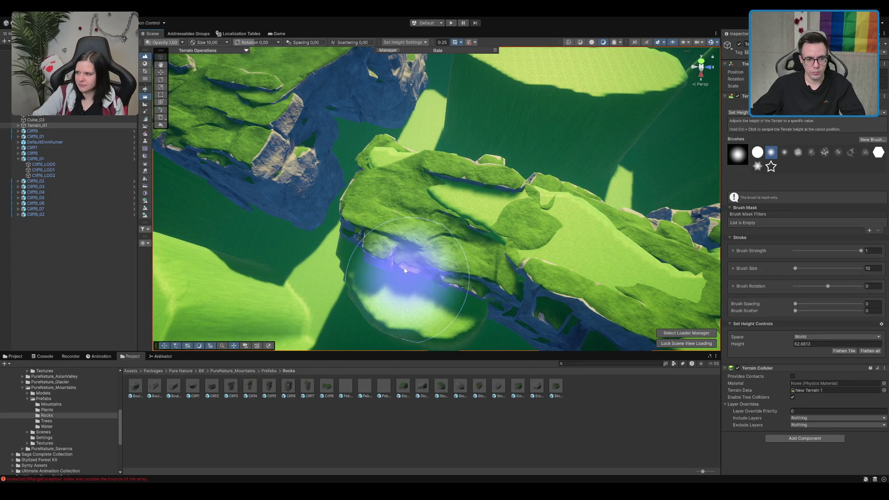
left_click(324, 262, "ctrl")
left_click_drag(324, 262, 421, 306)
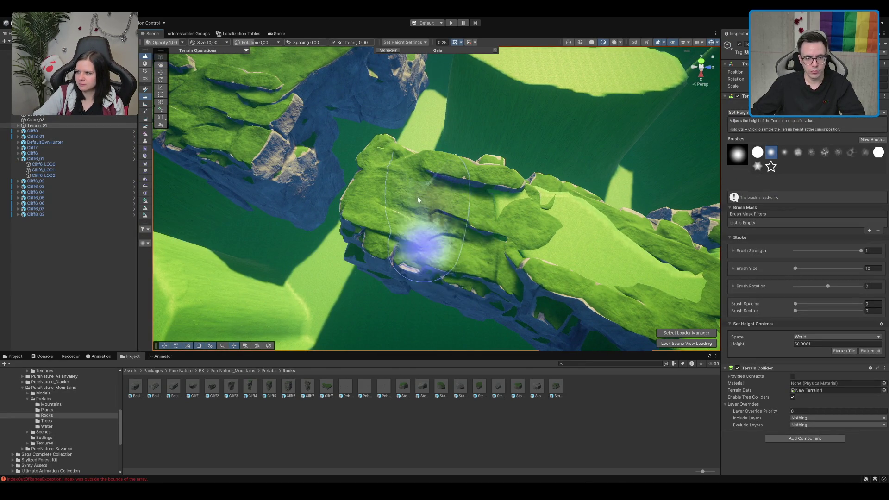
mouse_move(437, 182)
left_mouse_down()
mouse_move(604, 201)
mouse_move(532, 189)
mouse_move(440, 248)
mouse_move(447, 258)
mouse_move(499, 152)
left_mouse_up()
scroll(363, 263, "down", 5)
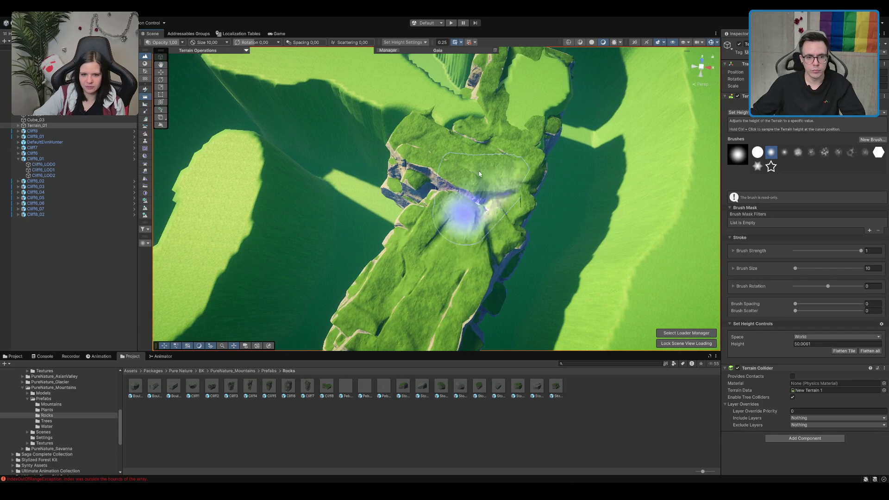
scroll(481, 214, "down", 3)
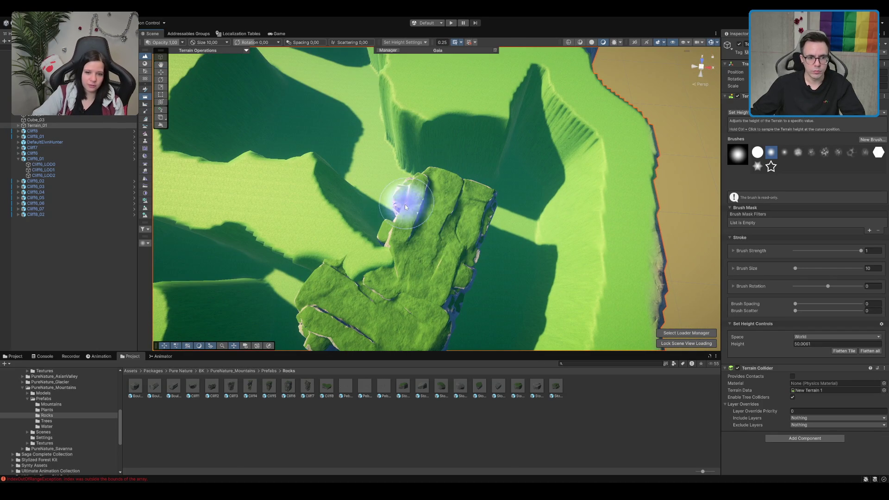
mouse_move(422, 209)
left_mouse_down()
mouse_move(327, 274)
mouse_move(432, 234)
mouse_move(271, 165)
mouse_move(357, 201)
mouse_move(367, 234)
left_mouse_up()
left_click(367, 198)
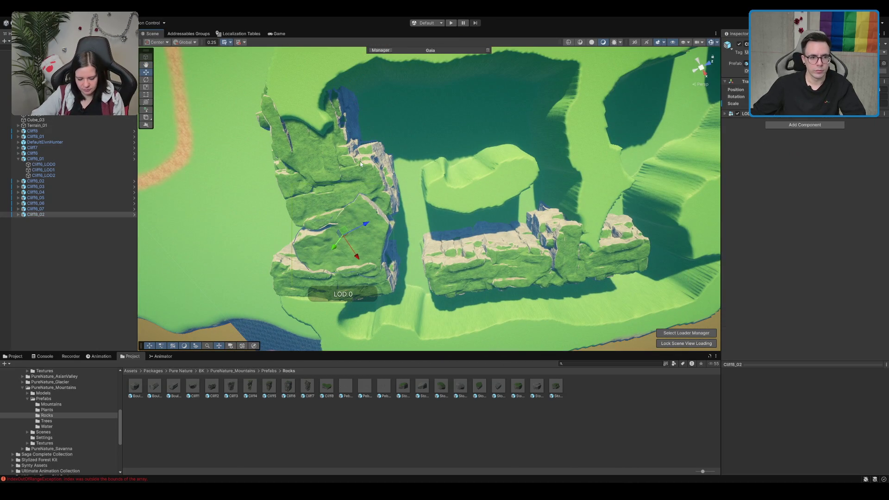
Delete the small rounded grassy rock beside the Cliff6 rock
left_click(347, 137)
key("f")
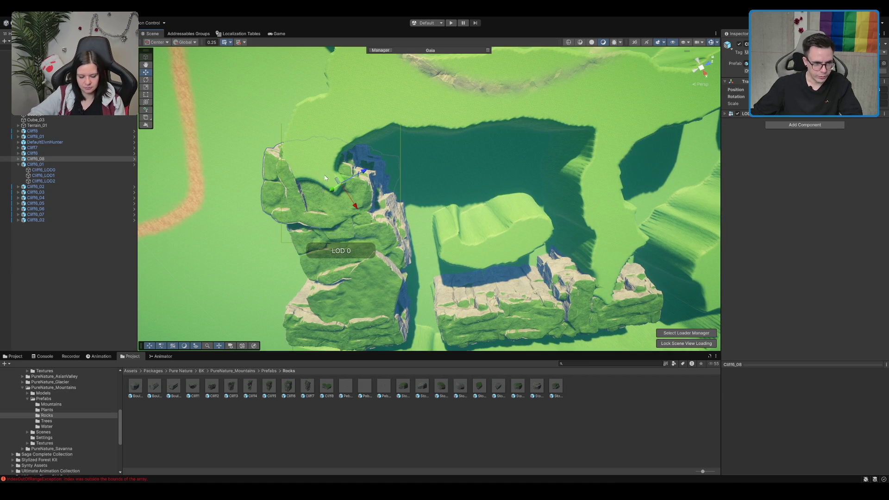
left_click(491, 218)
key("e")
key("f")
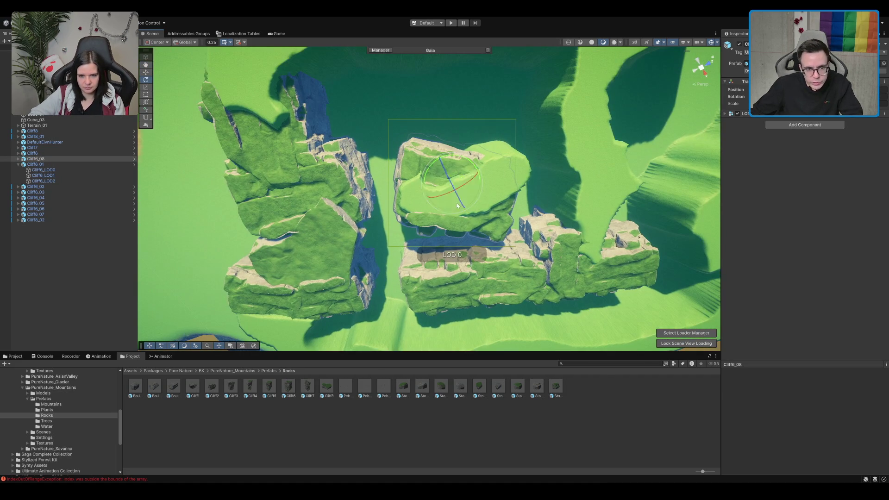
key("Delete")
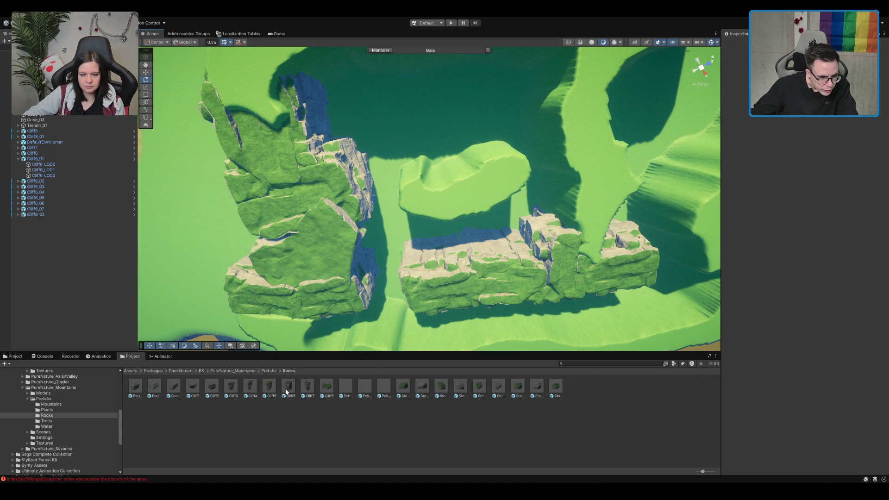
Try Cliff2, Cliff7 and Cliff5 prefabs, then drop a large cliff rock into the gap
left_click_drag(215, 384, 407, 185)
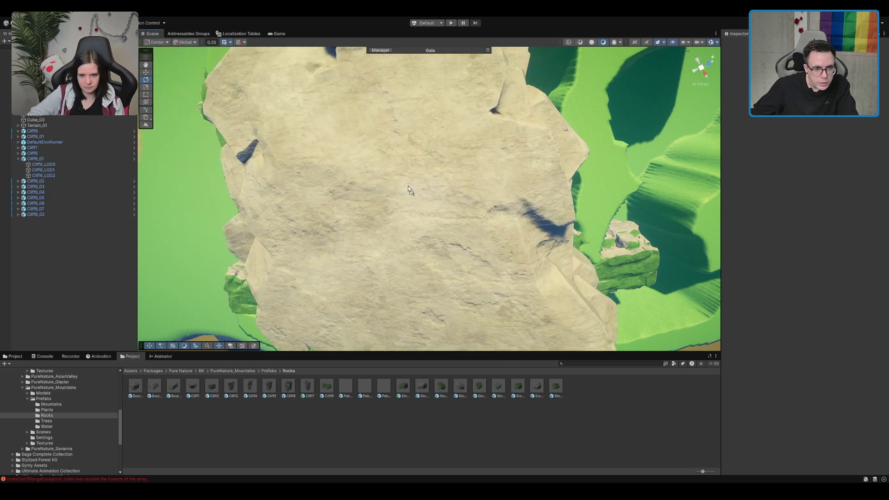
key("Delete")
mouse_move(306, 392)
left_mouse_down()
mouse_move(401, 241)
mouse_move(387, 244)
mouse_move(311, 357)
left_mouse_up()
mouse_move(275, 390)
left_mouse_down()
mouse_move(394, 199)
mouse_move(509, 107)
mouse_move(376, 141)
mouse_move(402, 118)
left_mouse_up()
key("ctrl+z")
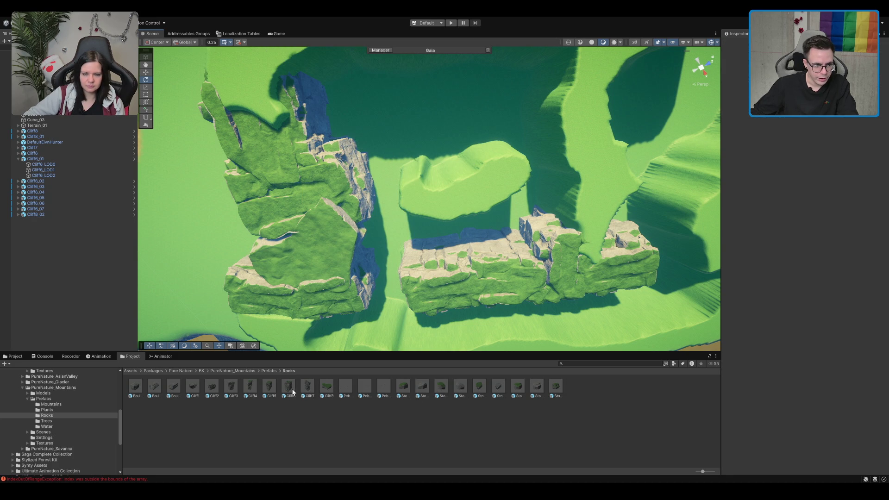
mouse_move(280, 394)
left_mouse_down()
mouse_move(324, 297)
mouse_move(399, 187)
mouse_move(415, 104)
mouse_move(411, 140)
left_mouse_up()
key("f")
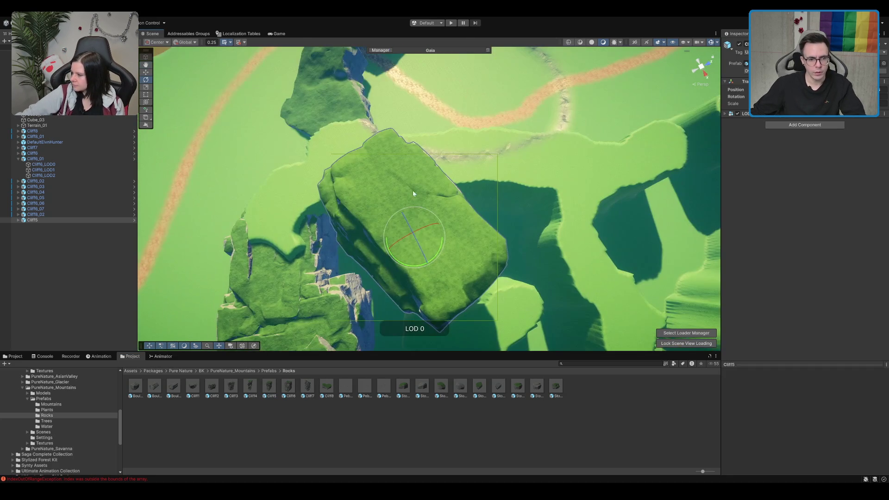
Turn the new cliff about its vertical axis and sink it into the terrain
left_click_drag(406, 267, 469, 262)
mouse_move(411, 234)
left_mouse_down()
mouse_move(414, 257)
mouse_move(415, 245)
left_mouse_up()
mouse_move(424, 179)
left_mouse_down()
mouse_move(472, 223)
mouse_move(468, 247)
mouse_move(481, 217)
mouse_move(463, 199)
mouse_move(427, 219)
mouse_move(476, 173)
left_mouse_up()
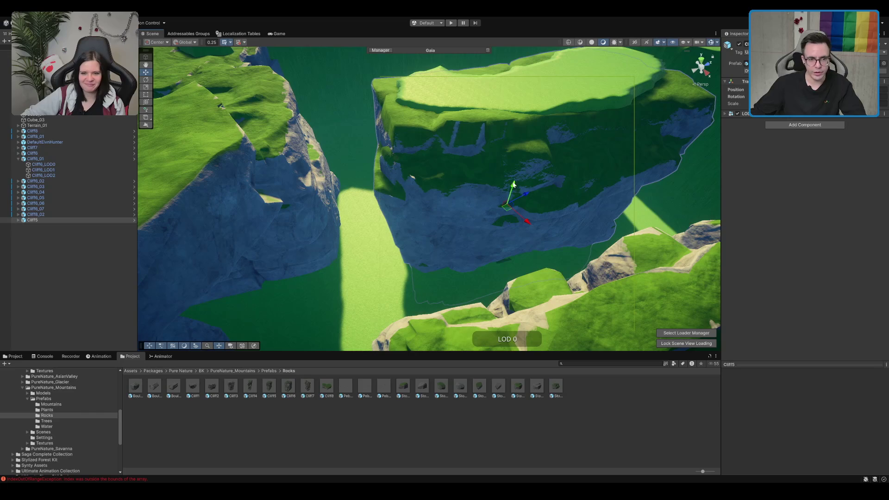
left_click_drag(513, 184, 516, 182)
key("f")
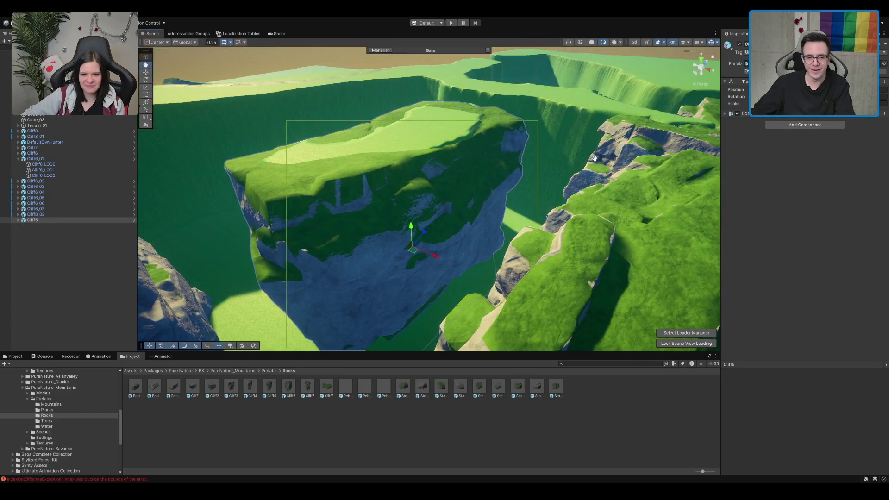
mouse_move(453, 149)
left_mouse_down()
mouse_move(431, 216)
mouse_move(462, 231)
mouse_move(442, 228)
mouse_move(452, 231)
left_mouse_up()
mouse_move(426, 275)
left_mouse_down()
mouse_move(531, 184)
mouse_move(561, 188)
mouse_move(580, 159)
mouse_move(538, 179)
mouse_move(521, 155)
mouse_move(481, 259)
mouse_move(509, 189)
mouse_move(447, 252)
mouse_move(492, 163)
mouse_move(426, 299)
mouse_move(436, 195)
mouse_move(536, 191)
mouse_move(550, 199)
mouse_move(511, 236)
left_mouse_up()
Lower the Cliff8_04 cliff piece into the terrain
left_click(457, 236)
left_click(435, 194)
key("e")
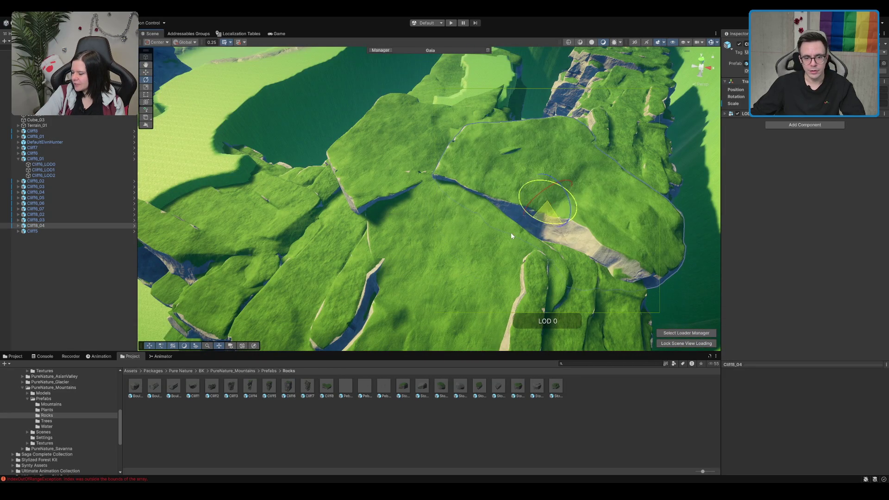
mouse_move(558, 187)
left_mouse_down()
mouse_move(541, 238)
mouse_move(578, 140)
mouse_move(593, 205)
mouse_move(570, 165)
mouse_move(674, 166)
mouse_move(556, 206)
mouse_move(458, 185)
mouse_move(573, 188)
mouse_move(500, 234)
mouse_move(676, 234)
mouse_move(486, 222)
mouse_move(477, 190)
mouse_move(509, 195)
mouse_move(477, 171)
mouse_move(476, 95)
mouse_move(470, 163)
mouse_move(471, 151)
left_mouse_up()
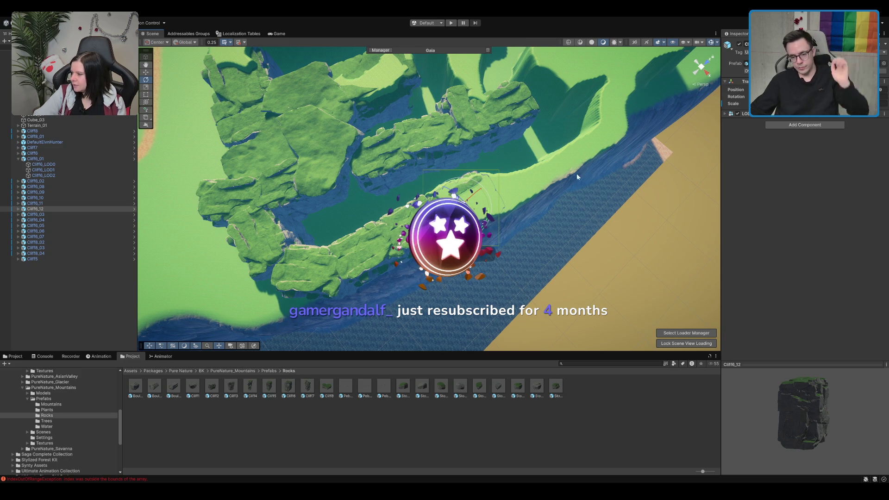
Lower the selected ridge cliff piece so its base sits in the terrain
mouse_move(361, 82)
left_mouse_down()
mouse_move(448, 156)
mouse_move(434, 116)
mouse_move(448, 116)
left_mouse_up()
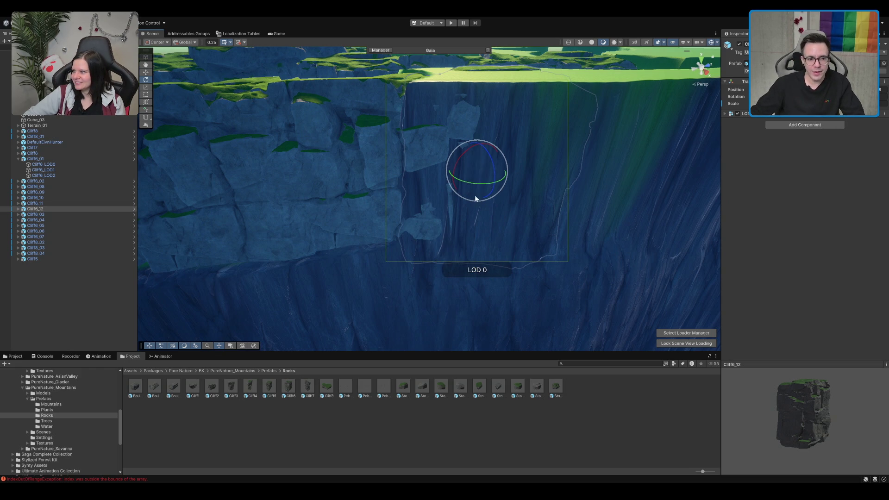
mouse_move(480, 153)
left_mouse_down()
mouse_move(454, 282)
mouse_move(356, 304)
left_mouse_up()
left_click(330, 272)
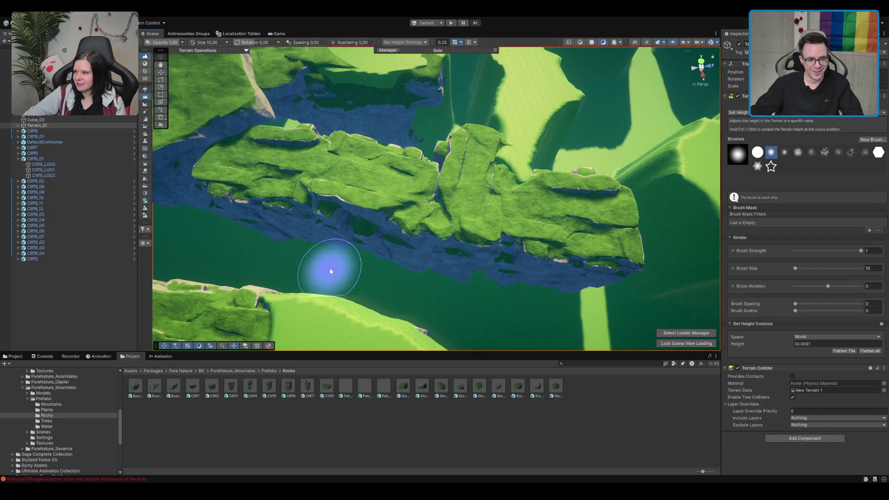
Paint Set Height 50.0061 along the cliff edges and over the adjoining slope
left_click_drag(330, 271, 368, 244)
scroll(369, 244, "up", 5)
mouse_move(407, 192)
left_mouse_down()
mouse_move(407, 110)
mouse_move(417, 102)
mouse_move(382, 152)
mouse_move(326, 102)
mouse_move(364, 185)
mouse_move(445, 186)
mouse_move(506, 208)
mouse_move(377, 174)
left_mouse_up()
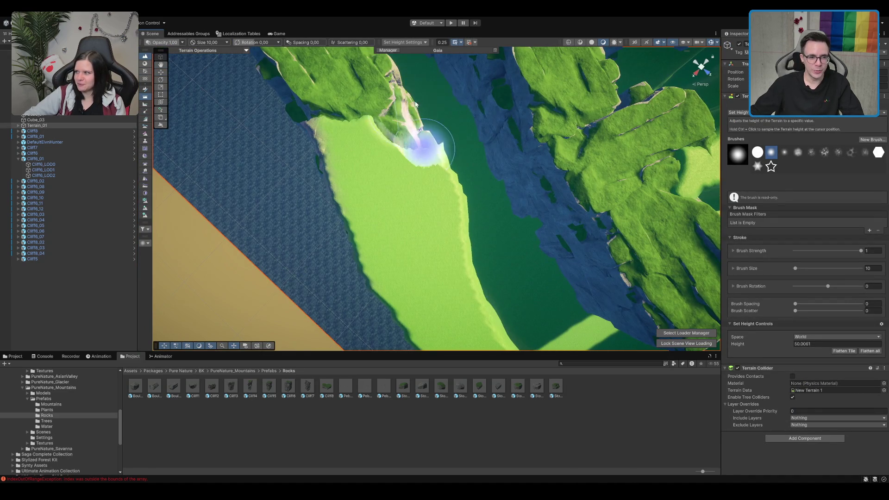
mouse_move(516, 223)
left_mouse_down()
mouse_move(535, 205)
mouse_move(452, 168)
mouse_move(387, 199)
mouse_move(360, 196)
mouse_move(428, 222)
mouse_move(421, 174)
mouse_move(426, 192)
mouse_move(481, 185)
mouse_move(425, 182)
left_mouse_up()
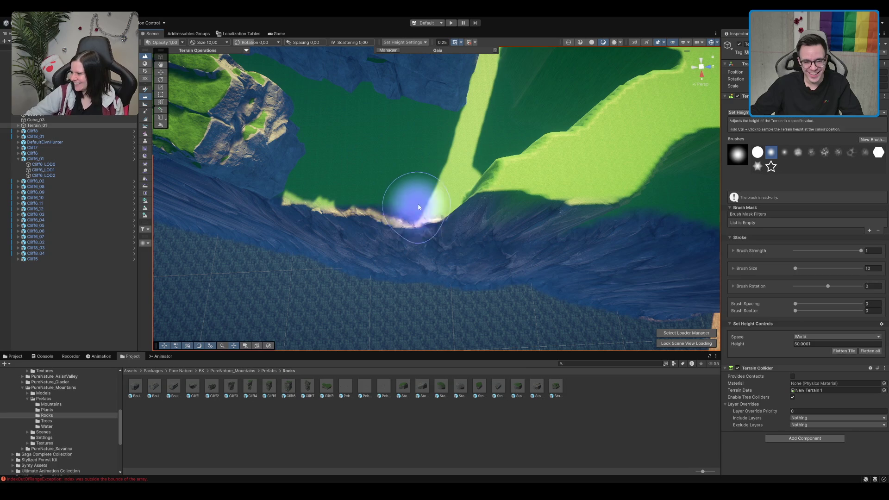
mouse_move(449, 222)
left_mouse_down()
mouse_move(488, 155)
mouse_move(584, 196)
left_mouse_up()
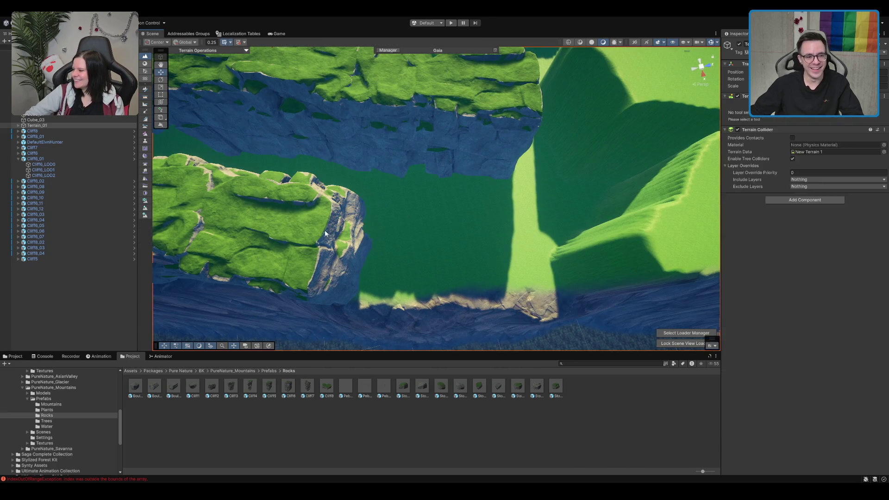
Duplicate a cliff piece, move the copy right and turn it along the wall
left_click(287, 258)
key("ctrl+d")
mouse_move(294, 258)
left_mouse_down()
mouse_move(421, 262)
mouse_move(438, 270)
mouse_move(391, 256)
mouse_move(413, 242)
mouse_move(481, 231)
left_mouse_up()
key("e")
left_click_drag(469, 294, 692, 269)
Duplicate it again, moving the new copy right and turning it into place
key("ctrl+d")
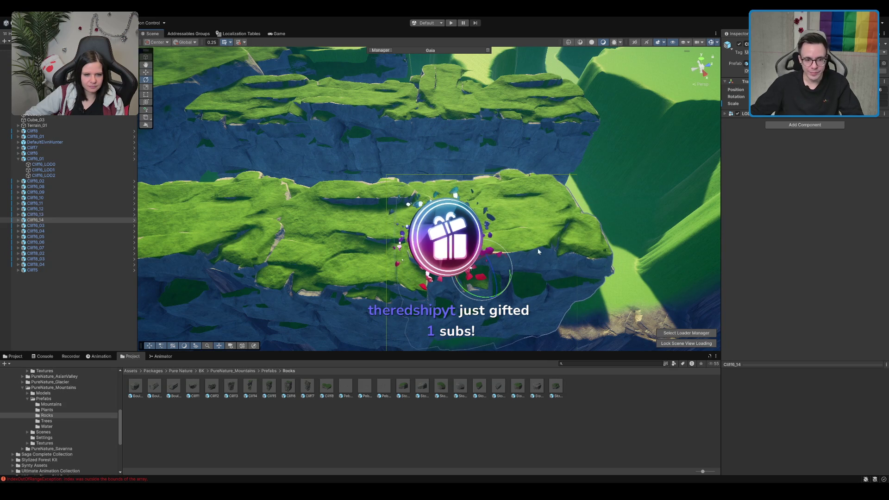
left_click_drag(537, 252, 648, 250)
left_click_drag(367, 261, 487, 260)
key("e")
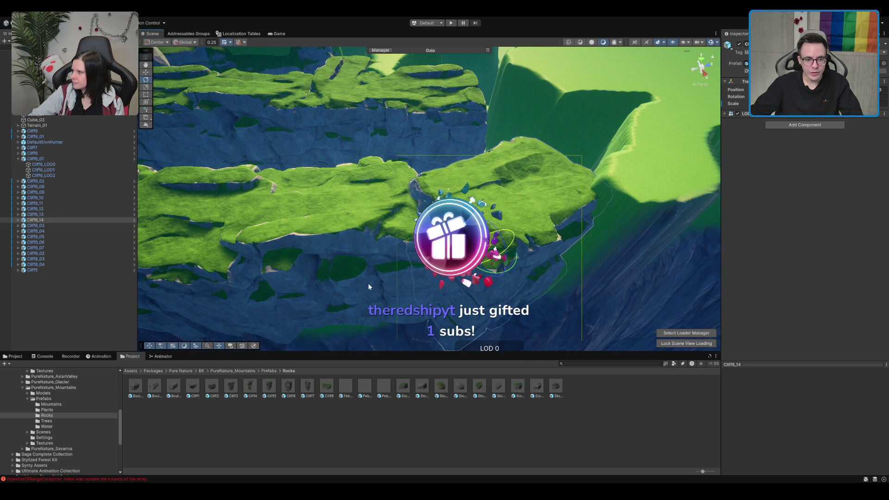
mouse_move(502, 236)
left_mouse_down()
mouse_move(510, 243)
mouse_move(492, 234)
mouse_move(497, 260)
mouse_move(489, 274)
mouse_move(492, 259)
left_mouse_up()
Fine-tune the last cliff piece's rotation and slide it into position on the wall
key("e")
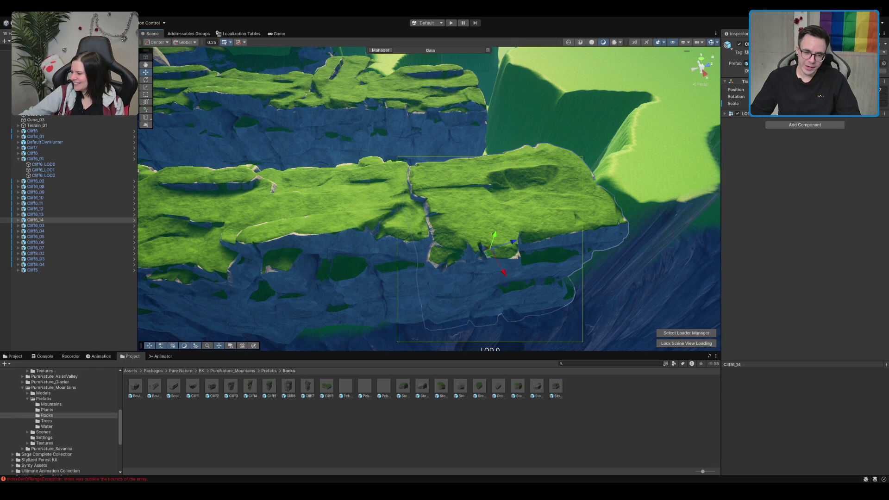
mouse_move(339, 196)
left_mouse_down()
mouse_move(452, 152)
mouse_move(258, 184)
mouse_move(370, 205)
mouse_move(360, 176)
mouse_move(375, 227)
mouse_move(403, 210)
mouse_move(403, 257)
mouse_move(419, 282)
mouse_move(379, 257)
mouse_move(421, 209)
mouse_move(421, 218)
mouse_move(415, 197)
mouse_move(435, 220)
mouse_move(686, 186)
mouse_move(599, 232)
mouse_move(629, 232)
mouse_move(465, 227)
mouse_move(466, 215)
mouse_move(532, 205)
left_mouse_up()
key("e")
key("w")
mouse_move(456, 222)
left_mouse_down()
mouse_move(492, 200)
mouse_move(449, 219)
mouse_move(457, 215)
left_mouse_up()
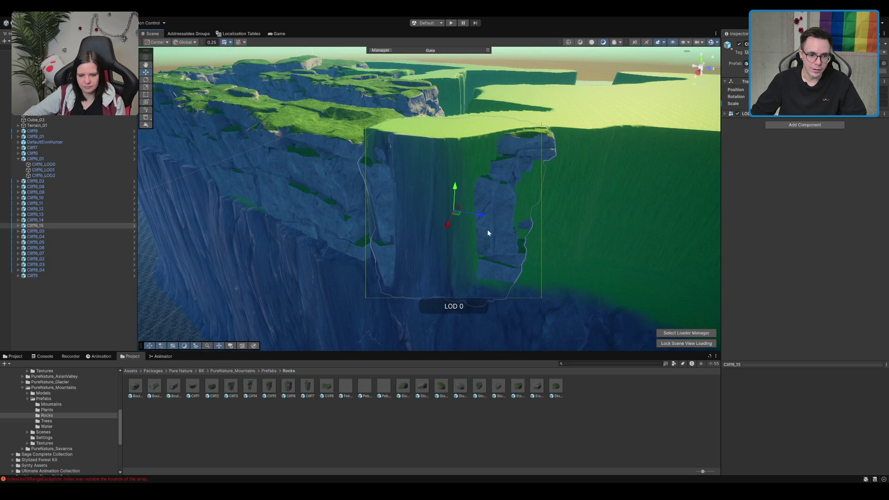
left_click(597, 269)
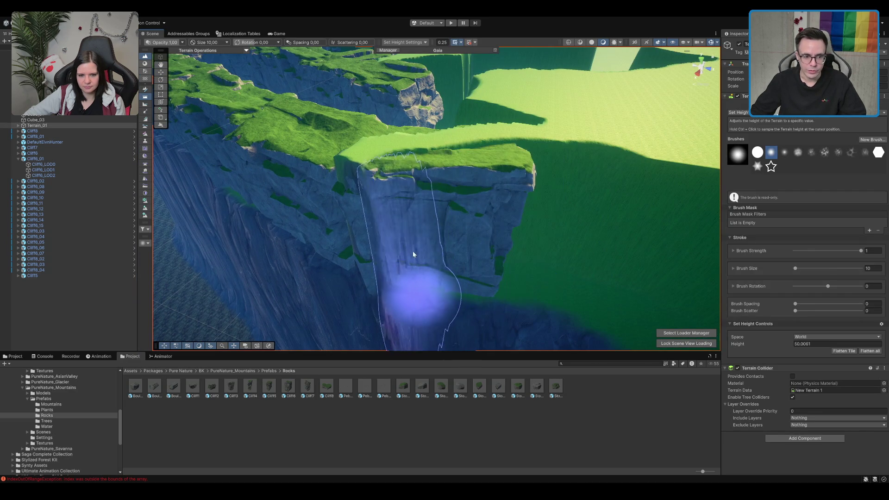
Move and rotate the Cliff6_06 cliff piece at the plateau rim
mouse_move(490, 224)
left_mouse_down()
mouse_move(528, 167)
mouse_move(512, 236)
mouse_move(449, 155)
mouse_move(441, 175)
mouse_move(461, 143)
mouse_move(476, 193)
mouse_move(440, 174)
left_mouse_up()
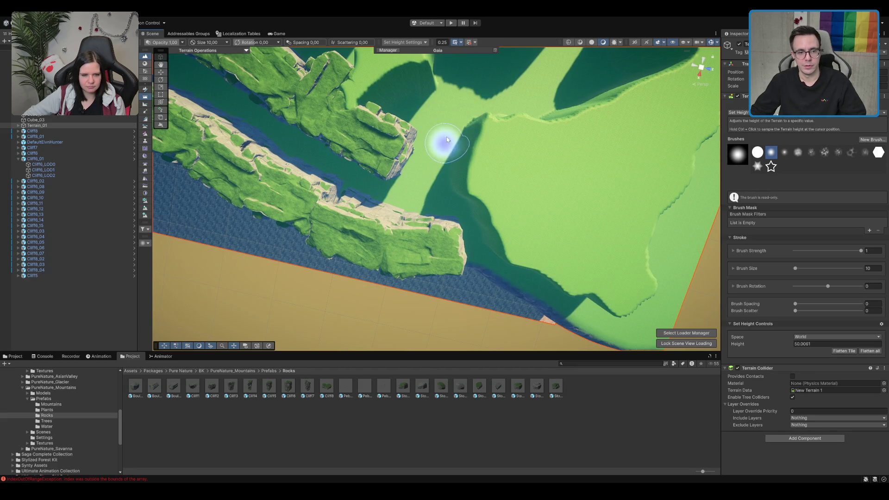
key("w")
mouse_move(425, 233)
left_mouse_down()
mouse_move(465, 166)
mouse_move(440, 192)
mouse_move(539, 169)
mouse_move(447, 171)
left_mouse_up()
left_click(462, 224)
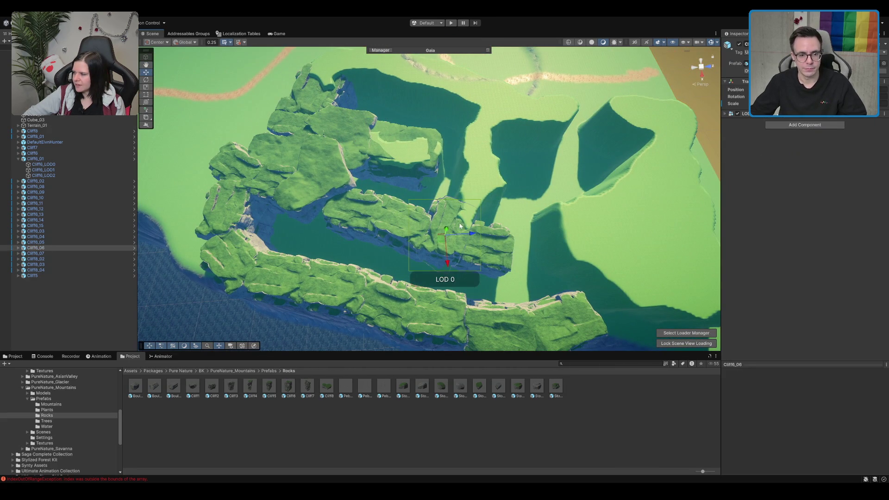
left_click_drag(444, 239, 470, 208)
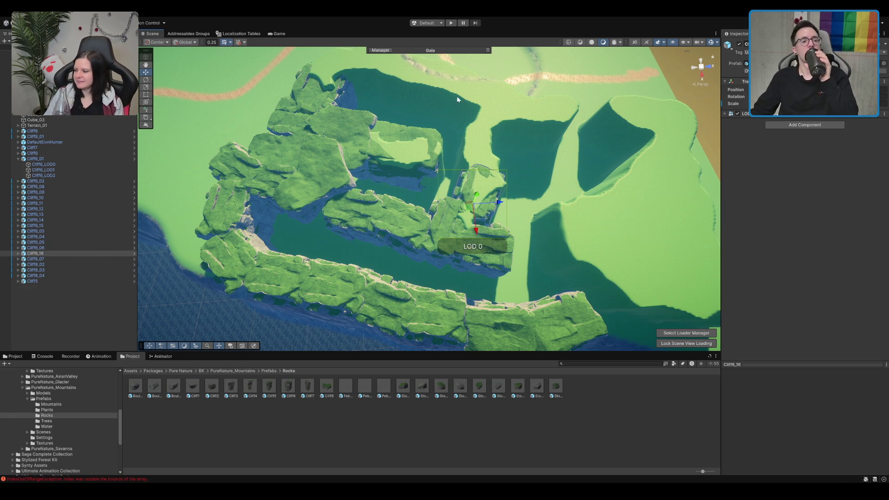
mouse_move(439, 152)
left_mouse_down()
mouse_move(446, 146)
mouse_move(481, 211)
mouse_move(470, 175)
left_mouse_up()
key("e")
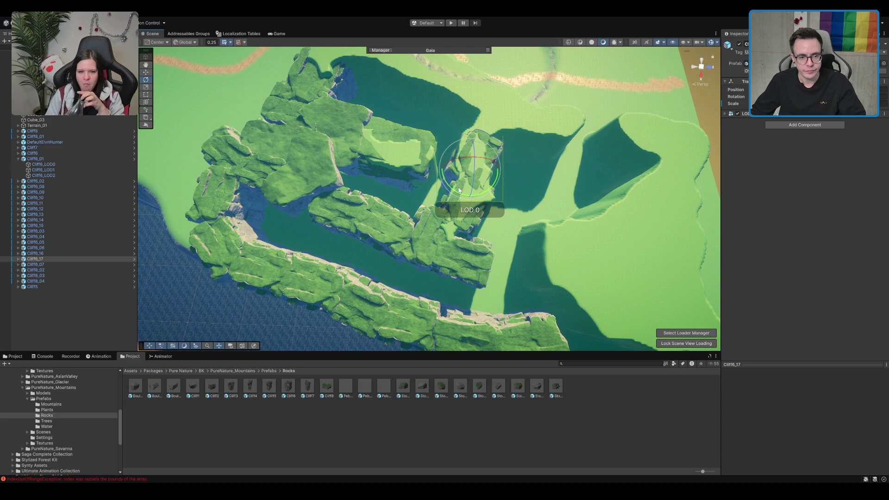
key("f")
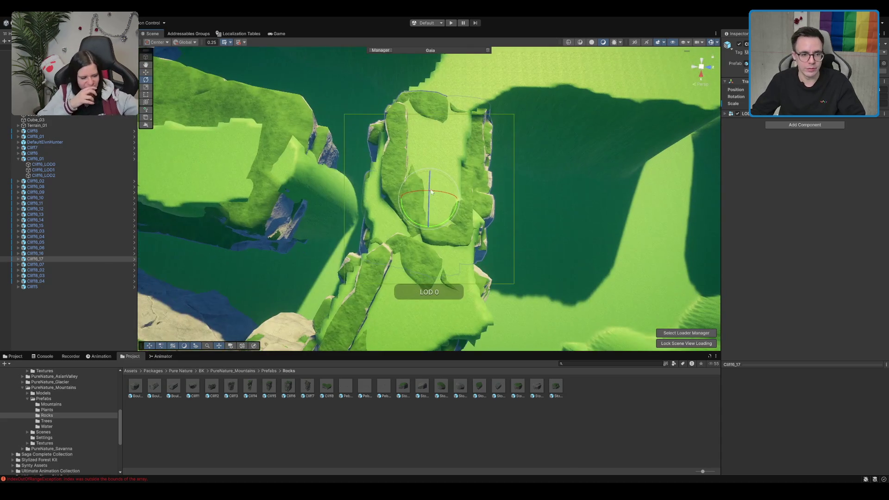
mouse_move(445, 222)
left_mouse_down()
mouse_move(438, 214)
mouse_move(439, 242)
left_mouse_up()
Duplicate the cliff, then rotate the copy and move it up-left across the terrain
key("ctrl+d")
key("e")
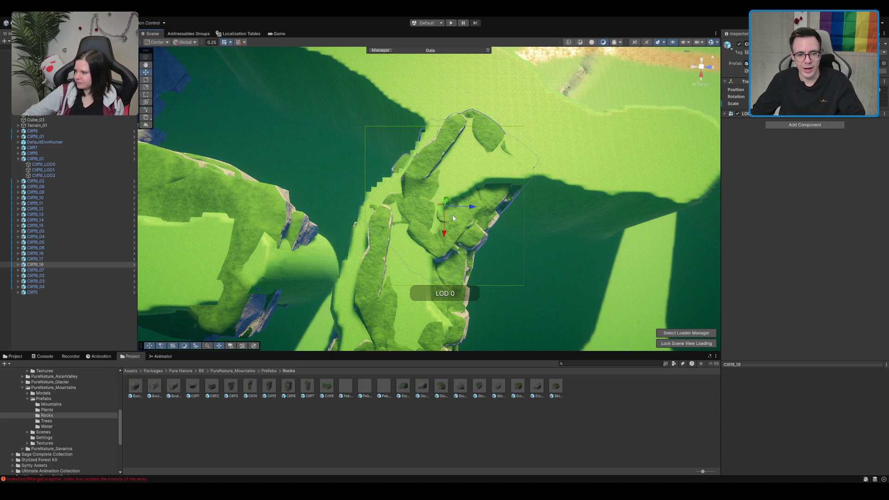
left_click_drag(443, 210, 445, 232)
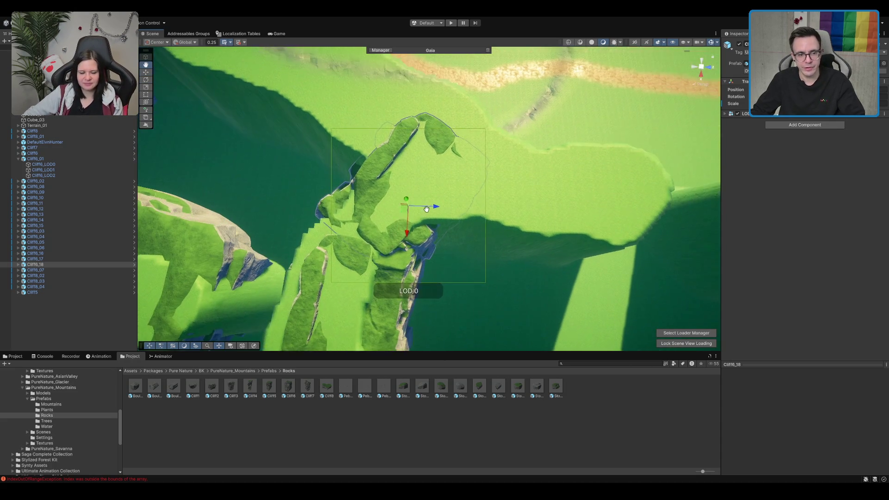
scroll(445, 237, "down", 2)
left_click_drag(449, 246, 343, 271)
mouse_move(439, 234)
left_mouse_down()
mouse_move(391, 164)
mouse_move(307, 135)
mouse_move(356, 148)
mouse_move(314, 139)
mouse_move(319, 148)
left_mouse_up()
Add two more cliff copies along the plateau edge, sinking them into the terrain
key("ctrl+d")
key("f")
key("w")
mouse_move(437, 194)
left_mouse_down()
mouse_move(365, 181)
mouse_move(354, 153)
mouse_move(438, 195)
left_mouse_up()
key("ctrl+d")
key("w")
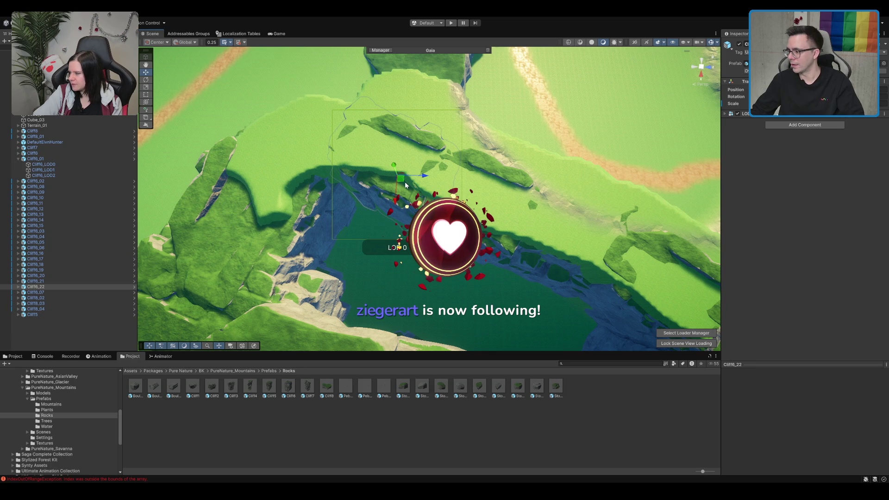
mouse_move(405, 185)
left_mouse_down()
mouse_move(432, 190)
mouse_move(407, 168)
mouse_move(404, 175)
left_mouse_up()
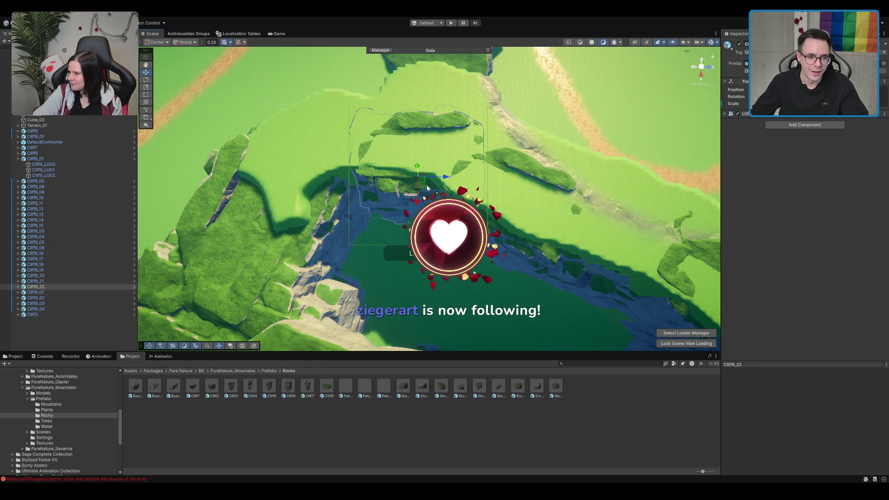
key("w")
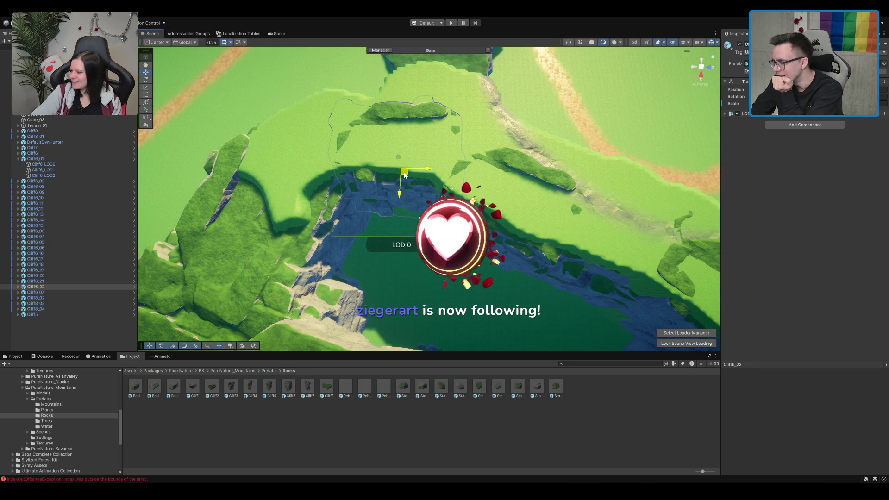
mouse_move(404, 175)
left_mouse_down()
mouse_move(487, 212)
mouse_move(364, 187)
mouse_move(401, 188)
mouse_move(575, 135)
left_mouse_up()
Add another rotated cliff copy lowered below the terrain surface, then select Terrain_01
key("ctrl+d")
key("e")
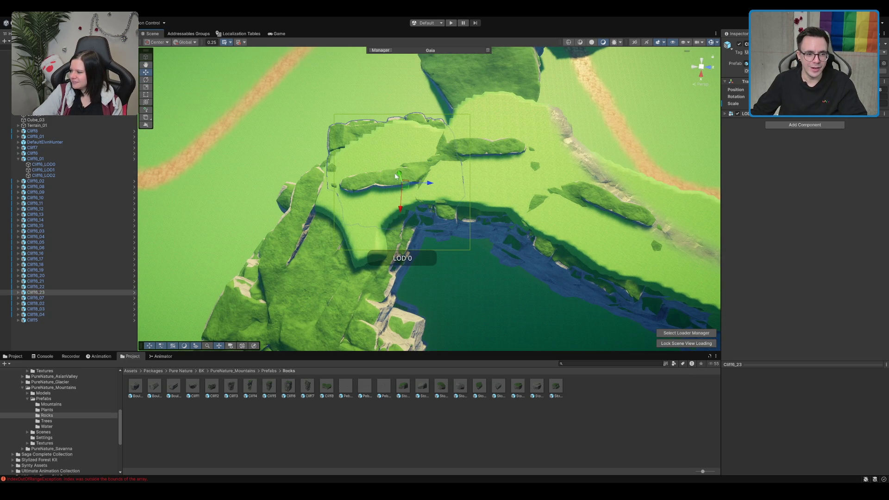
left_click_drag(402, 174, 416, 229)
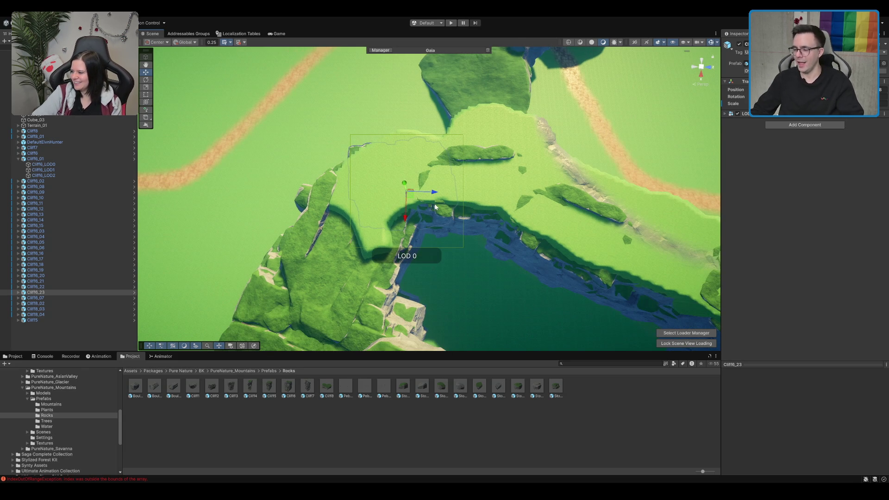
scroll(452, 201, "down", 5)
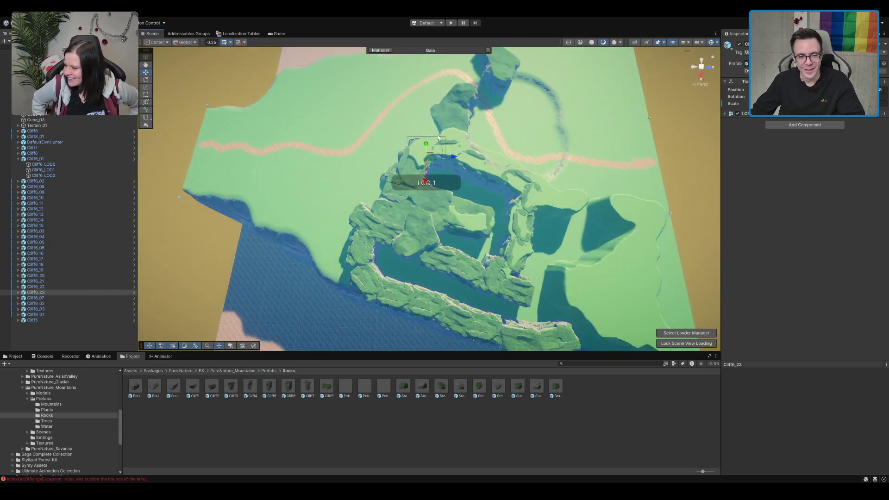
mouse_move(438, 137)
left_mouse_down()
mouse_move(404, 181)
mouse_move(466, 137)
left_mouse_up()
scroll(425, 191, "up", 3)
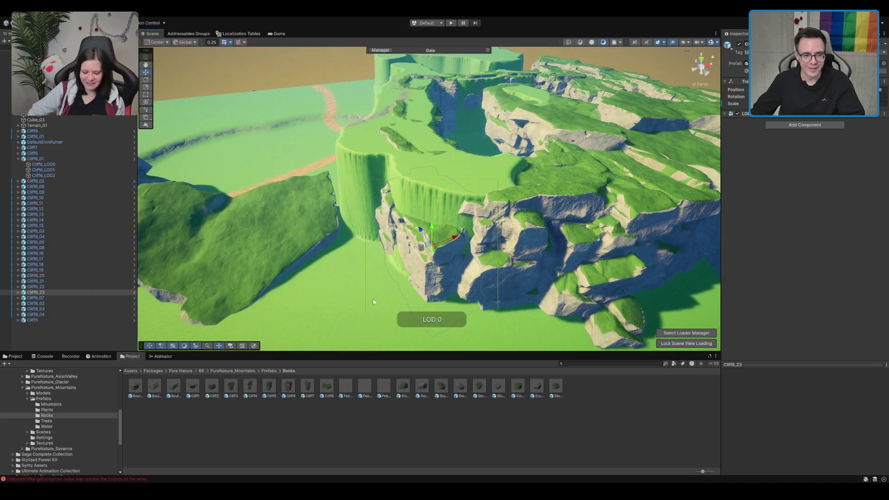
left_click(382, 292)
scroll(519, 285, "up", 4)
scroll(518, 286, "up", 3)
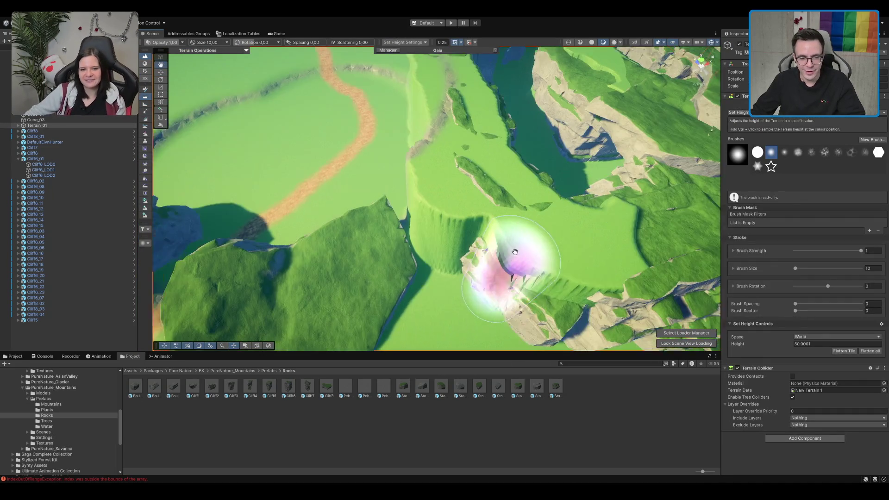
Flatten the terrain along the cliff edge and across the plateau with Set Height
mouse_move(448, 214)
left_mouse_down()
mouse_move(437, 179)
mouse_move(442, 139)
mouse_move(414, 187)
mouse_move(409, 157)
mouse_move(469, 217)
mouse_move(479, 310)
left_mouse_up()
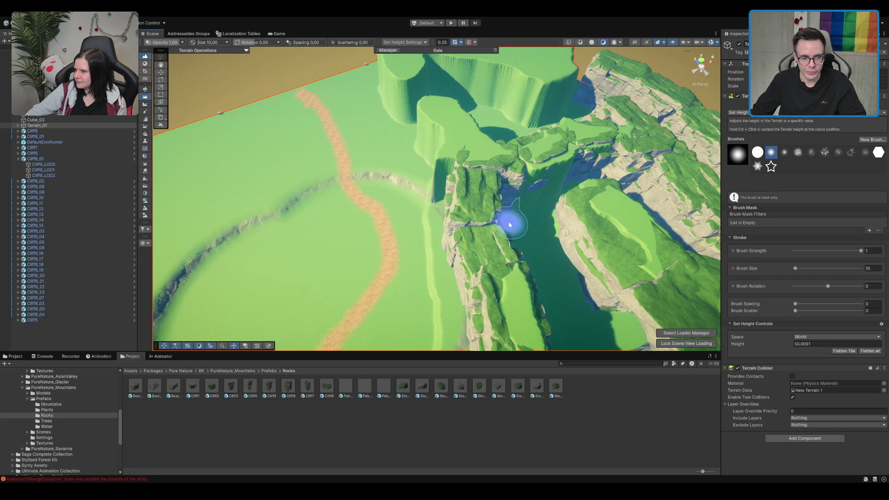
key("f")
left_click_drag(453, 181, 417, 204)
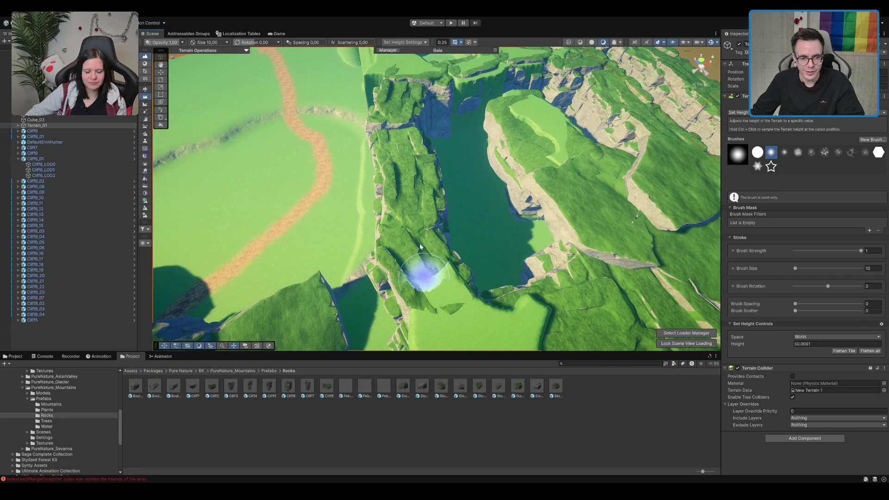
scroll(437, 318, "up", 3)
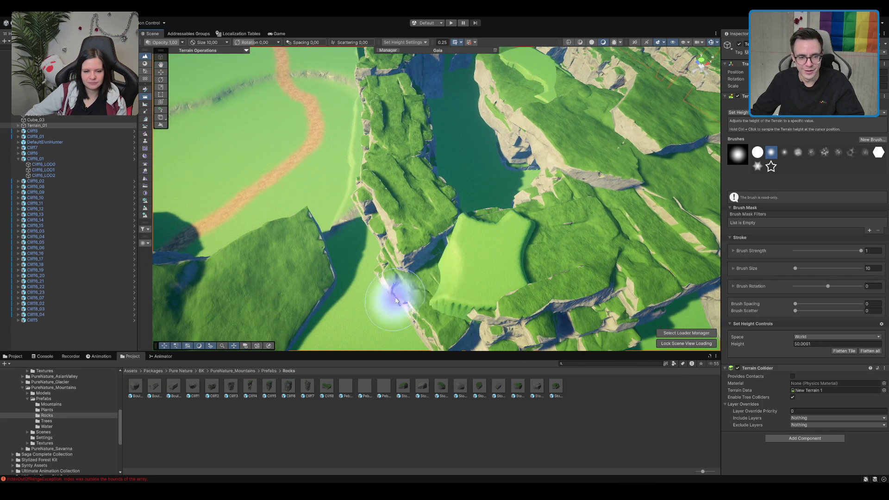
mouse_move(492, 254)
left_mouse_down()
mouse_move(536, 250)
mouse_move(520, 198)
mouse_move(470, 155)
left_mouse_up()
Move the Cliff7 rock up-left against the cliffs
key("w")
scroll(502, 247, "down", 3)
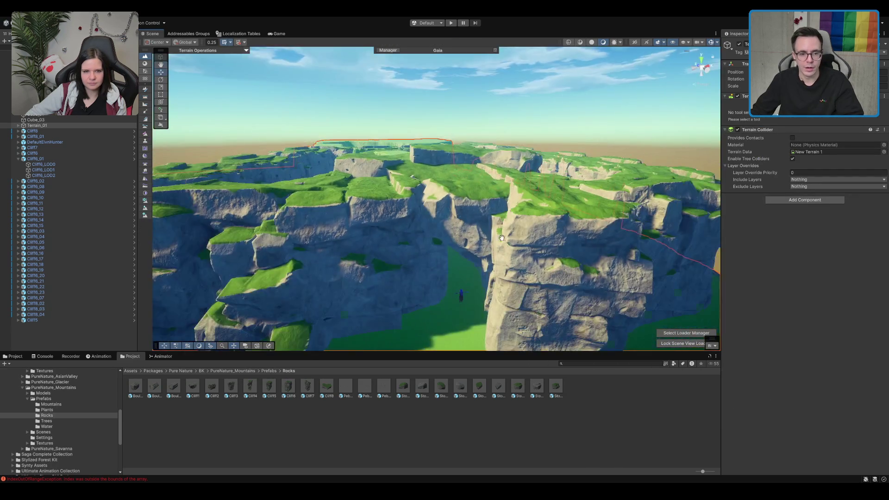
scroll(502, 248, "up", 5)
scroll(518, 241, "down", 5)
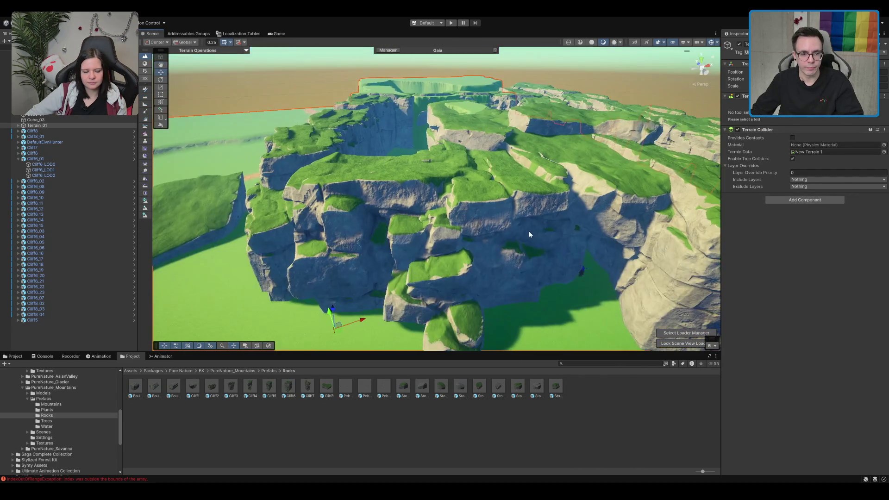
scroll(532, 233, "down", 4)
left_click(560, 285)
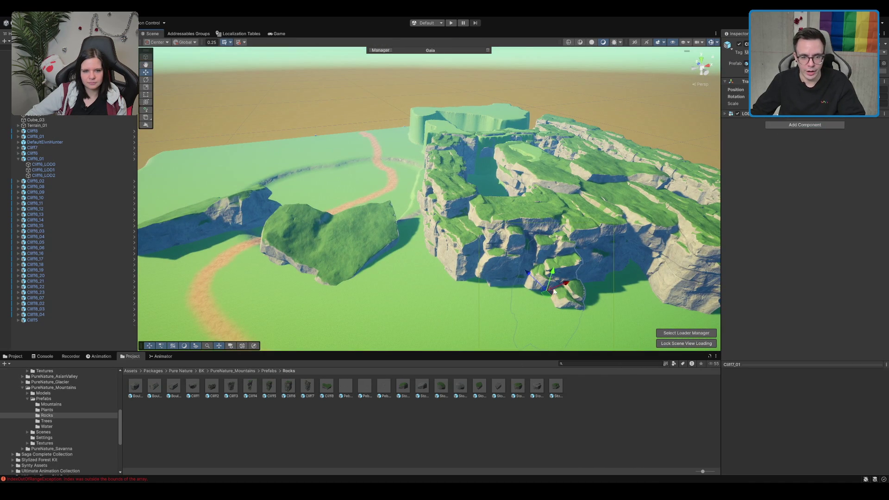
scroll(422, 291, "up", 5)
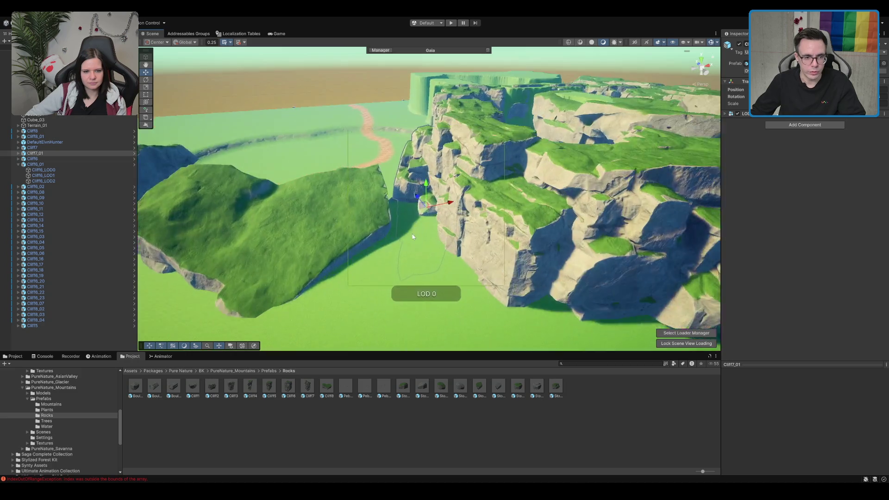
key("f")
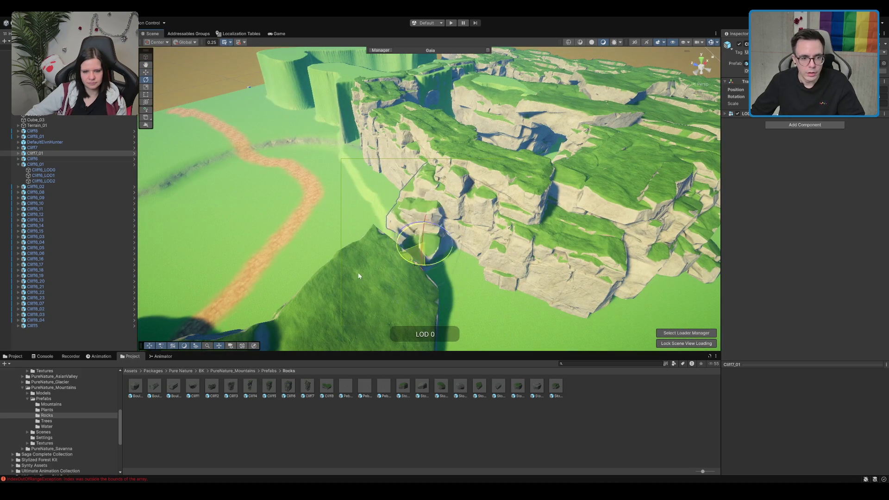
mouse_move(424, 249)
left_mouse_down()
mouse_move(403, 219)
mouse_move(411, 233)
mouse_move(445, 232)
mouse_move(672, 198)
mouse_move(598, 248)
mouse_move(555, 231)
left_mouse_up()
Reselect the terrain and flatten the wedge on the central plateau
left_click(597, 250)
scroll(485, 218, "up", 2)
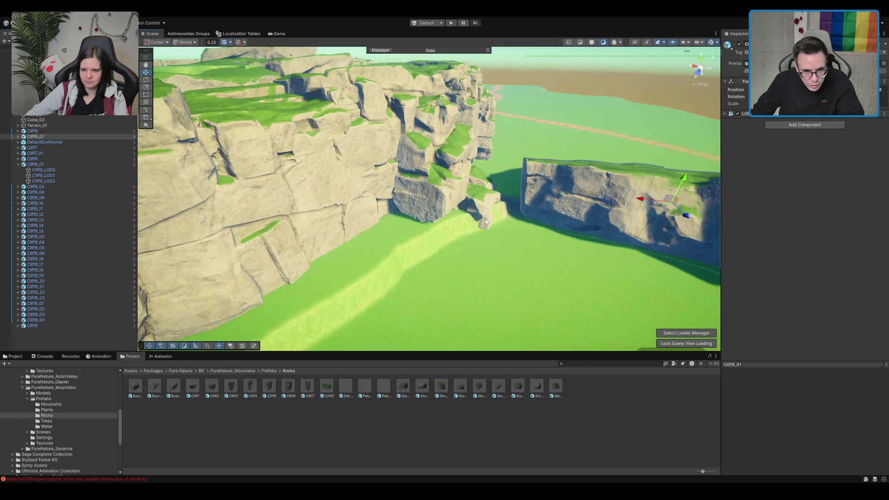
left_click(456, 182)
mouse_move(430, 228)
left_mouse_down()
mouse_move(472, 198)
mouse_move(441, 208)
mouse_move(447, 202)
mouse_move(404, 130)
mouse_move(432, 208)
mouse_move(454, 182)
mouse_move(486, 254)
left_mouse_up()
left_click(442, 211)
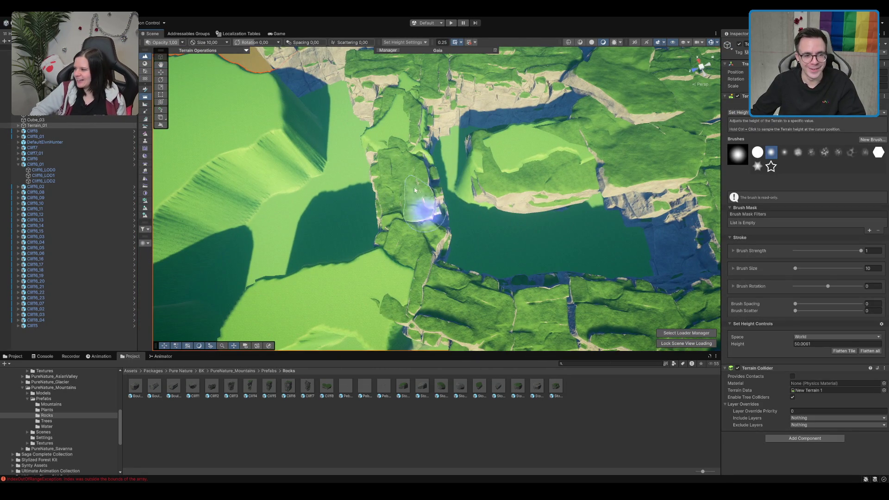
left_click_drag(432, 99, 436, 196)
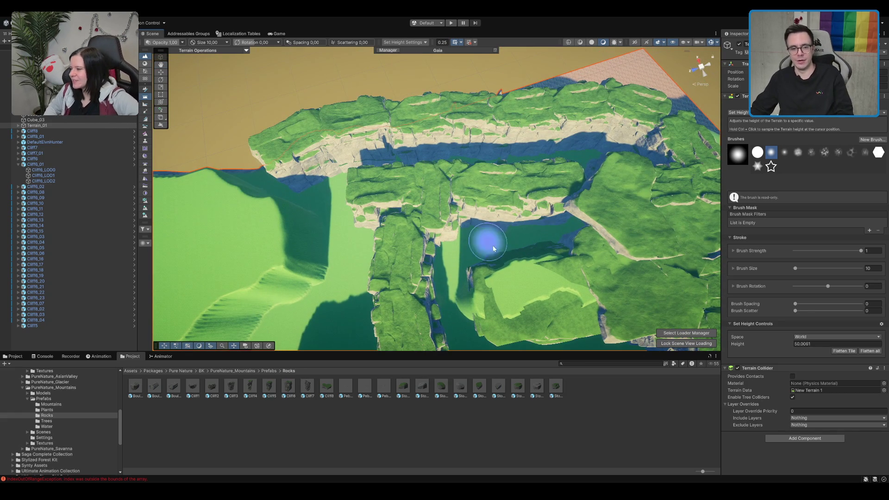
left_click_drag(476, 222, 430, 204)
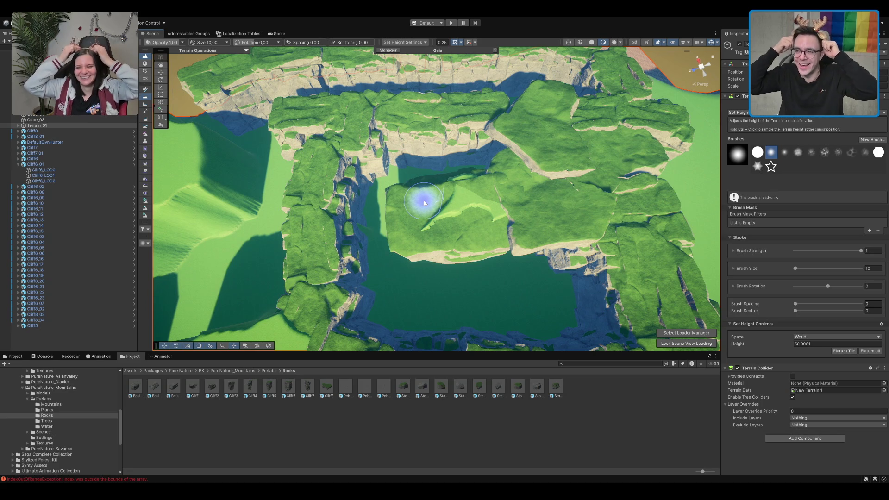
mouse_move(428, 203)
left_mouse_down()
mouse_move(460, 218)
mouse_move(514, 176)
mouse_move(522, 206)
mouse_move(505, 244)
mouse_move(387, 248)
mouse_move(460, 213)
mouse_move(310, 249)
mouse_move(398, 217)
mouse_move(374, 247)
left_mouse_up()
Select a cliff piece on the plateau for rotating
key("w")
left_click(463, 189)
key("e")
Move the cliff piece into position and duplicate it
key("w")
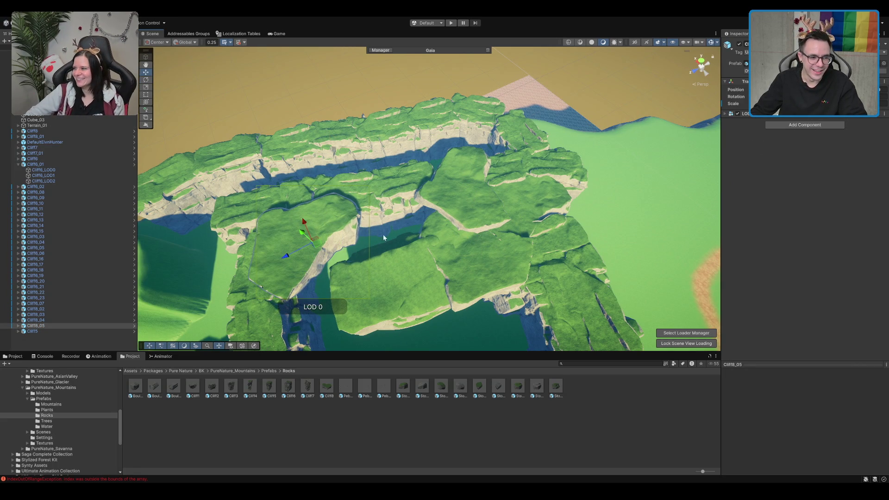
mouse_move(318, 240)
left_mouse_down()
mouse_move(324, 252)
mouse_move(338, 248)
mouse_move(322, 245)
mouse_move(403, 236)
mouse_move(451, 244)
mouse_move(545, 210)
mouse_move(403, 189)
left_mouse_up()
key("ctrl+d")
left_click(406, 262)
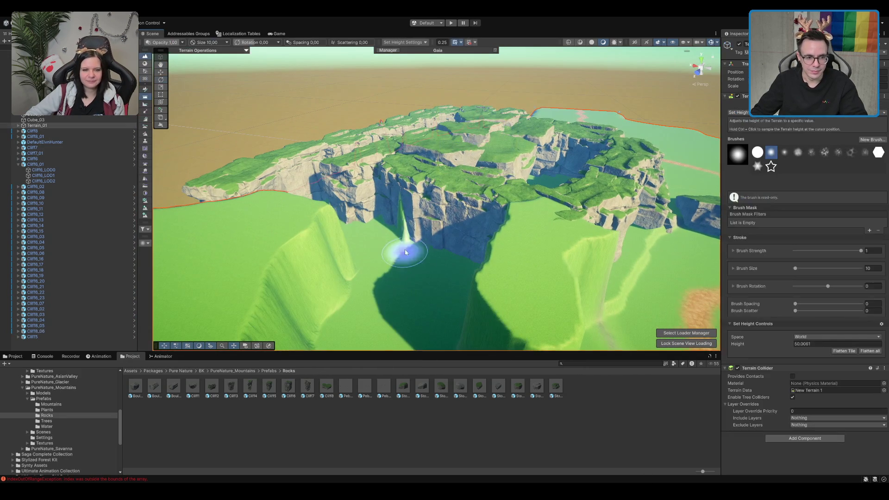
scroll(404, 225, "up", 3)
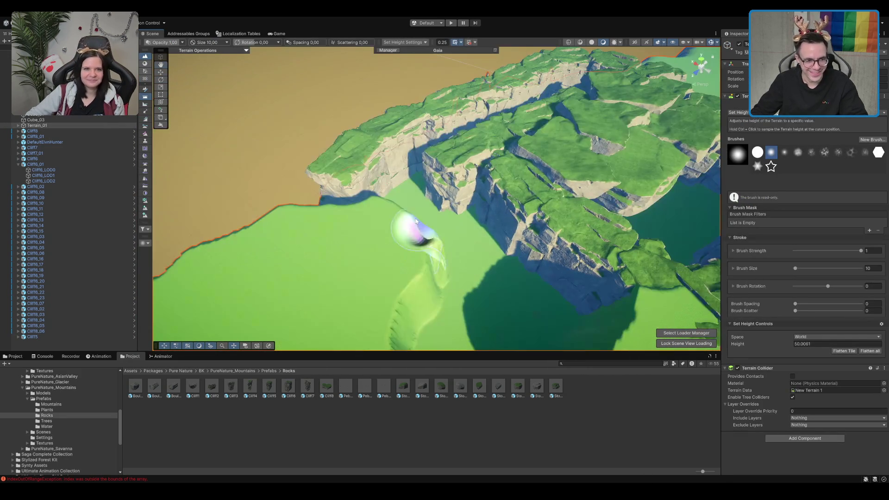
Move another cliff piece down onto the meadow edge and duplicate it
left_click(408, 234)
key("f")
mouse_move(507, 196)
left_mouse_down()
mouse_move(496, 236)
mouse_move(481, 248)
mouse_move(541, 251)
left_mouse_up()
key("w")
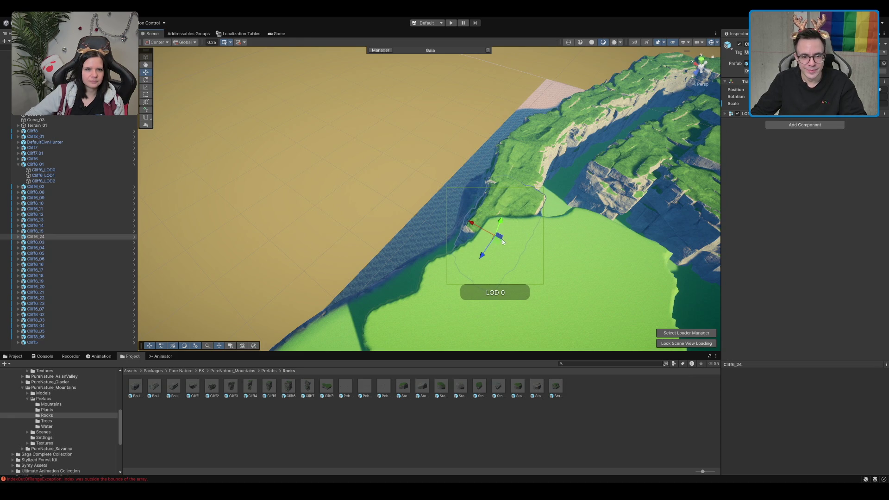
key("ctrl+d")
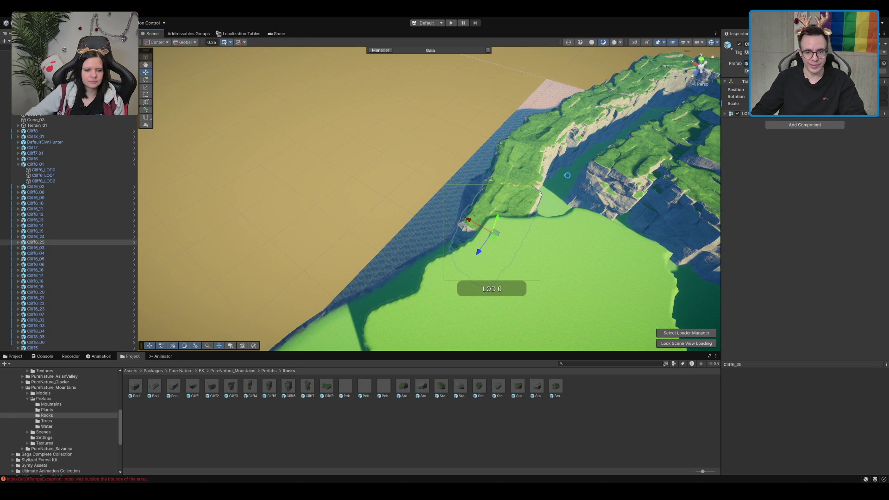
mouse_move(534, 156)
left_mouse_down()
mouse_move(480, 154)
mouse_move(484, 188)
mouse_move(474, 171)
mouse_move(537, 142)
mouse_move(485, 133)
left_mouse_up()
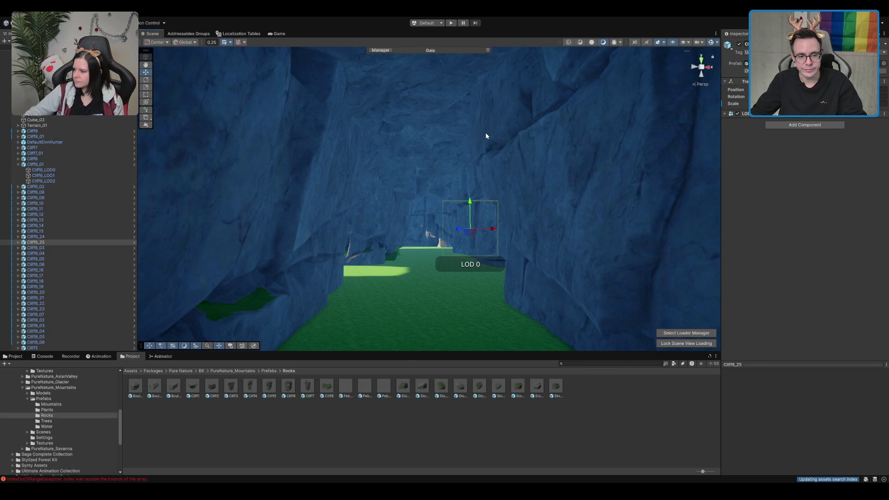
Rotate and move the left cliff piece, then place a duplicate up-right
scroll(485, 139, "down", 10)
mouse_move(480, 169)
left_mouse_down()
mouse_move(466, 159)
mouse_move(394, 244)
left_mouse_up()
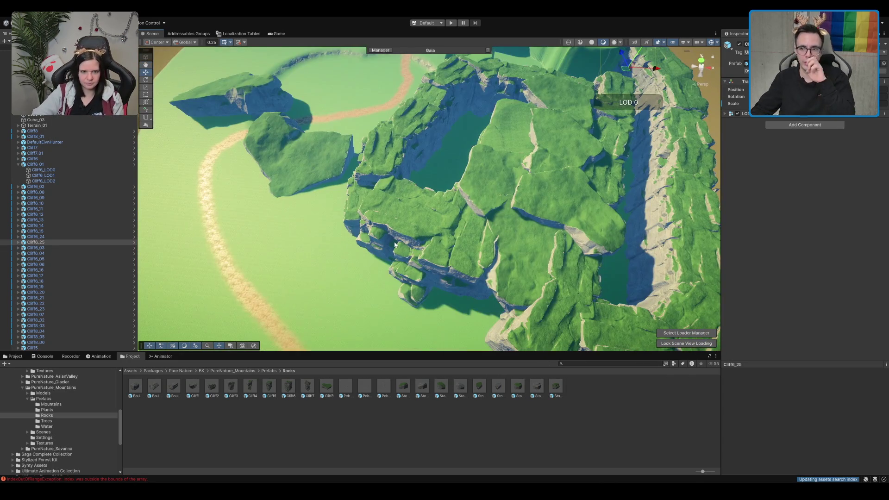
mouse_move(528, 207)
left_mouse_down()
mouse_move(459, 221)
mouse_move(472, 223)
left_mouse_up()
left_click(473, 222)
left_click(401, 253)
key("e")
left_click_drag(411, 256, 494, 220)
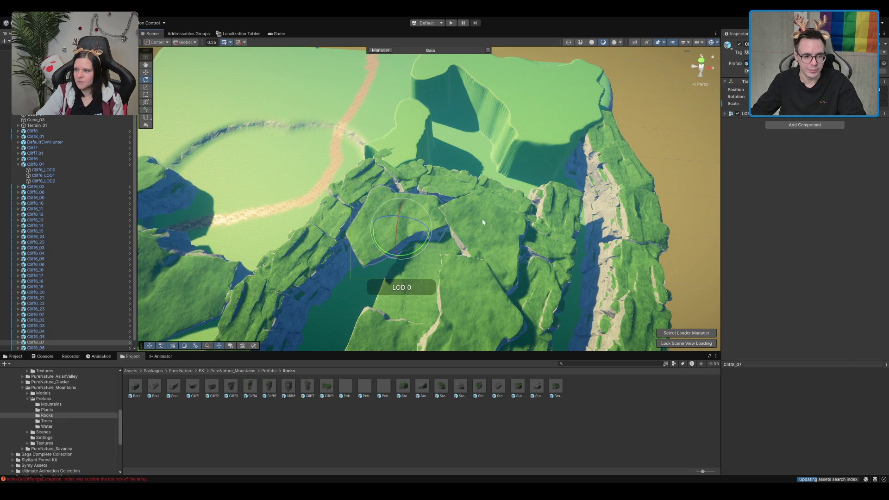
mouse_move(407, 236)
left_mouse_down()
mouse_move(415, 225)
mouse_move(374, 261)
mouse_move(466, 250)
left_mouse_up()
key("ctrl+d")
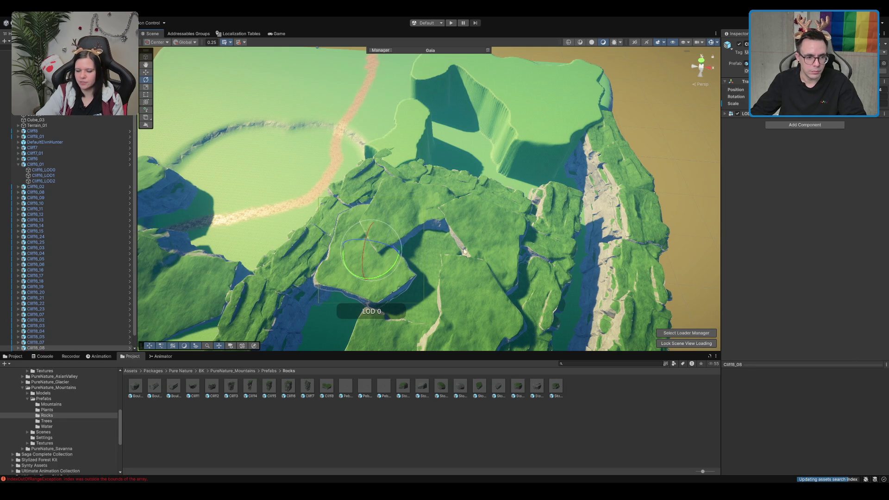
mouse_move(374, 253)
left_mouse_down()
mouse_move(371, 237)
mouse_move(440, 226)
mouse_move(458, 206)
mouse_move(517, 89)
left_mouse_up()
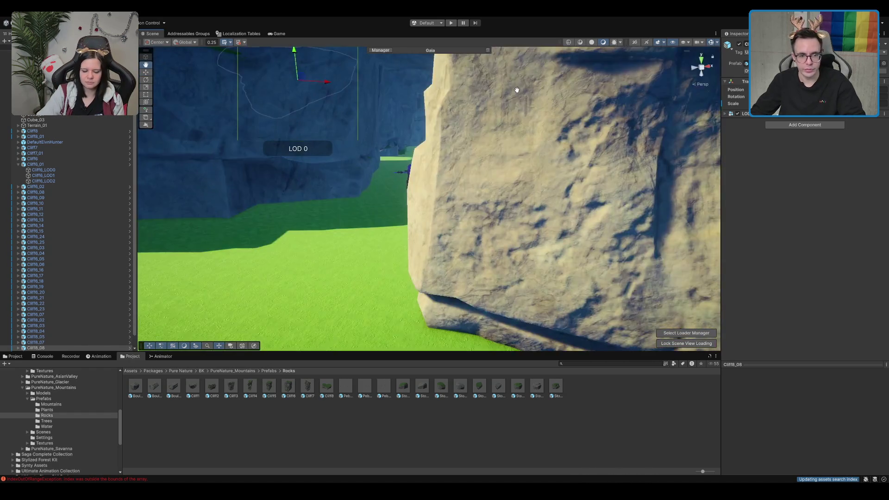
Select Terrain_01 and paint Set Height on the ground next to the cliff
key("f")
scroll(581, 193, "up", 5)
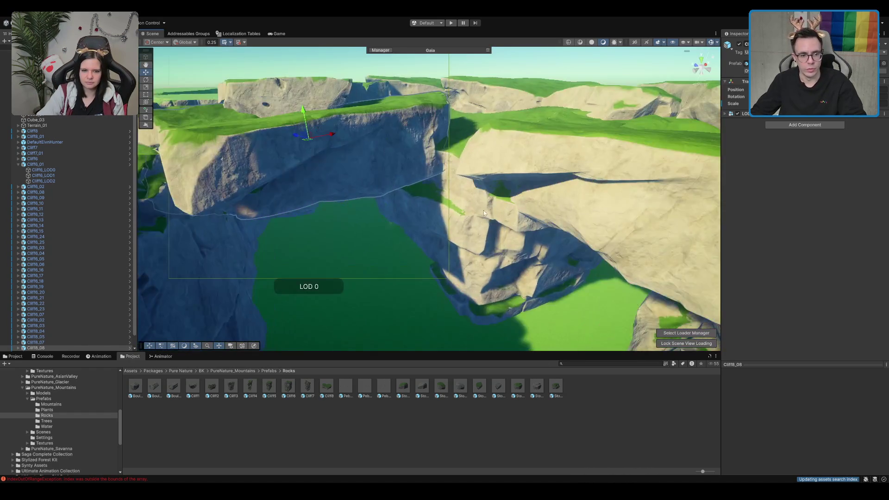
scroll(484, 212, "up", 10)
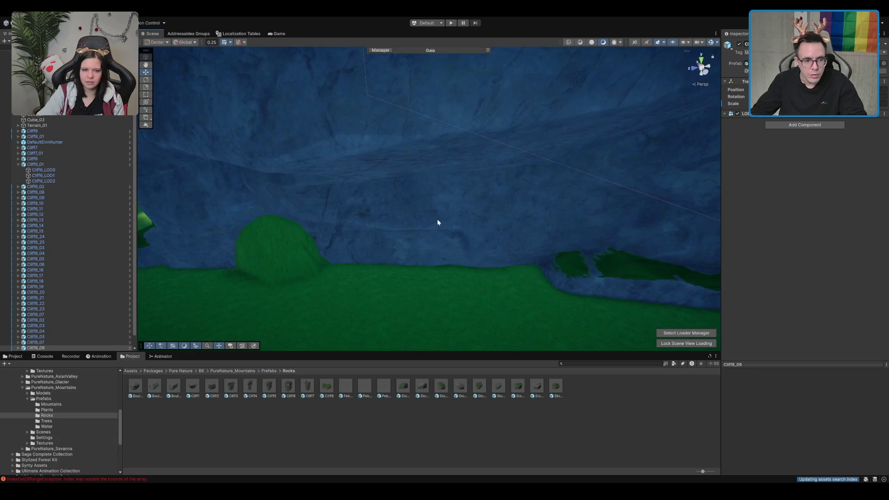
left_click(398, 292)
mouse_move(323, 237)
left_mouse_down()
mouse_move(371, 238)
mouse_move(295, 202)
left_mouse_up()
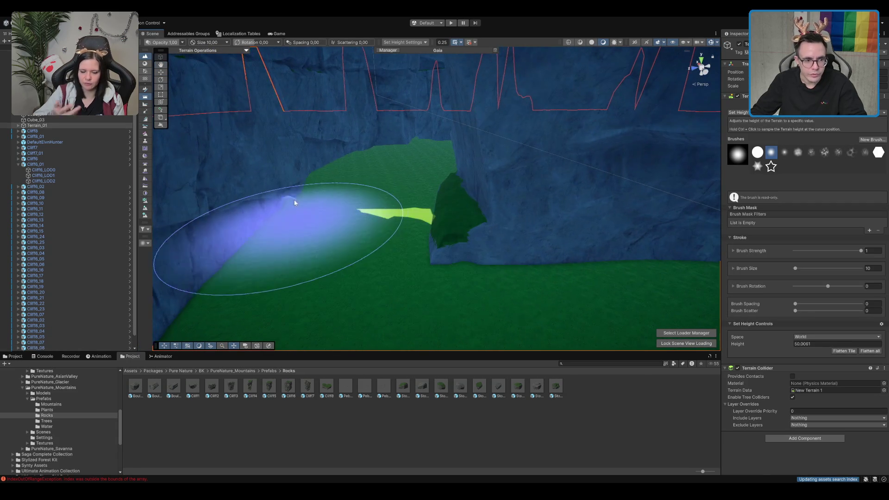
Select Cliff8 through Cliff5 in the Hierarchy, all 38 cliff LOD-group objects
scroll(294, 202, "down", 10)
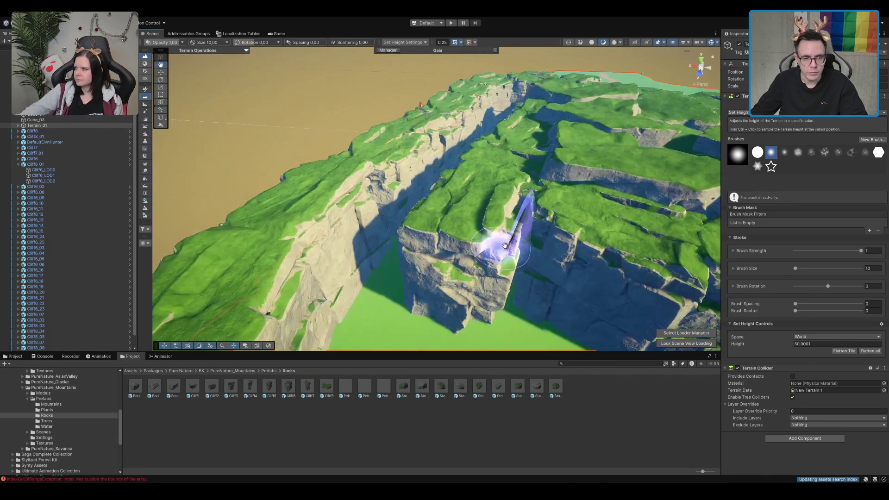
scroll(505, 245, "down", 5)
mouse_move(524, 192)
left_mouse_down("alt")
mouse_move(563, 198)
mouse_move(462, 227)
mouse_move(487, 266)
left_mouse_up("alt")
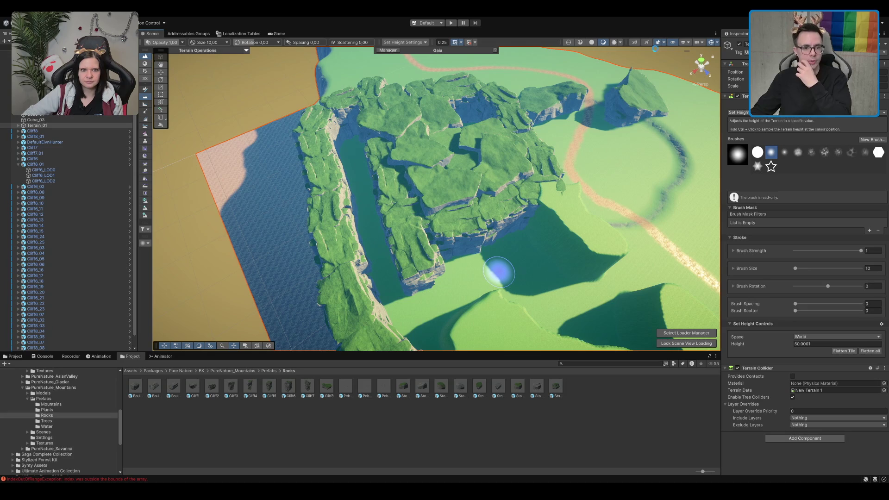
left_click_drag(466, 149, 78, 124, "alt")
left_click(54, 131)
left_click(53, 137)
left_click(55, 132)
left_click(45, 142)
key("Delete")
left_click(33, 131)
left_click(32, 337, "shift")
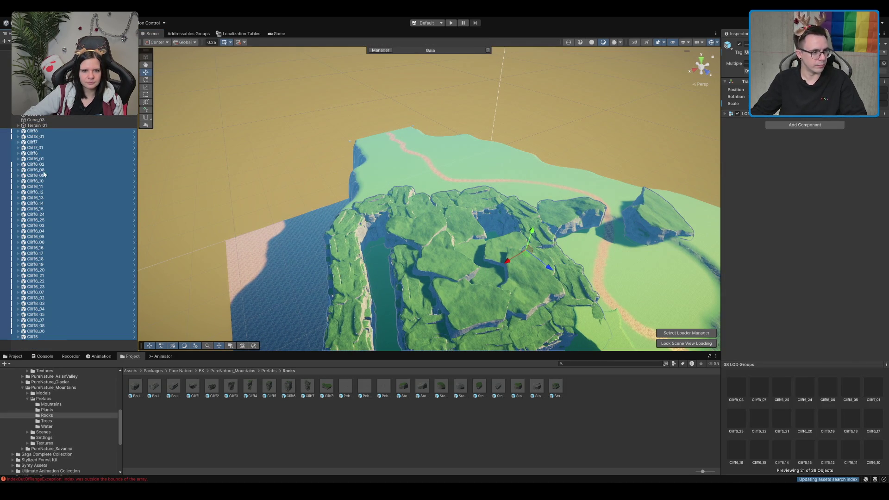
Collapse the cliff entries in the Hierarchy and reselect Terrain_01 for Set Height sculpting
key("Delete")
left_click(43, 126)
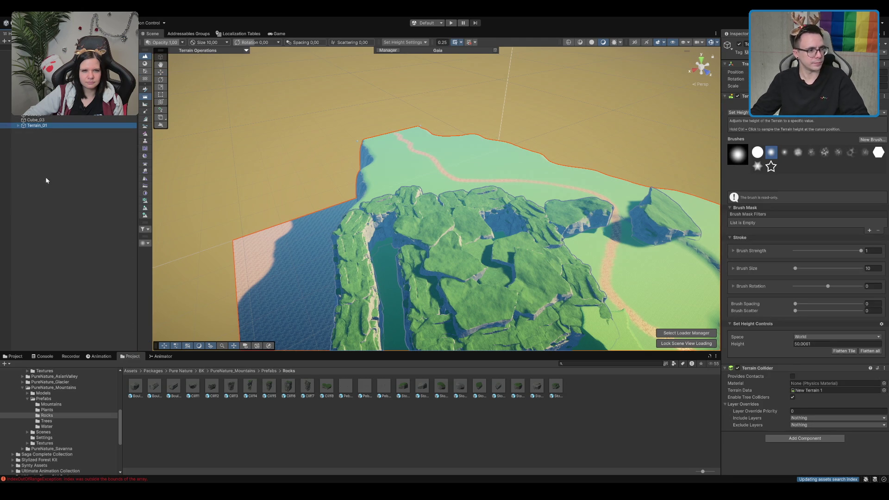
left_click(46, 70)
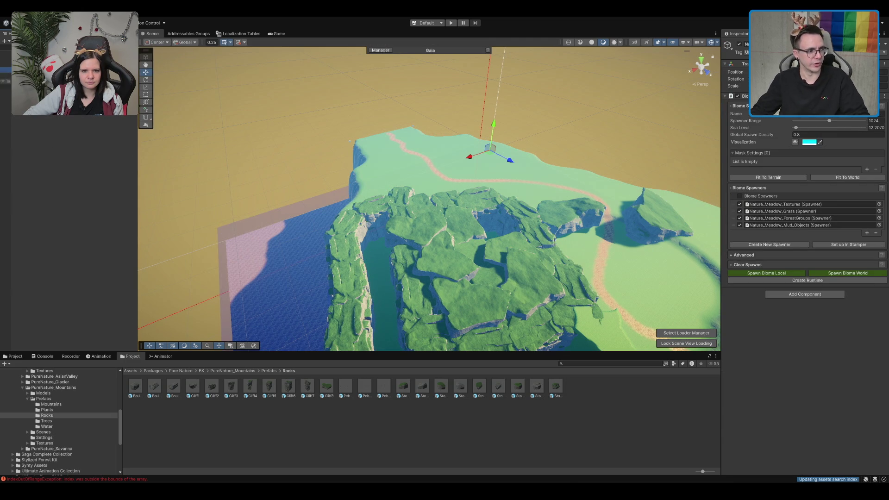
left_click(42, 126)
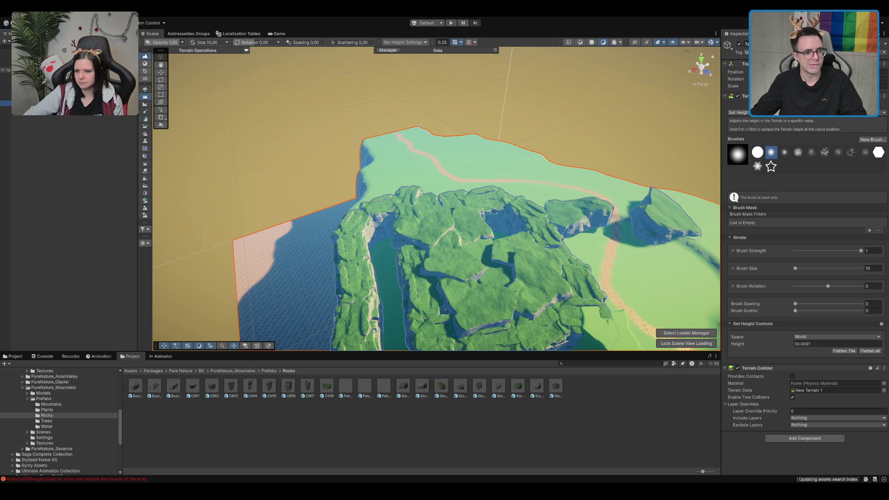
left_click(98, 167)
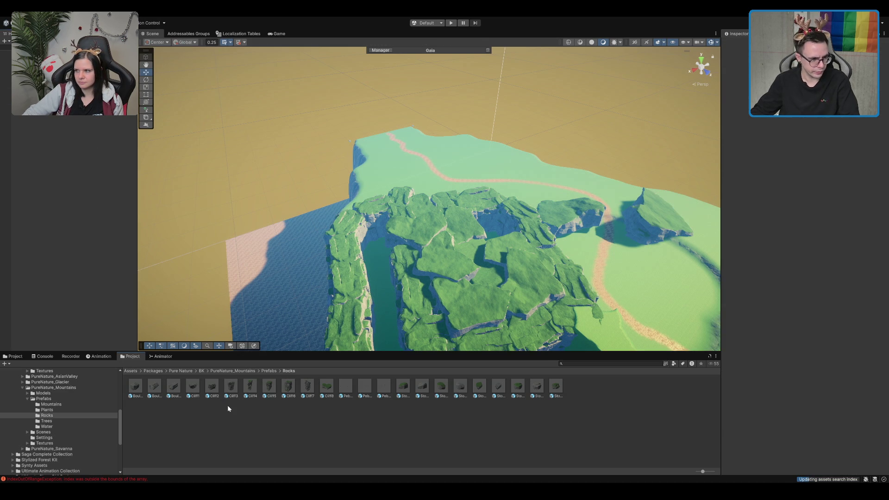
mouse_move(416, 232)
left_mouse_down()
mouse_move(496, 182)
mouse_move(278, 176)
left_mouse_up()
left_click(7, 99)
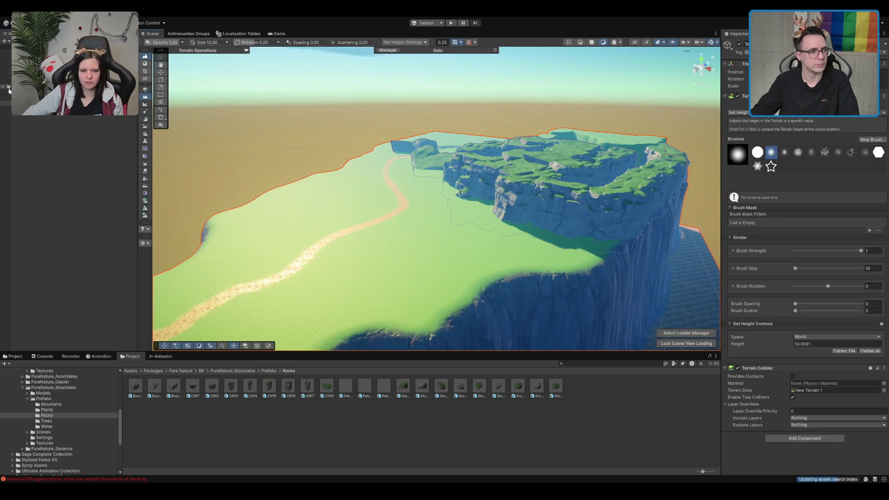
Inspect the mud-and-grass and rock spawners, then return to the Biome and add a mask
left_click(7, 70)
left_click(5, 81)
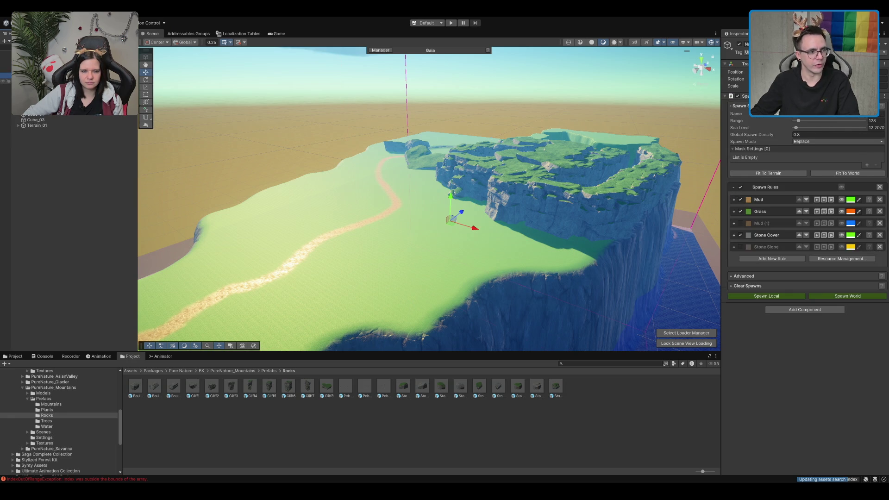
left_click(5, 87)
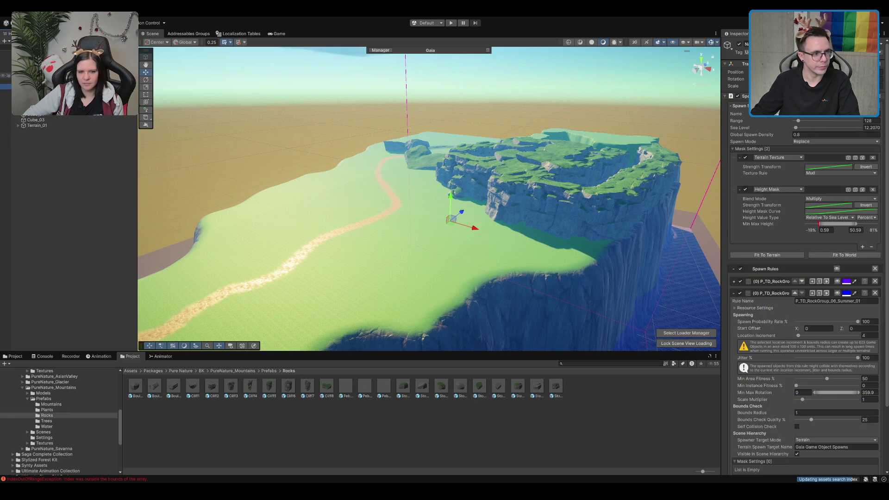
left_click(7, 69)
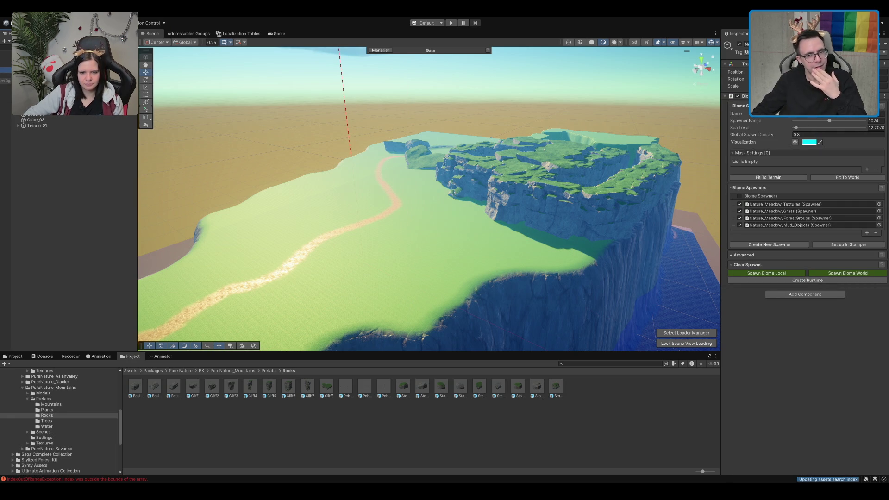
scroll(498, 131, "up", 5)
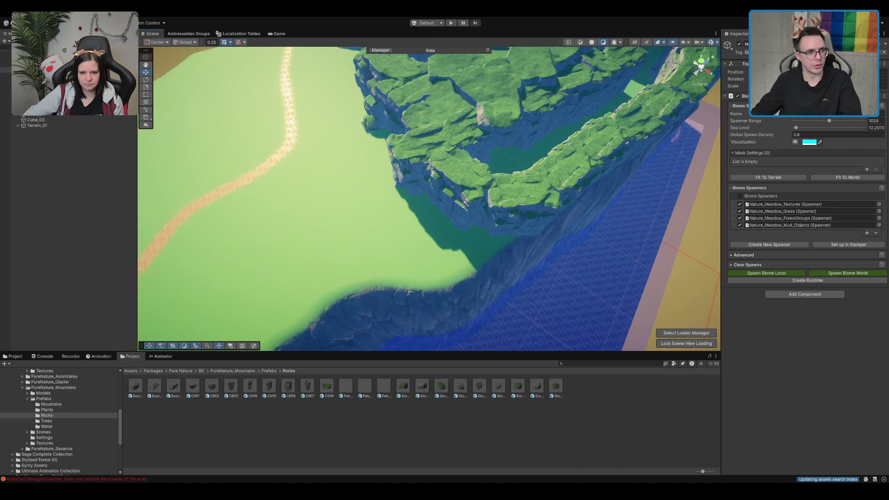
left_click(866, 169)
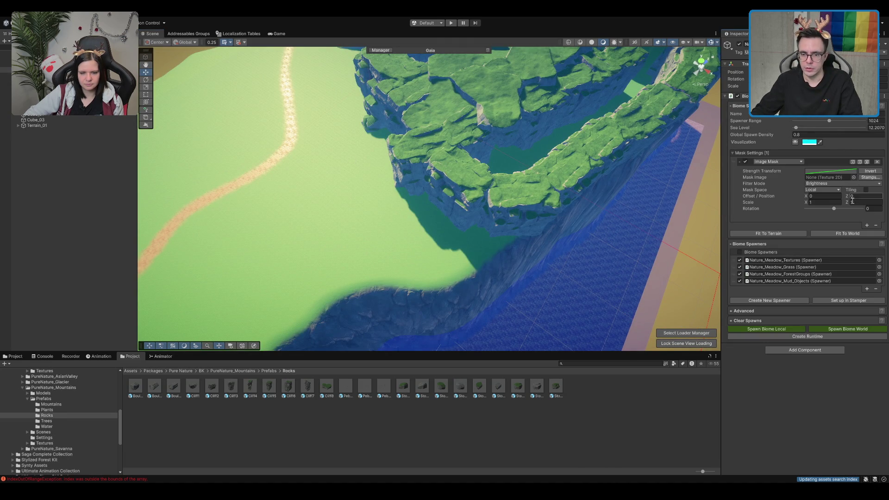
Set the biome mask type to Poly Mask and open it for editing
left_click(775, 221)
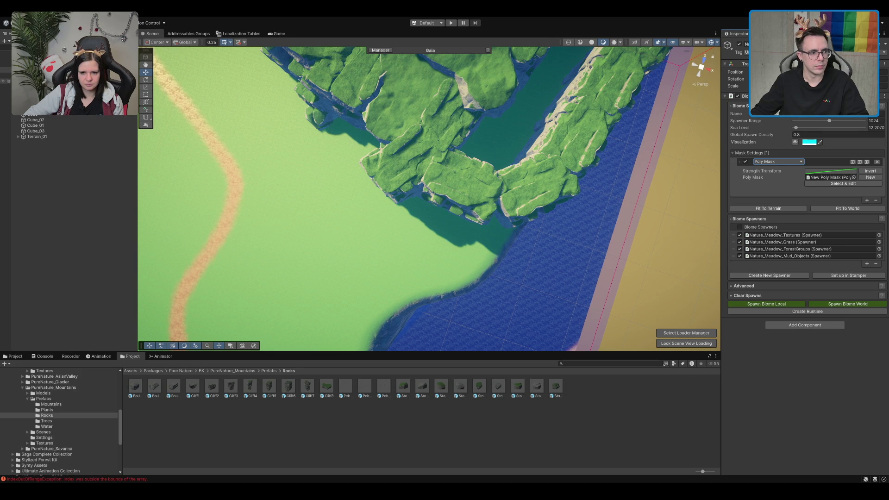
left_click(842, 184)
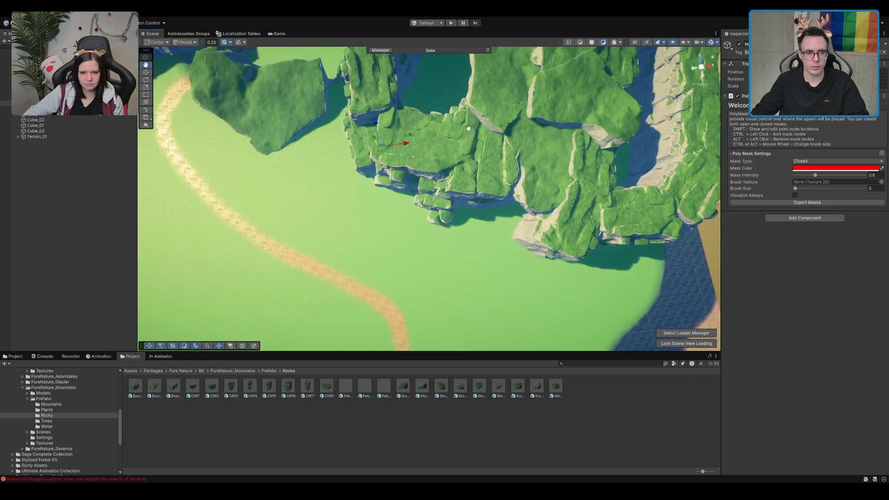
scroll(370, 127, "up", 3)
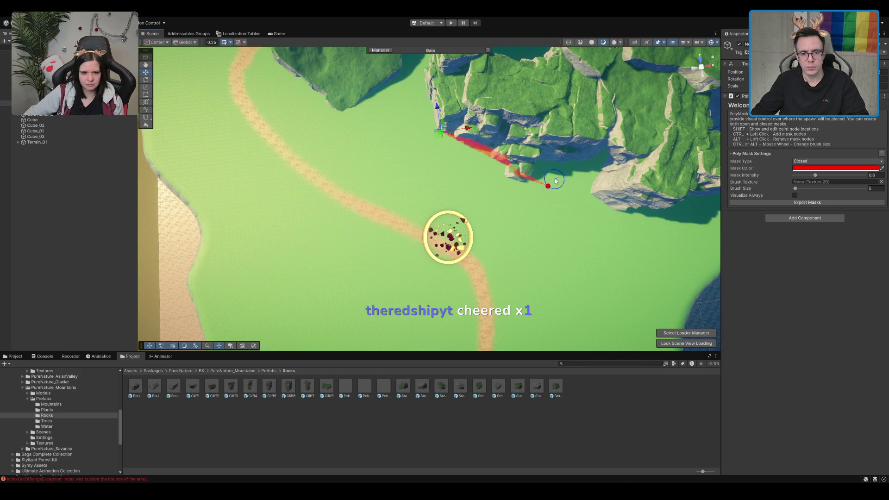
left_click_drag(649, 212, 501, 222)
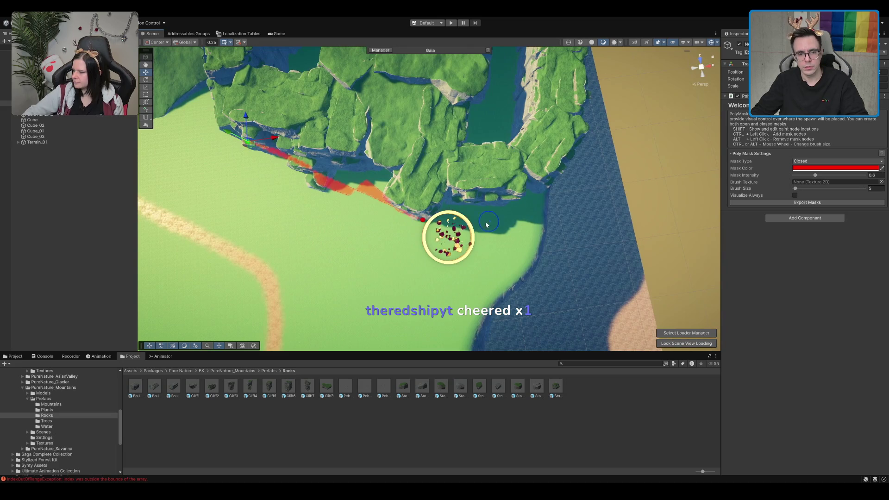
Place poly mask points along the cliff edge near the water
left_click(504, 210, "ctrl")
scroll(543, 204, "up", 3)
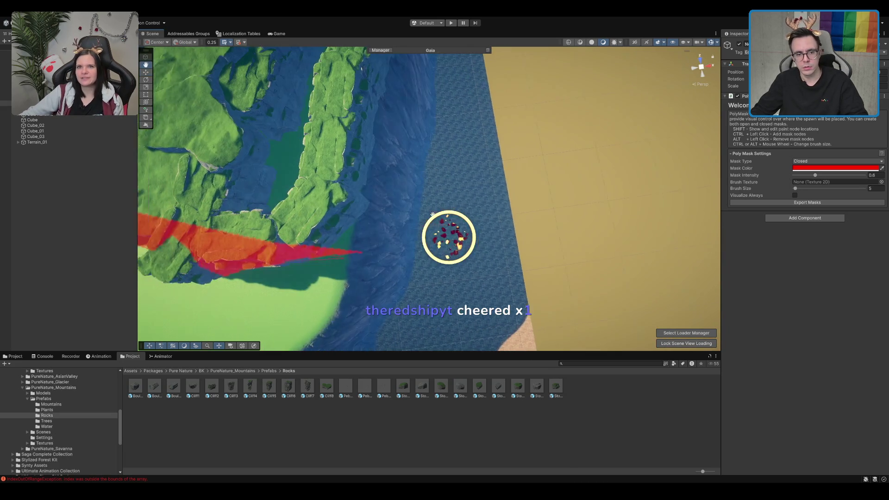
left_click(349, 203, "ctrl")
left_click(351, 165, "ctrl")
scroll(358, 143, "up", 5)
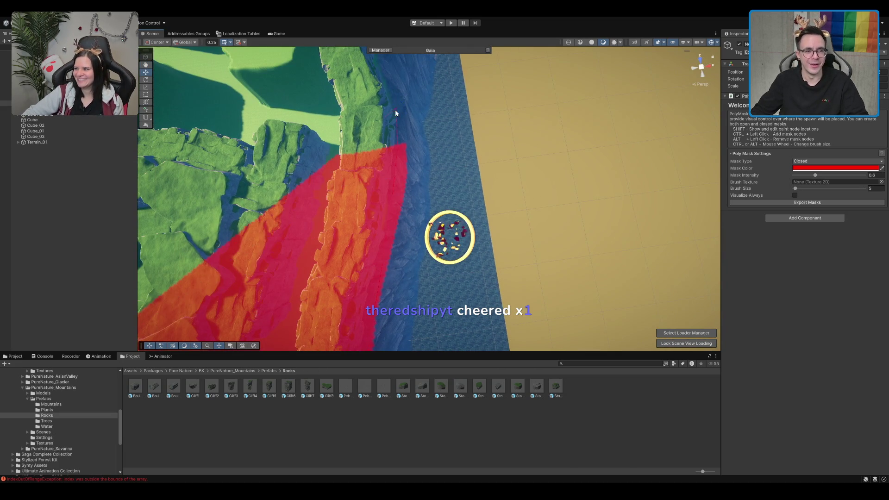
scroll(399, 176, "down", 3)
mouse_move(376, 198)
left_mouse_down()
mouse_move(424, 167)
mouse_move(438, 224)
left_mouse_up()
mouse_move(456, 169)
left_mouse_down()
mouse_move(387, 138)
mouse_move(355, 104)
mouse_move(420, 161)
mouse_move(534, 120)
left_mouse_up()
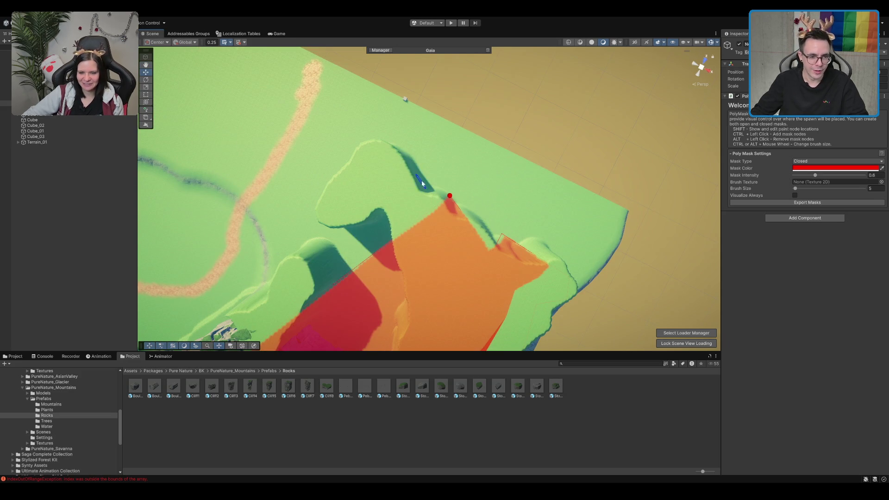
Add corner points to close the mask around the plateau and check its coverage
left_click(396, 147, "ctrl")
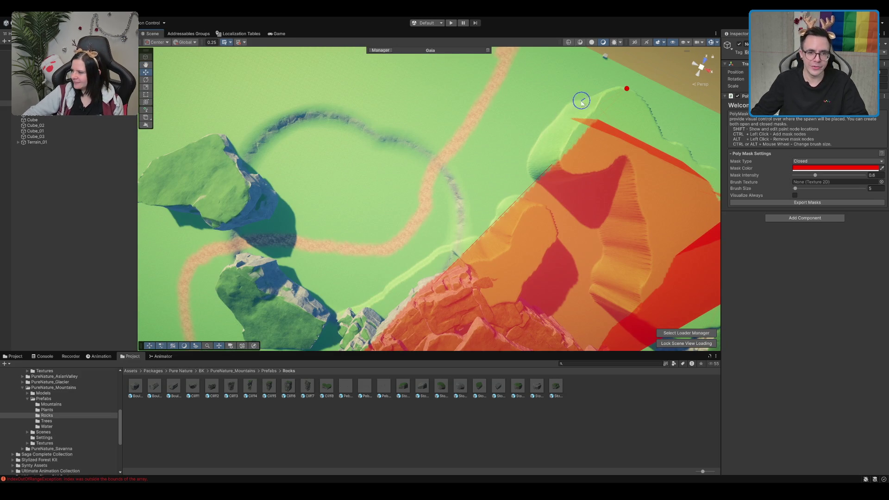
left_click(574, 100, "ctrl")
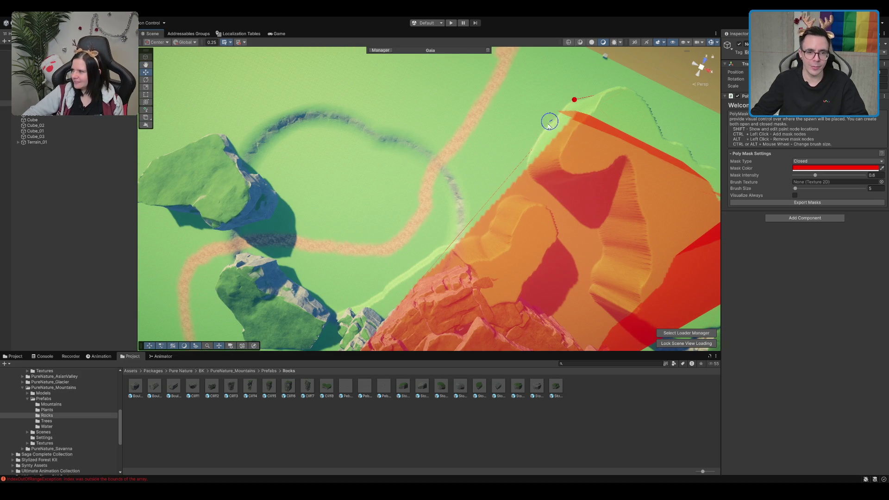
left_click(529, 174, "ctrl")
left_click(488, 235, "ctrl")
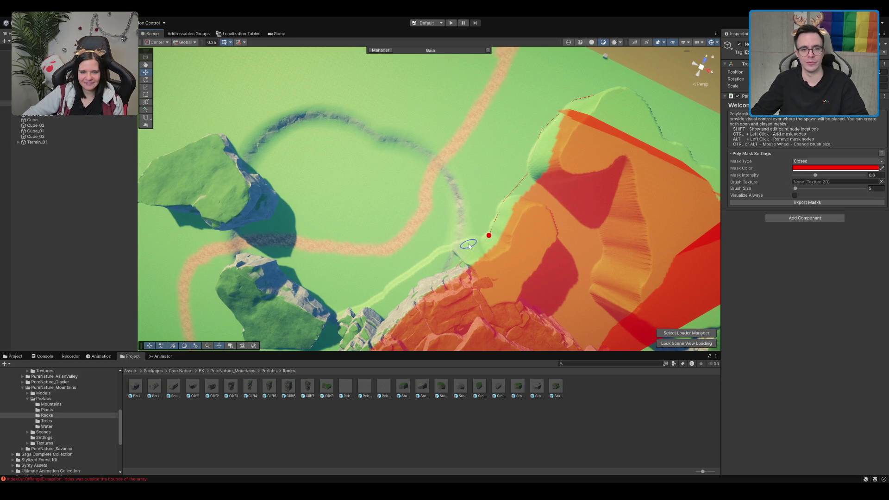
left_click_drag(492, 267, 582, 148)
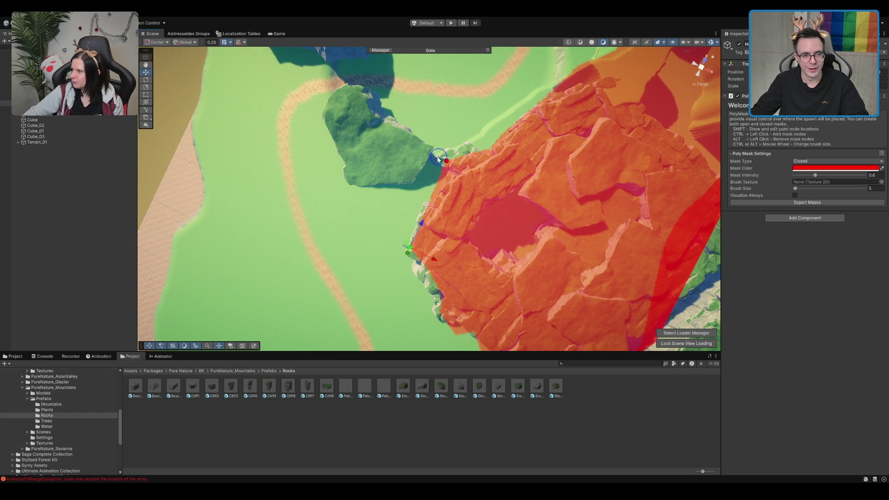
left_click_drag(506, 151, 393, 109)
left_click_drag(551, 144, 419, 131)
mouse_move(422, 130)
left_mouse_down()
mouse_move(464, 139)
mouse_move(506, 130)
mouse_move(466, 152)
left_mouse_up()
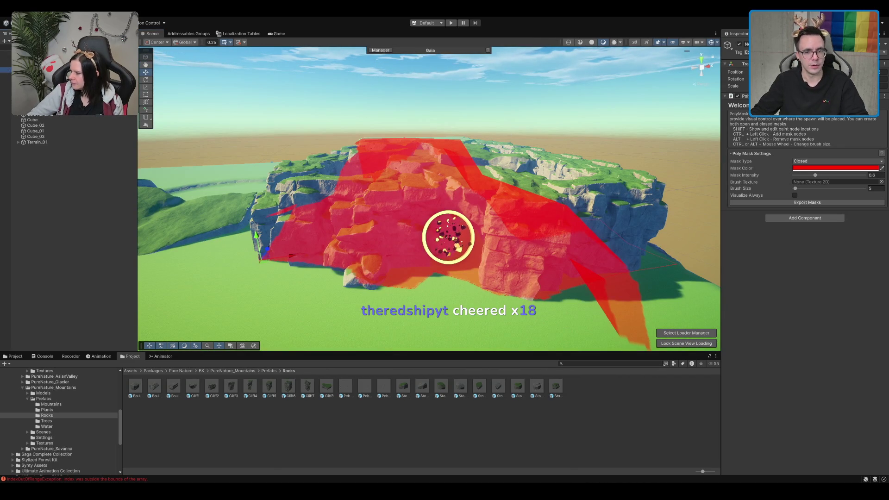
Reselect the meadow Biome and run Spawn Biome World
left_click(755, 117)
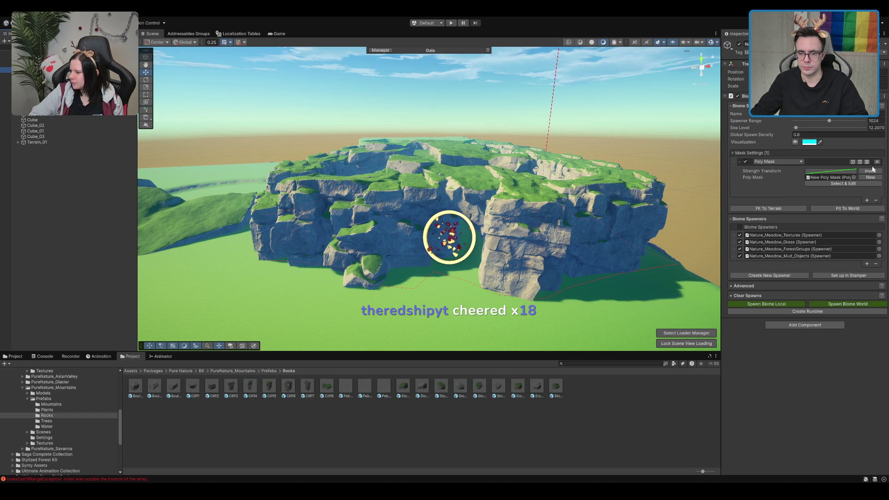
left_click(863, 303)
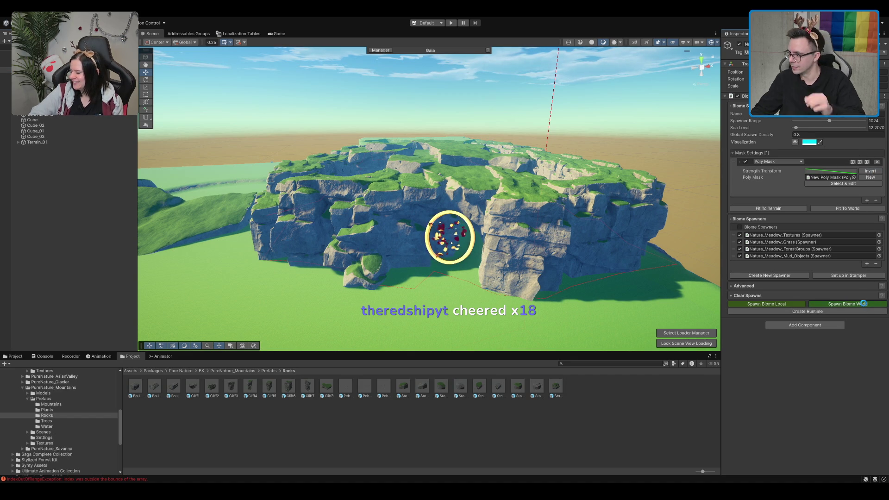
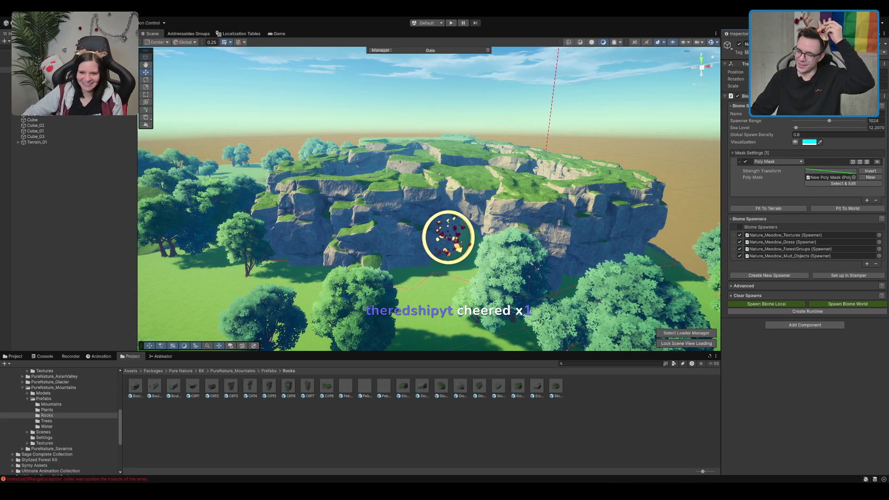
Raise the camera over the cliffs and briefly select the Terrain_01 terrain
mouse_move(462, 194)
left_mouse_down()
mouse_move(508, 145)
mouse_move(572, 268)
mouse_move(513, 160)
mouse_move(462, 235)
left_mouse_up()
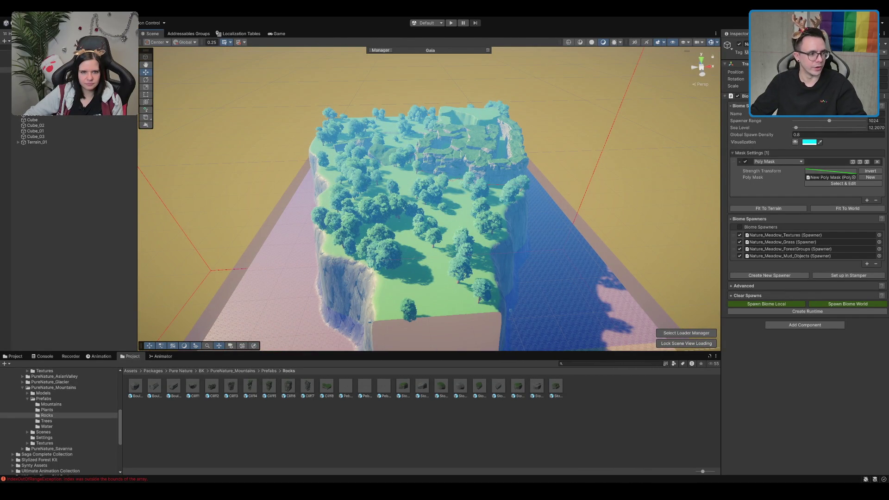
left_click(56, 141)
left_click(66, 187)
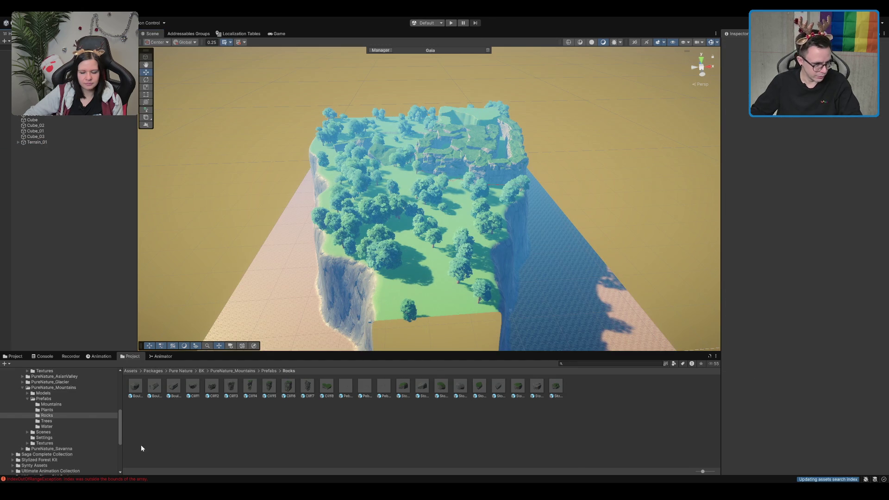
Go from the mountain pack's Models folder down to the Assets/Scenes folder
left_click(80, 395)
scroll(77, 399, "down", 3)
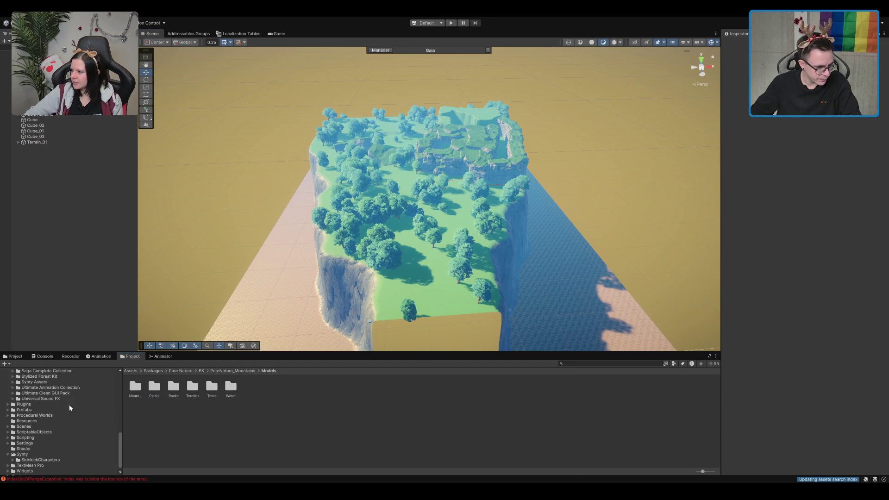
left_click(25, 426)
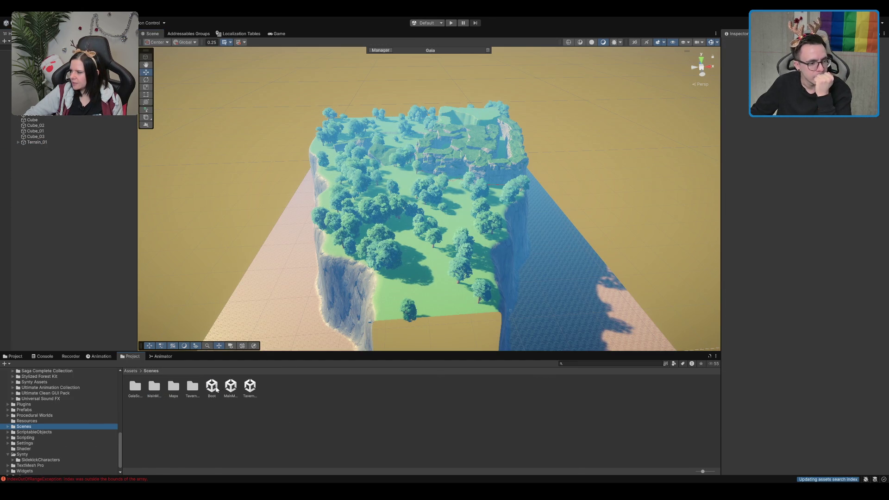
Open the Boot scene, then browse the TavernLobby and Maps scene folders
double_click(211, 386)
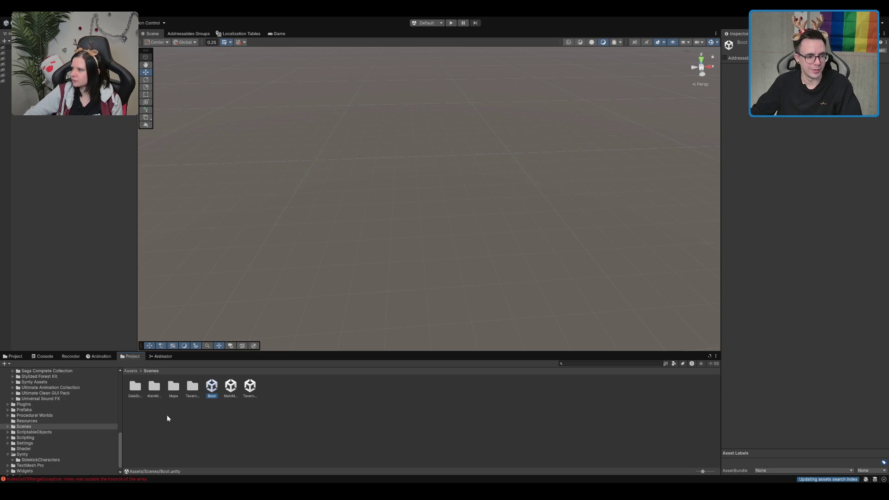
double_click(198, 390)
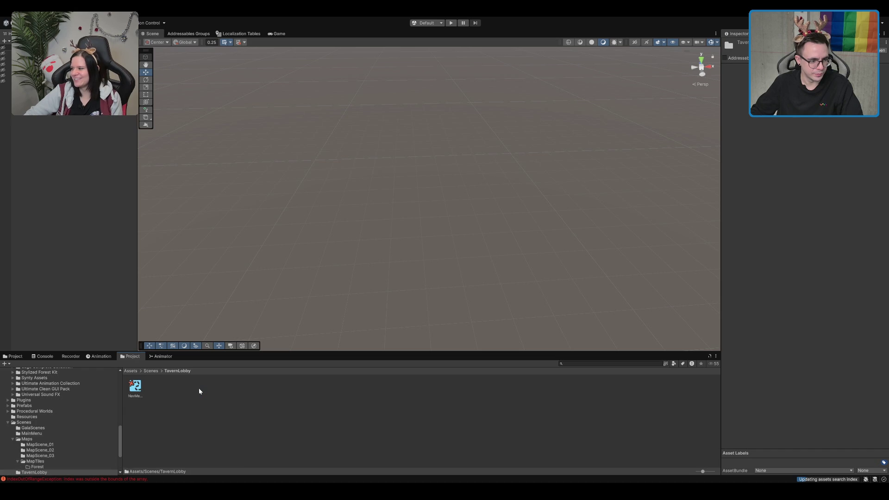
left_click(153, 371)
double_click(172, 395)
Search the project for 'MapData' and step through the matching assets
left_click(618, 363)
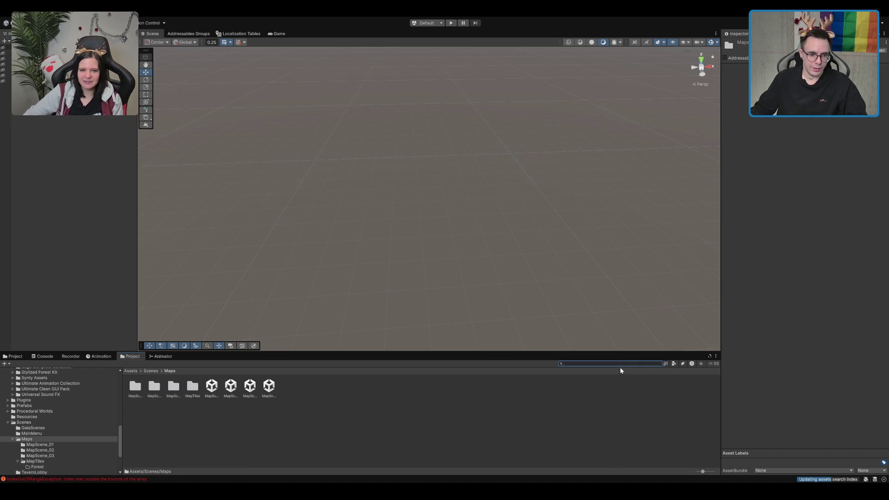
type("MapData")
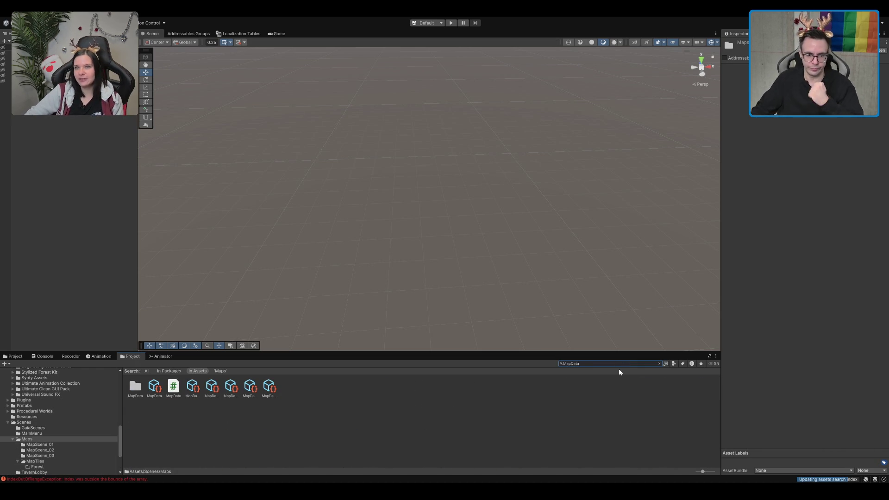
left_click(215, 389)
key("Right")
key("Right")
key("Right")
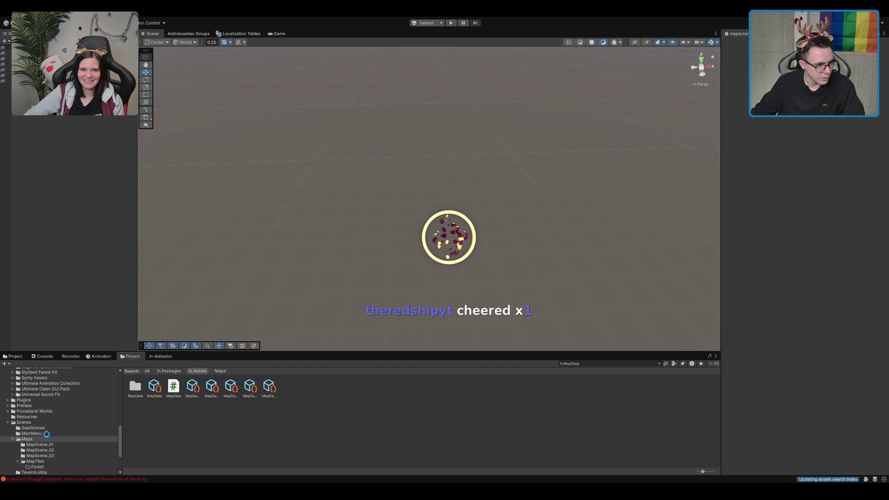
Return to Scenes > Maps and pick the MapScene_New scene file
left_click(57, 417)
left_click(57, 422)
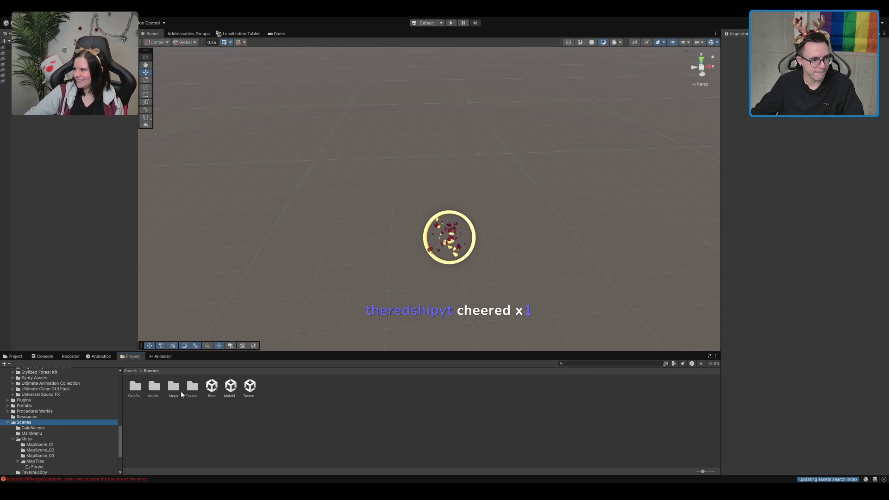
double_click(172, 388)
left_click(212, 388)
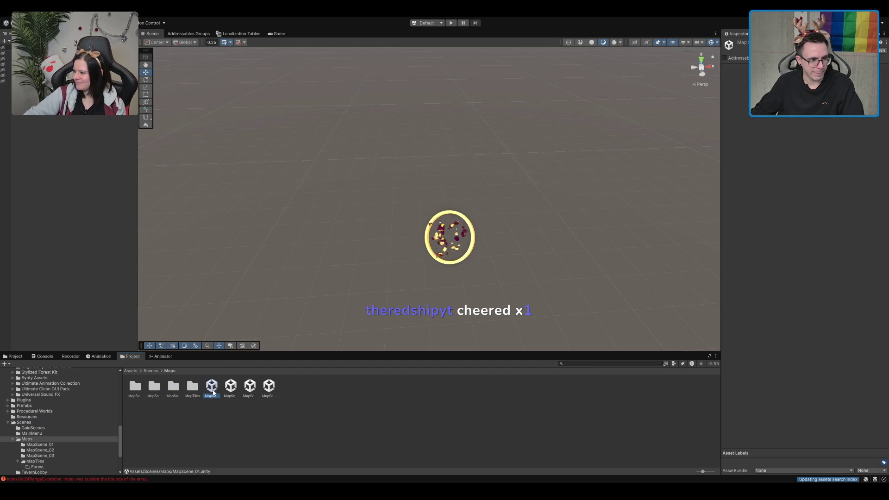
left_click(268, 386)
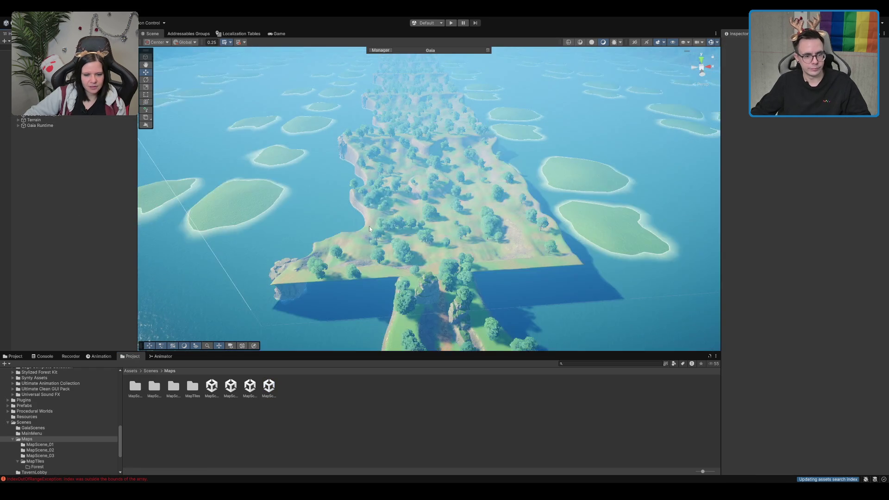
Inspect Terrain_01, the Quad, the Canvas and a cliff piece, then clear the selection
left_click(516, 174)
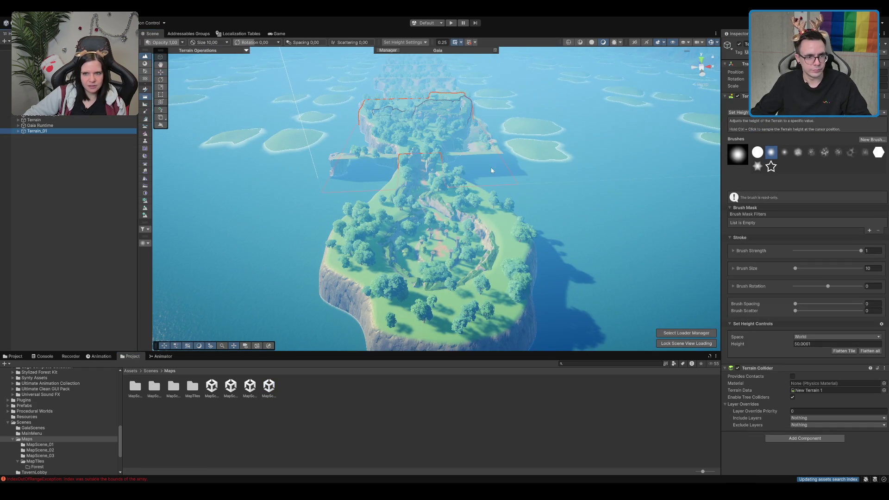
scroll(430, 143, "down", 5)
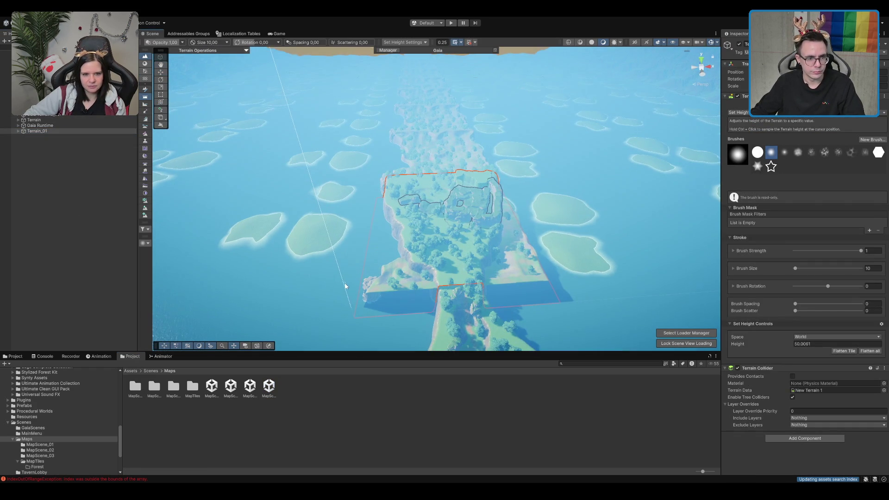
left_click(356, 287)
left_click(356, 287)
scroll(398, 289, "up", 3)
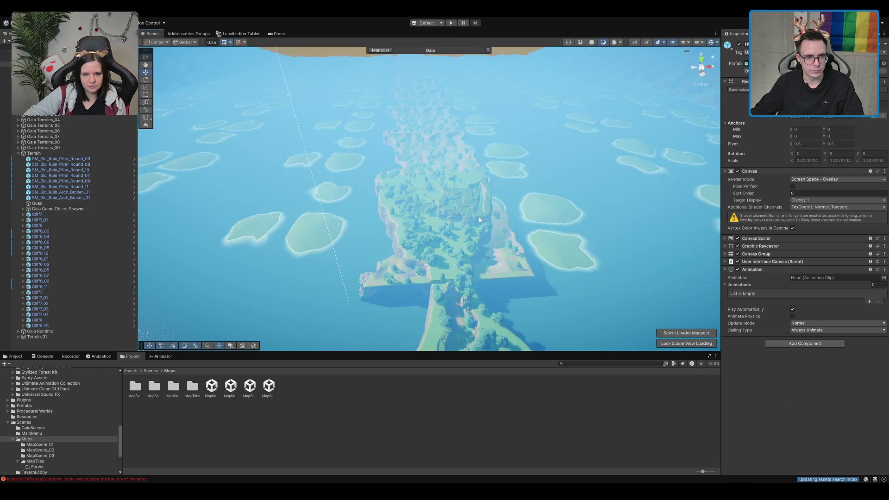
scroll(401, 289, "up", 5)
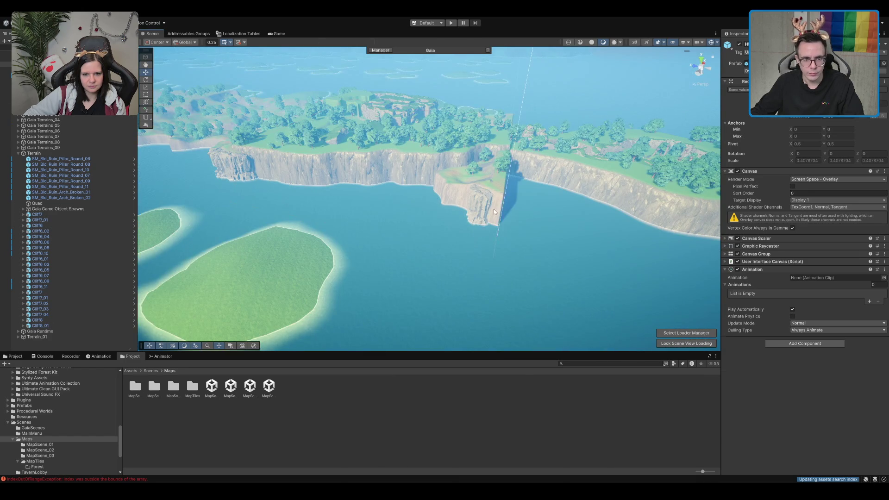
left_click(493, 211)
scroll(494, 211, "up", 3)
scroll(494, 212, "up", 2)
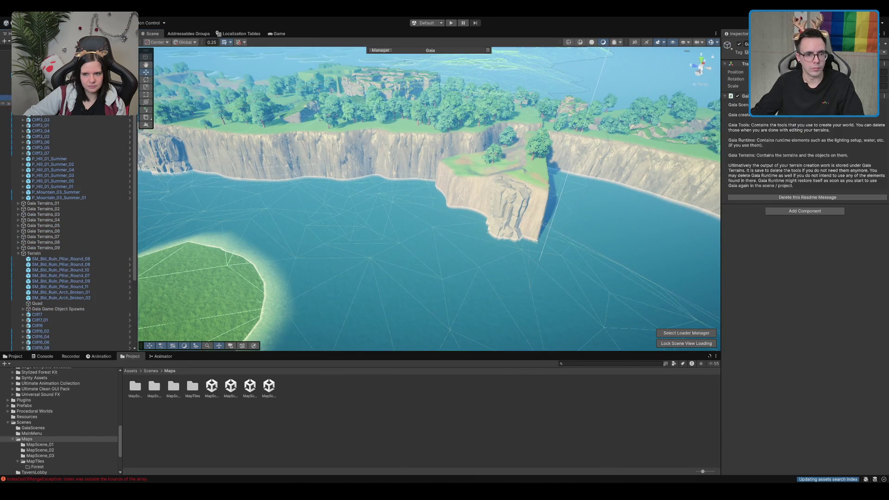
left_click(434, 133)
scroll(434, 133, "up", 3)
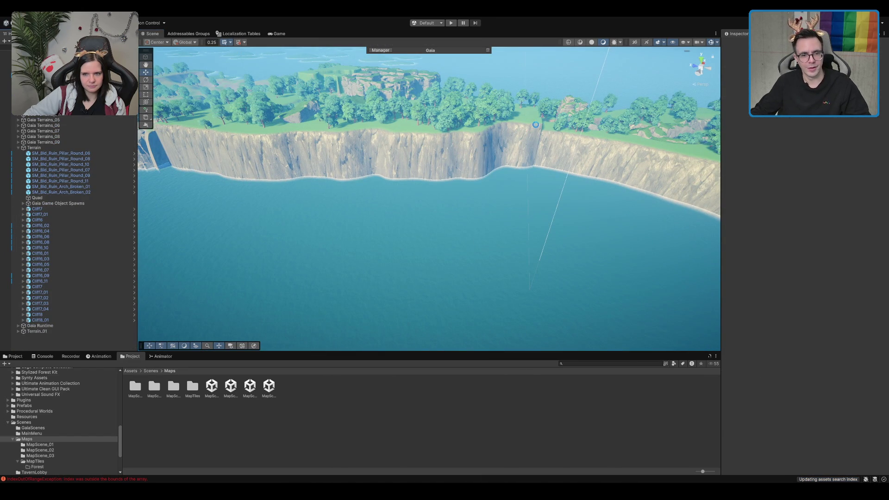
View the island from above, then bring the camera down to the cliff face and water
mouse_move(463, 194)
left_mouse_down()
mouse_move(543, 190)
mouse_move(507, 157)
left_mouse_up()
scroll(507, 157, "down", 5)
left_click(499, 273)
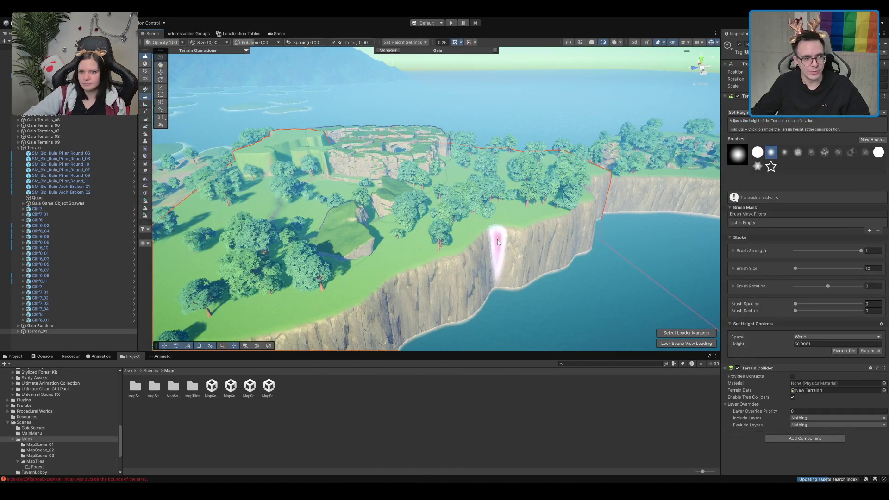
scroll(390, 207, "up", 3)
mouse_move(390, 206)
left_mouse_down()
mouse_move(682, 108)
mouse_move(464, 189)
left_mouse_up()
key("w")
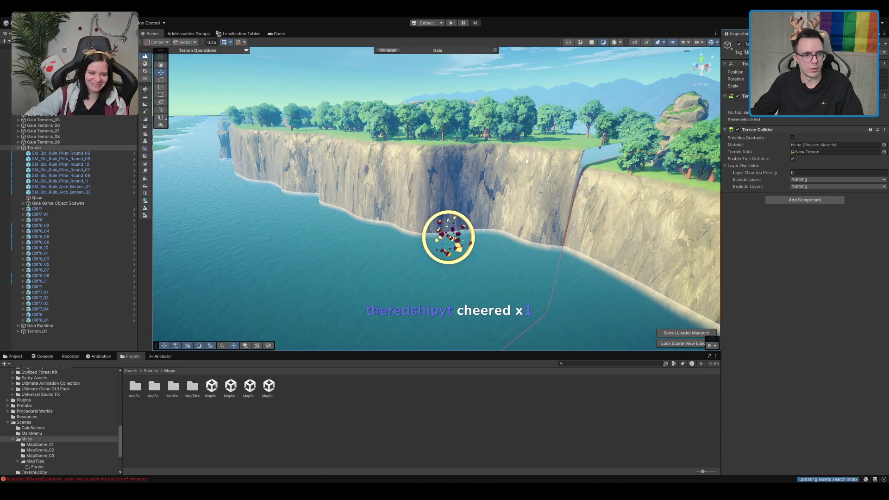
Move the camera along the cliff face into the waterfall gorge, then go back to Scenes
left_click(56, 331)
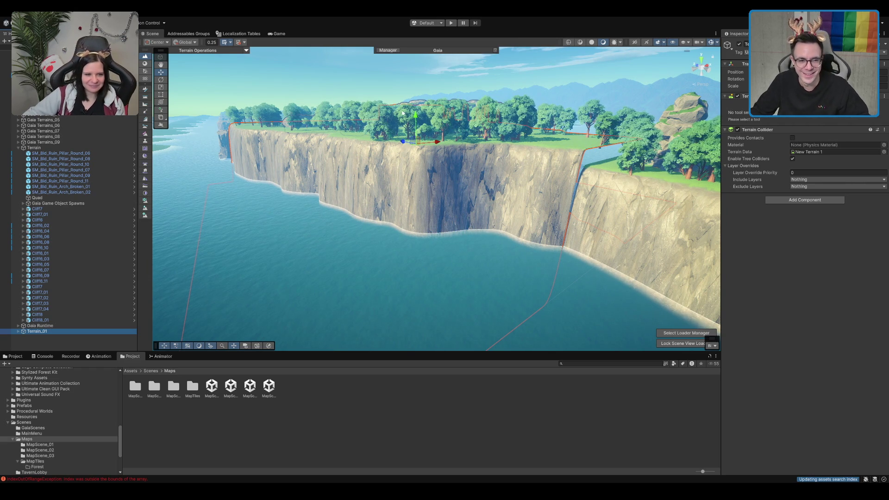
scroll(415, 119, "down", 3)
scroll(512, 257, "up", 3)
scroll(513, 257, "up", 5)
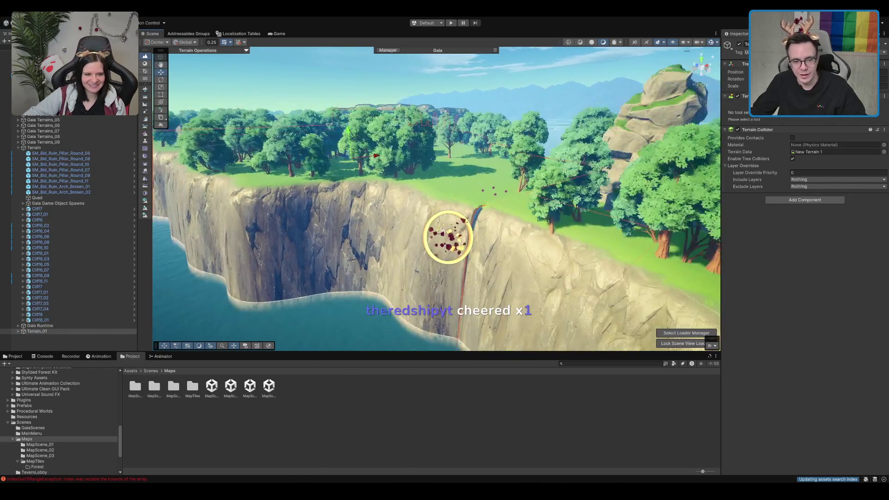
mouse_move(483, 233)
left_mouse_down()
mouse_move(481, 259)
mouse_move(476, 212)
left_mouse_up()
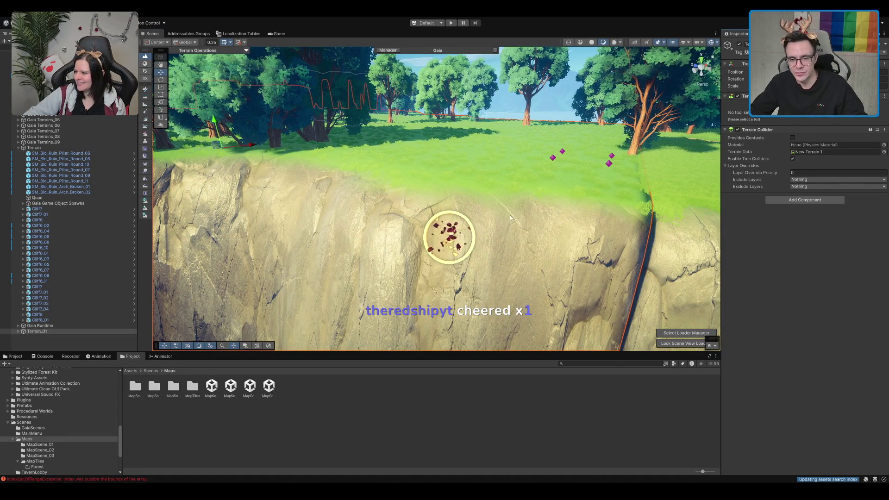
left_click_drag(511, 217, 490, 205)
mouse_move(457, 144)
left_mouse_down()
mouse_move(516, 177)
mouse_move(518, 240)
left_mouse_up()
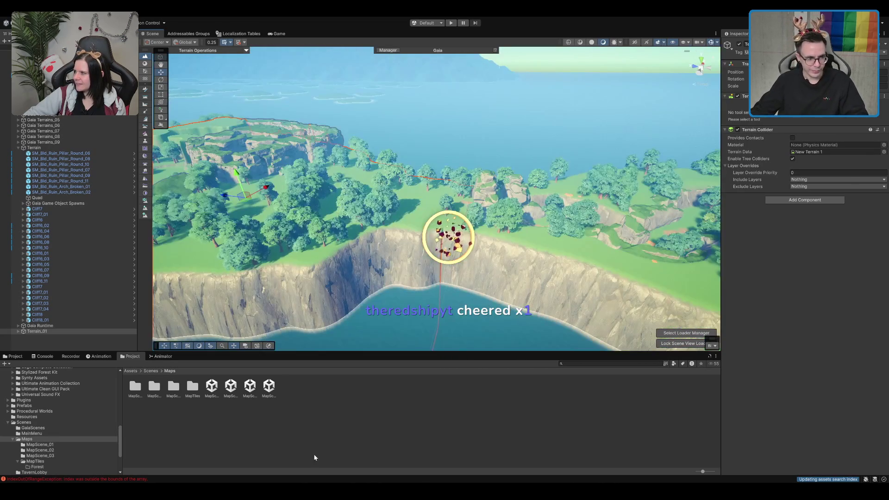
left_click(150, 371)
Run the Boot scene into single-player (Einzelspieler), frame the island in Scene view, then stop
double_click(212, 388)
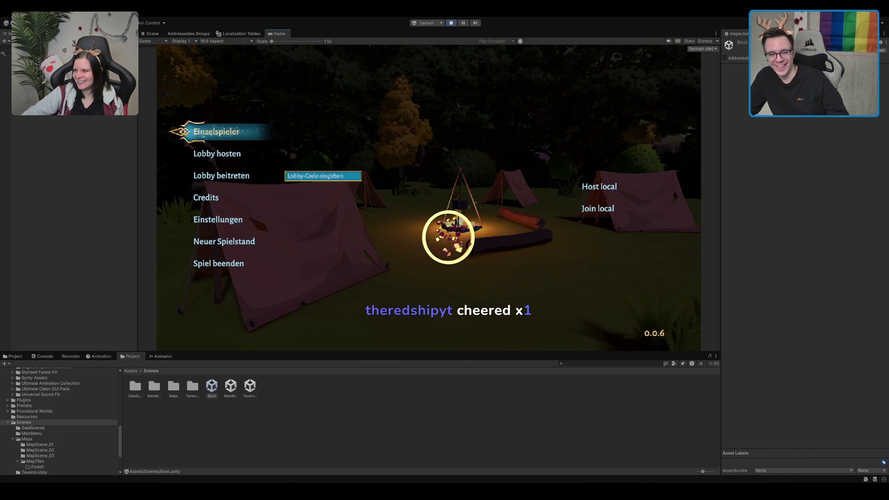
left_click(231, 135)
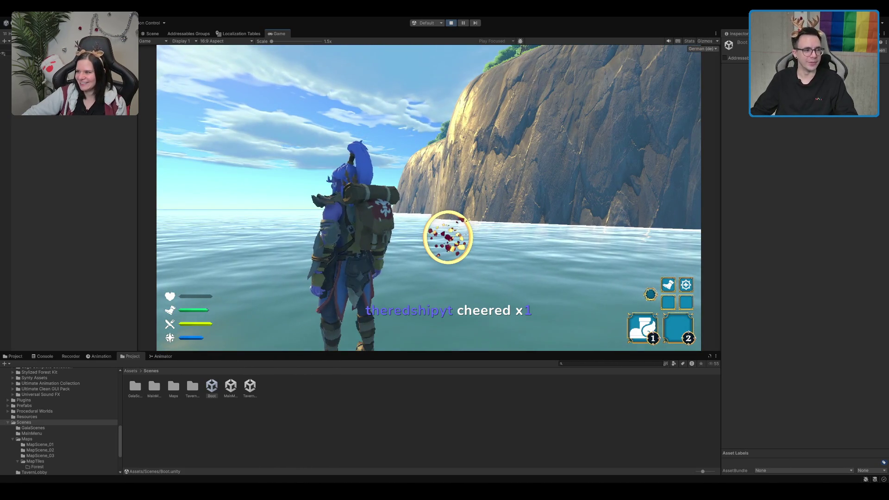
key("ctrl+1")
key("f")
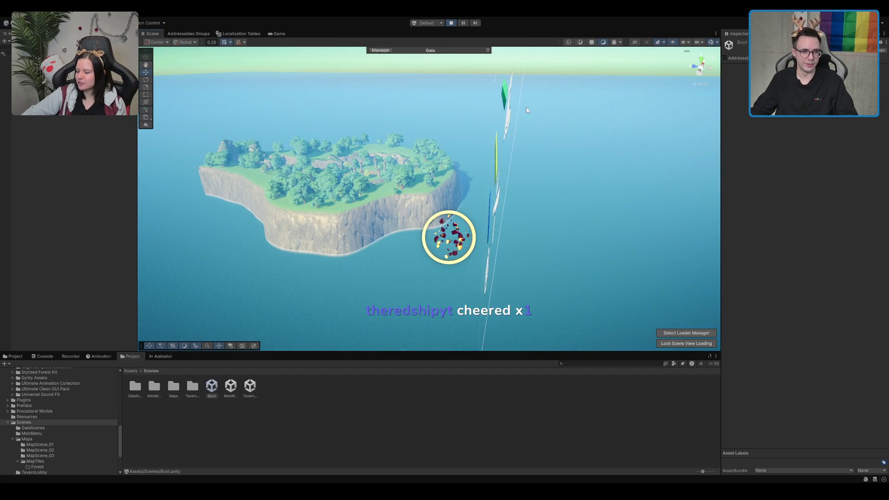
left_click(450, 23)
Search 'MapData' and inspect its group settings, schema and MapData_Default, locating the referenced map location
left_click(577, 363)
type("MapData")
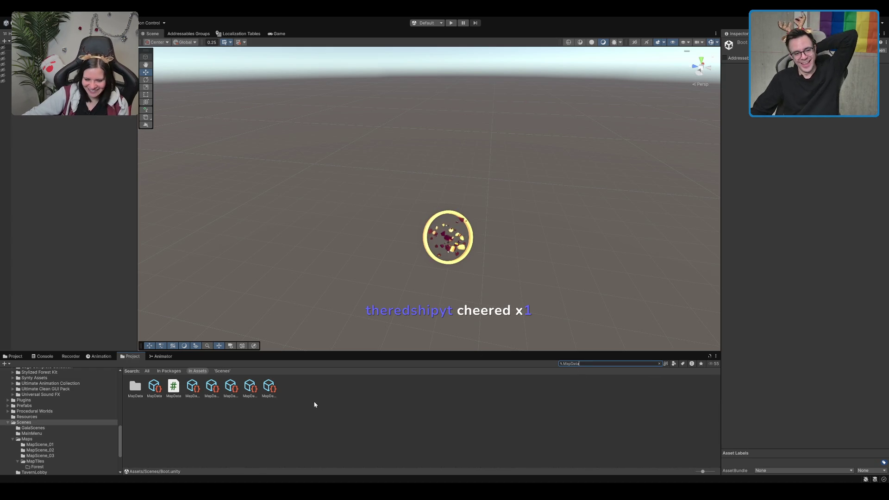
left_click(155, 388)
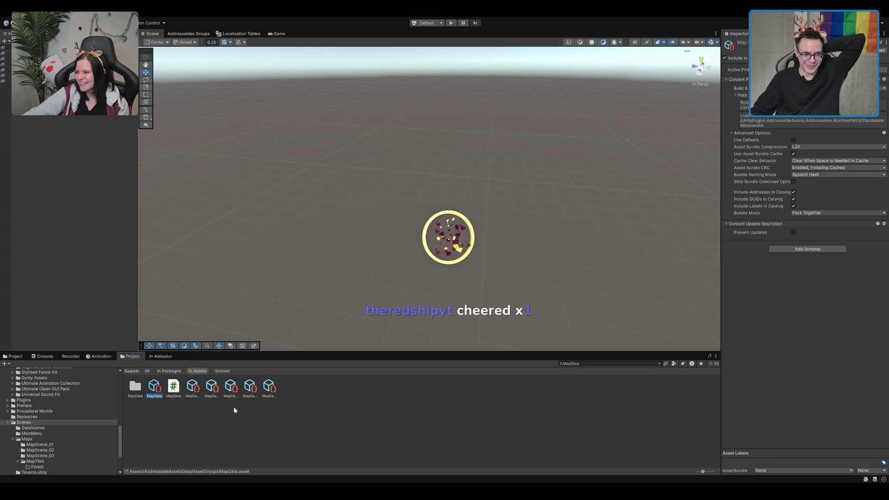
left_click(212, 388)
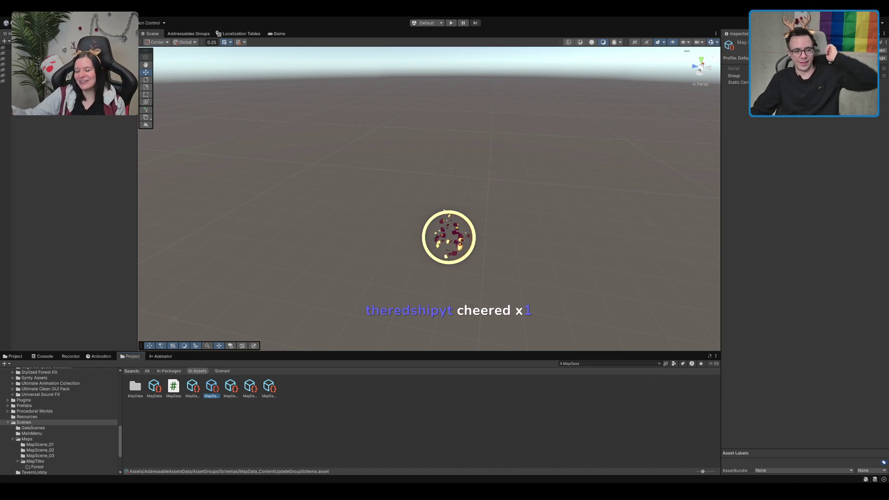
key("Right")
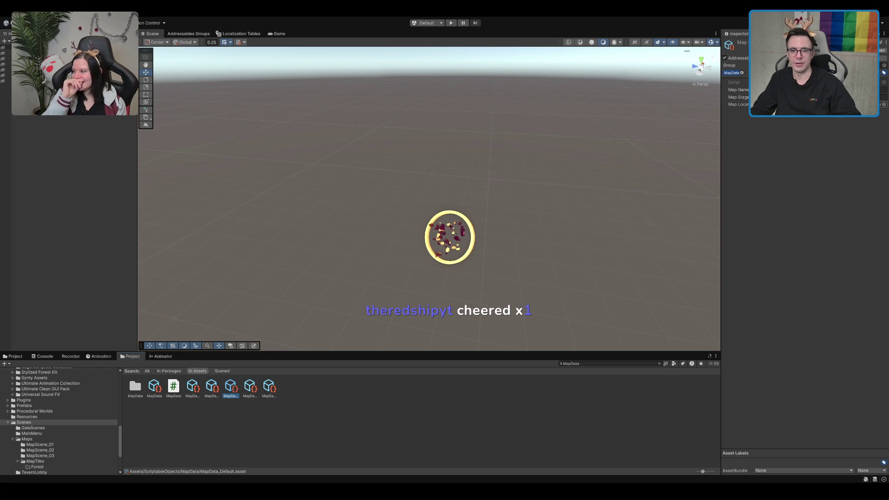
left_click(787, 104)
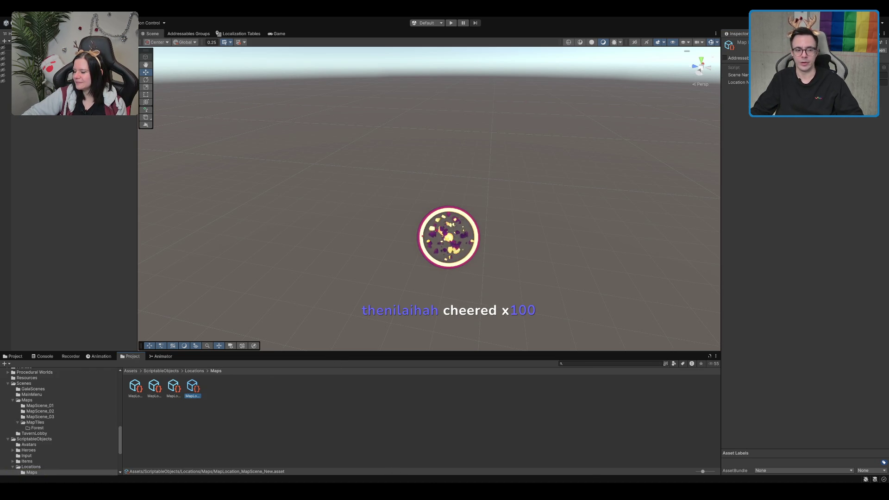
Browse the MapTiles, scene Maps and map location asset folders
left_click(35, 423)
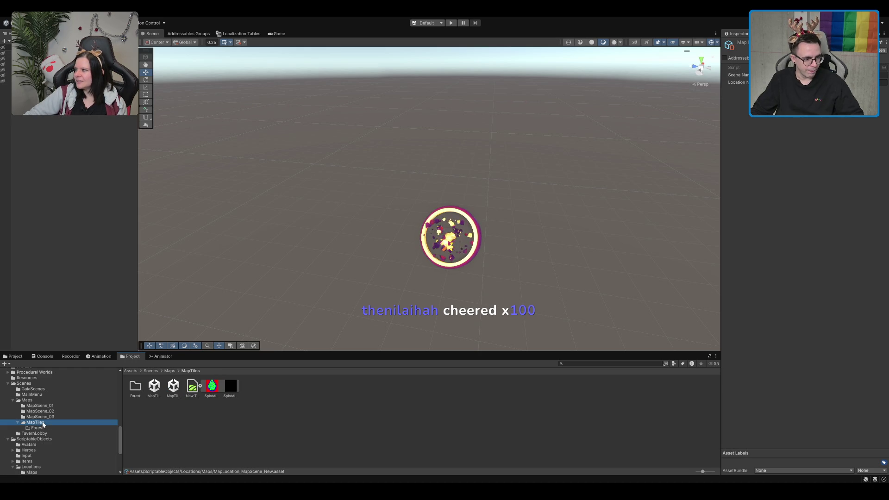
left_click(27, 400)
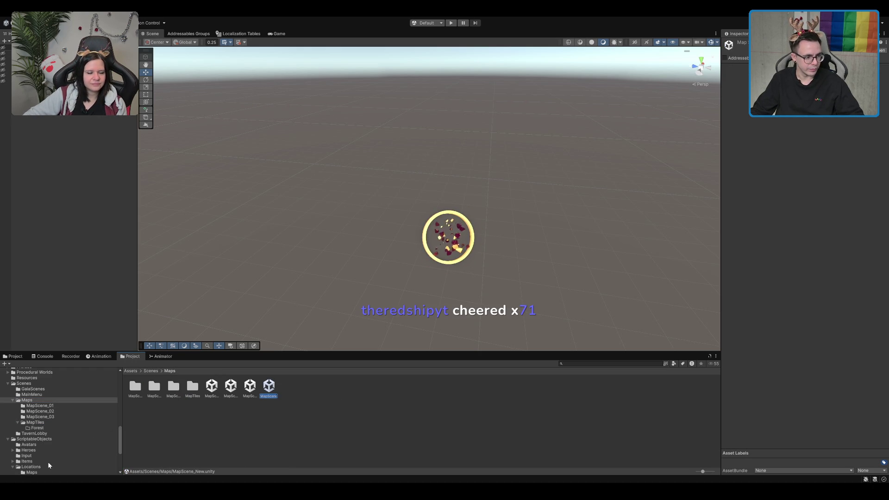
left_click(31, 472)
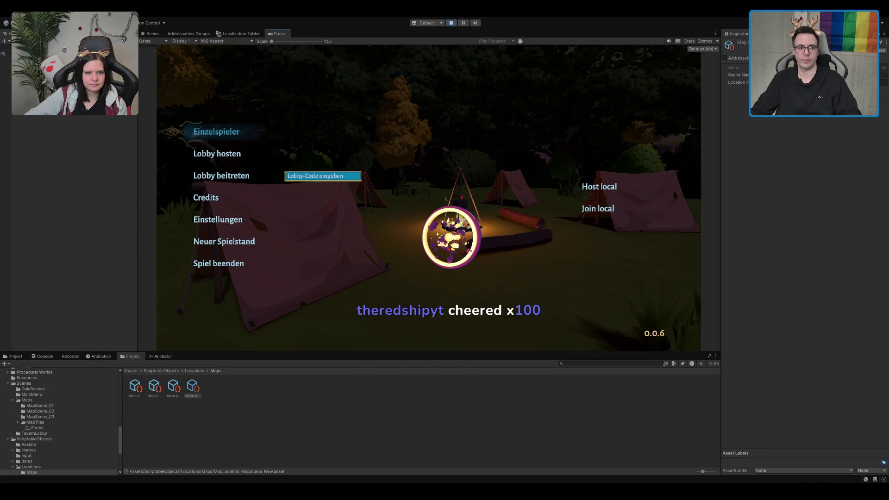
Start a single-player game and run the hero across the meadow to the dirt path by the rock
left_click(196, 133)
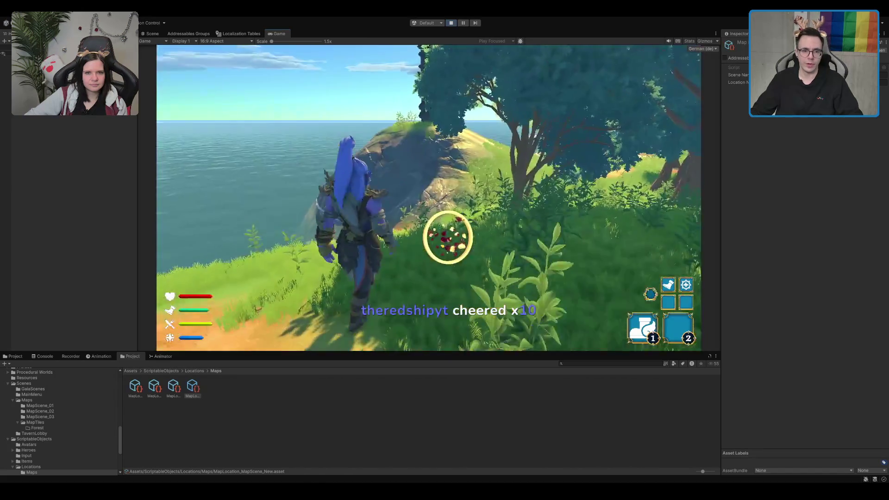
key("w")
key("w")
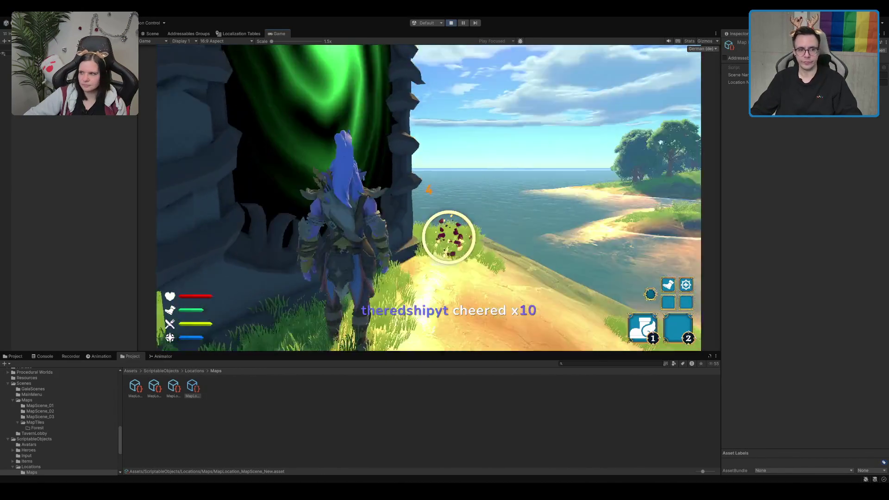
key("s")
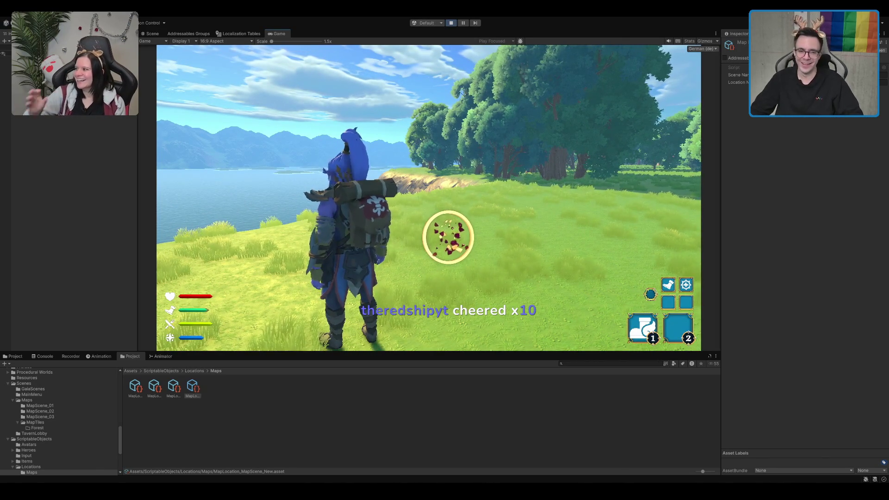
key("d")
key("w")
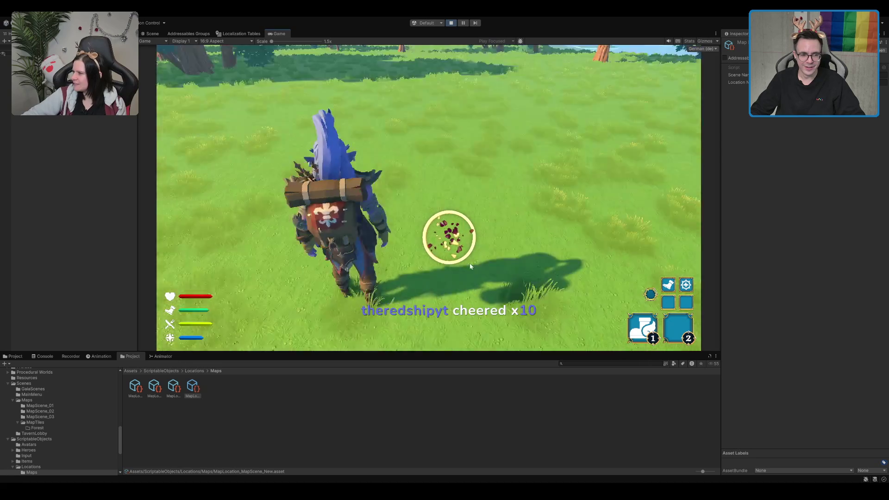
key("w")
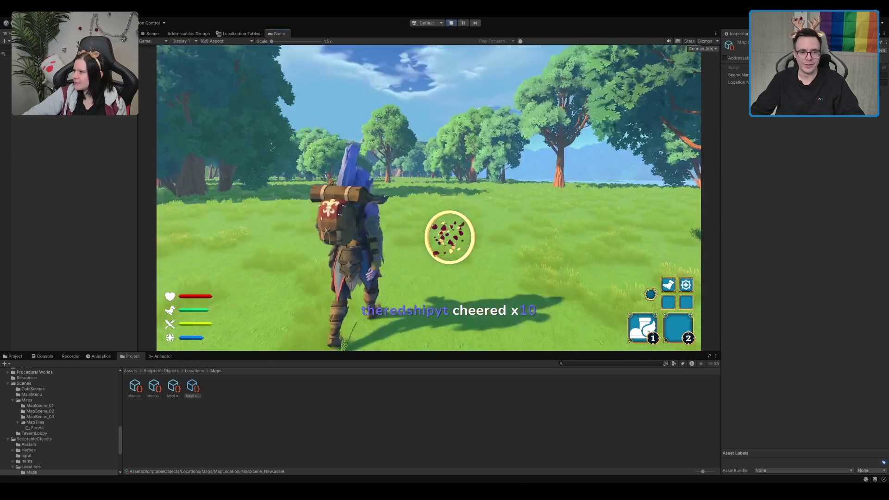
key("w")
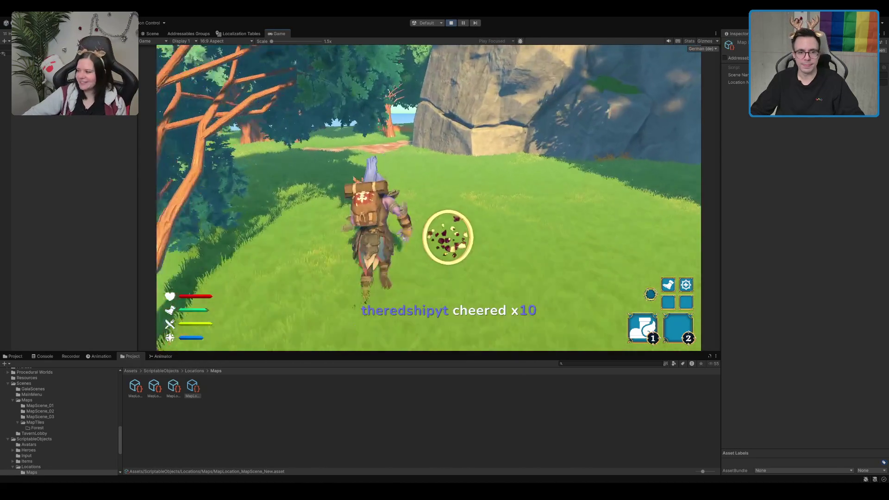
key("w")
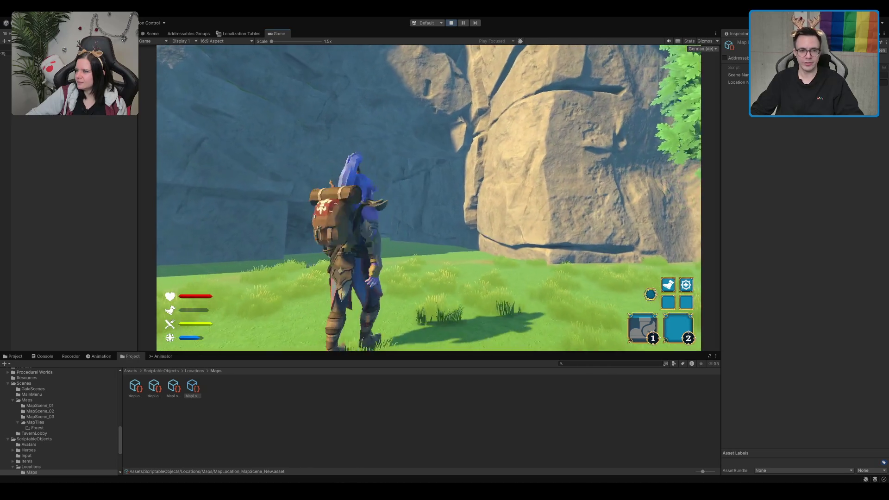
Run up the grassy canyon to the rock wall, then return to Scene view and select Terrain_01
key("w")
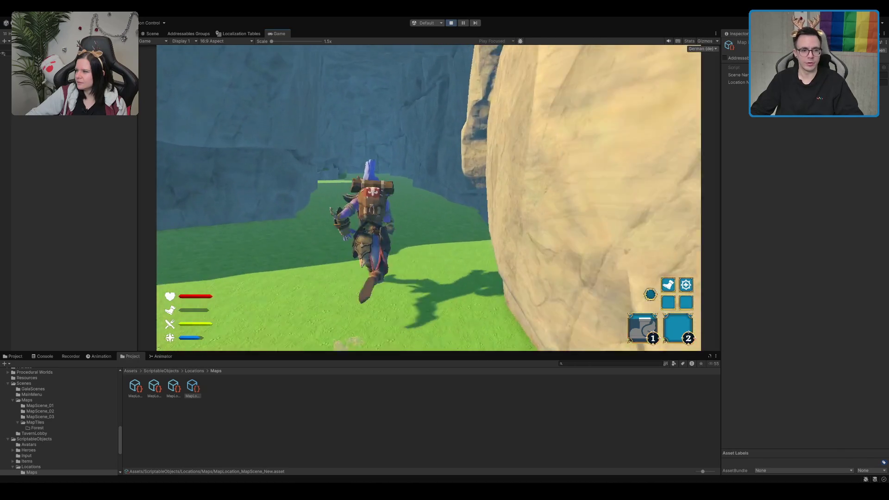
key("w")
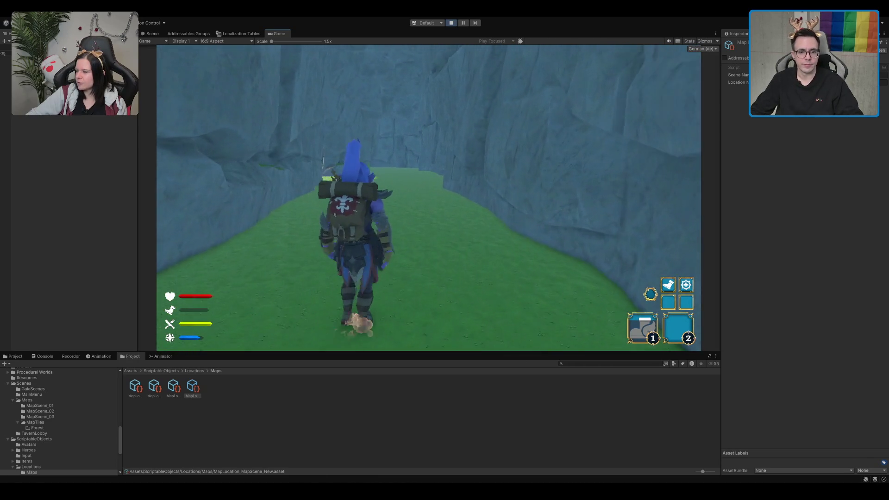
key("w")
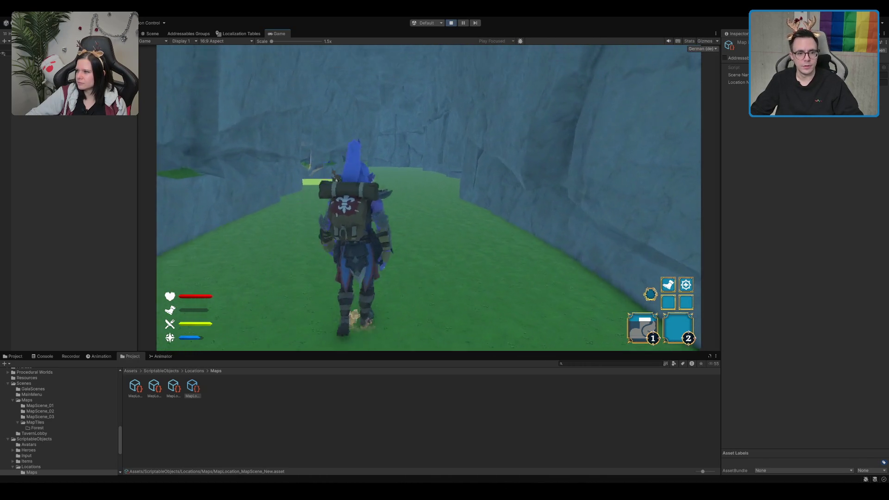
key("w")
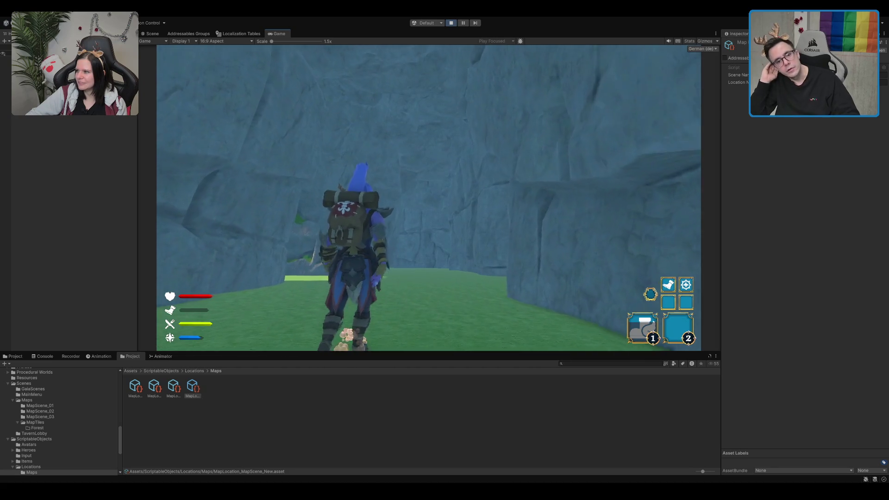
key("w")
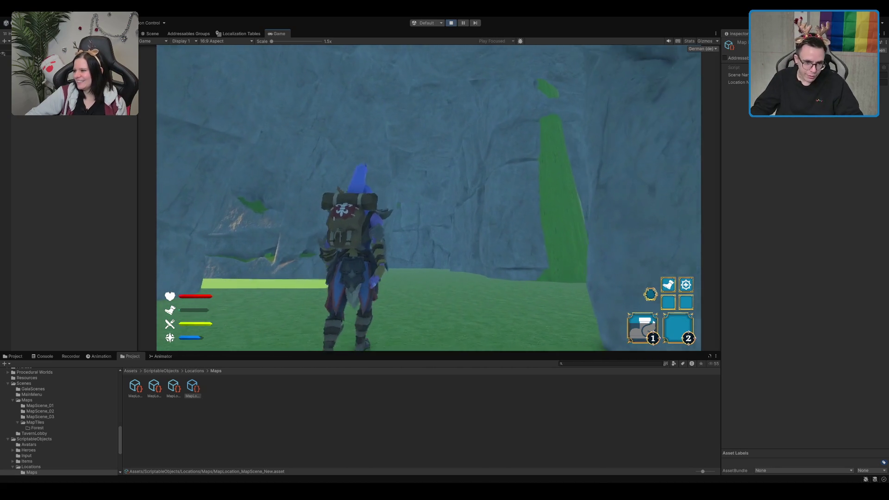
key("w")
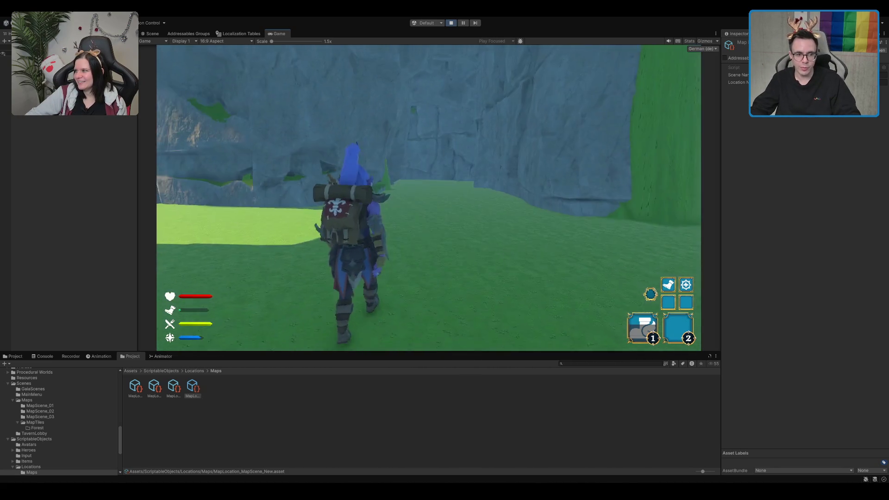
key("ctrl+1")
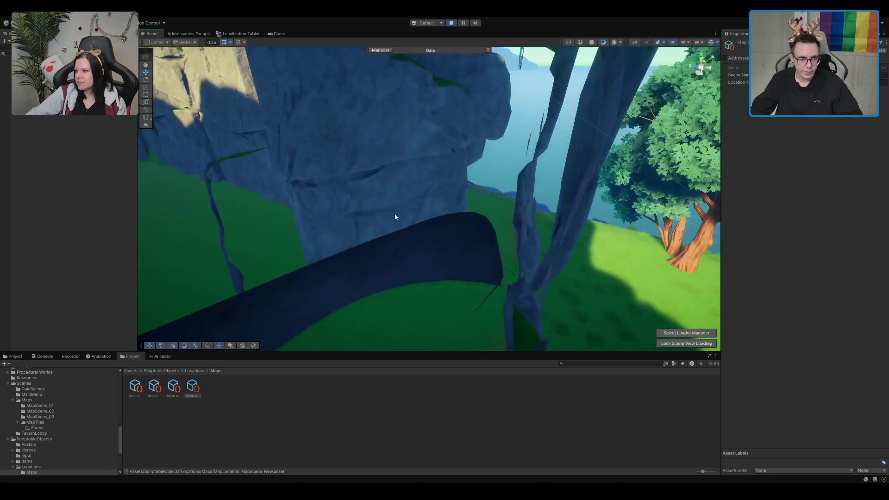
left_click(518, 248)
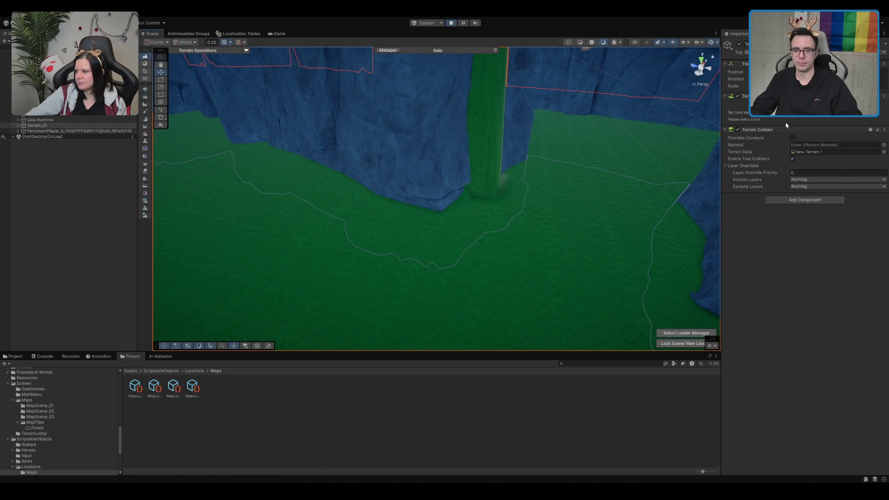
Use Set Height with the canyon floor's sampled height of 45.0061 to level it
left_click(144, 96)
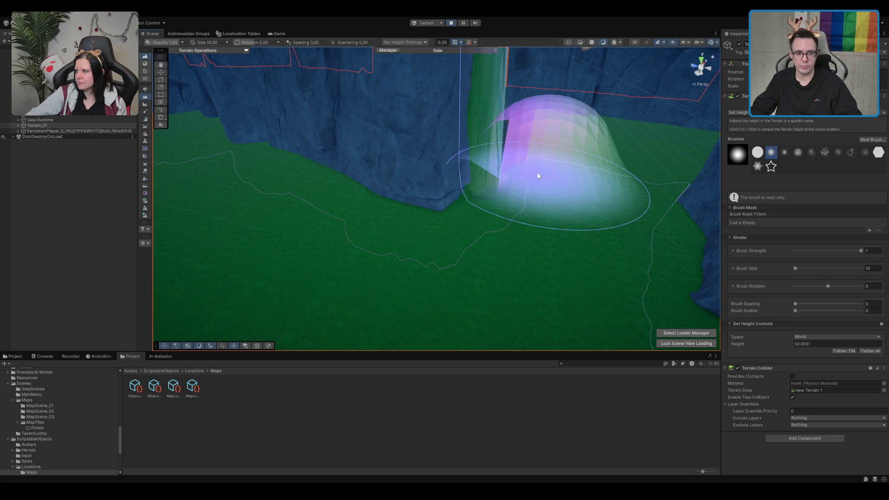
scroll(515, 190, "up", 5)
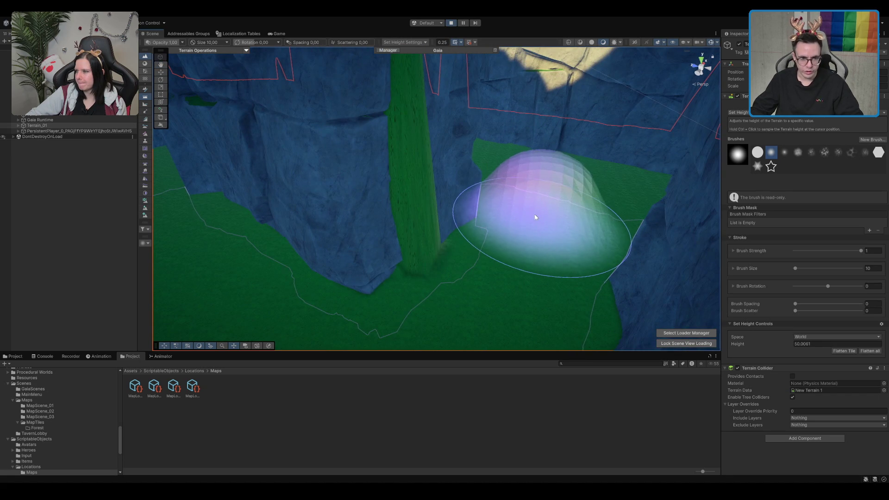
left_click(534, 215, "ctrl")
scroll(418, 212, "down", 5)
key("w")
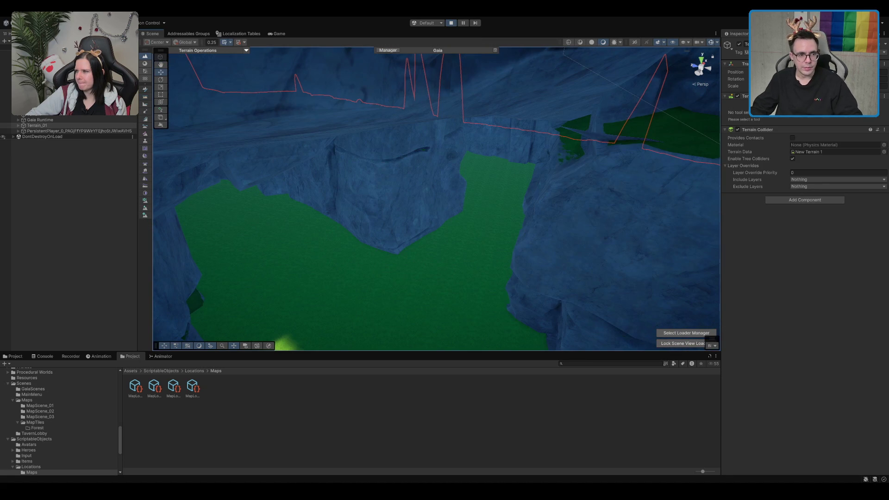
Check the leveled canyon in the running game, touch up with Set Height, and recheck
left_click(276, 35)
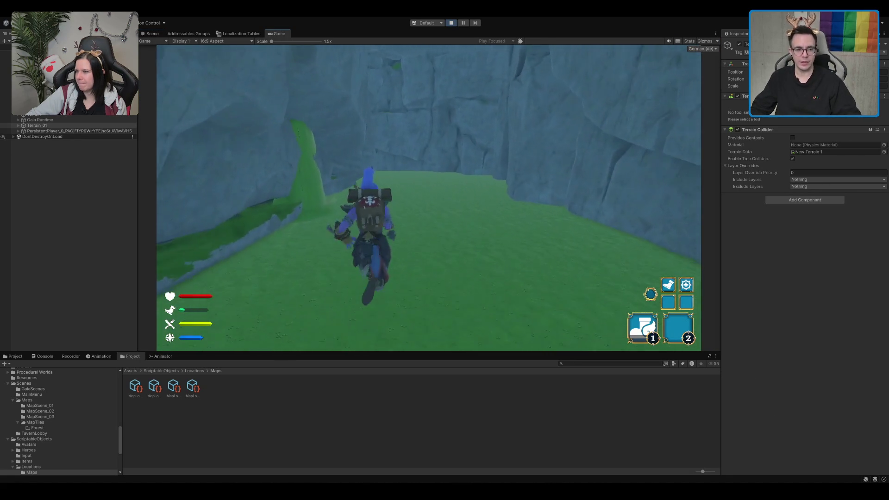
key("ctrl+1")
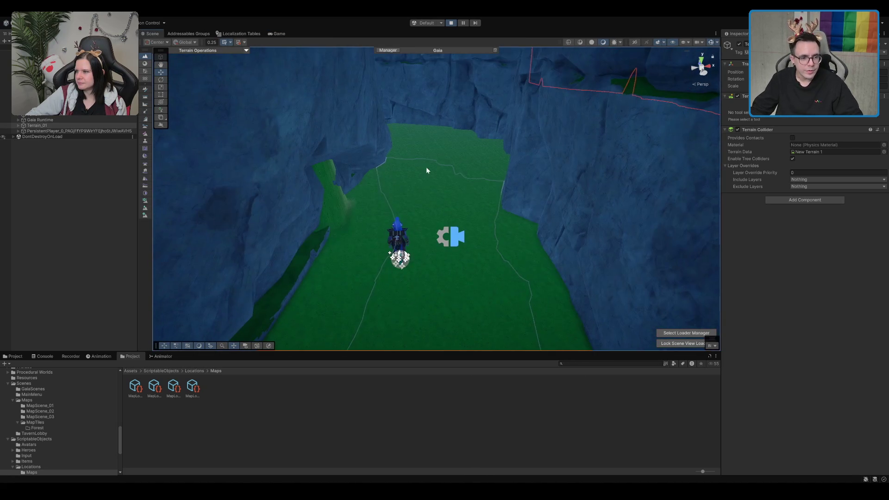
key("F2")
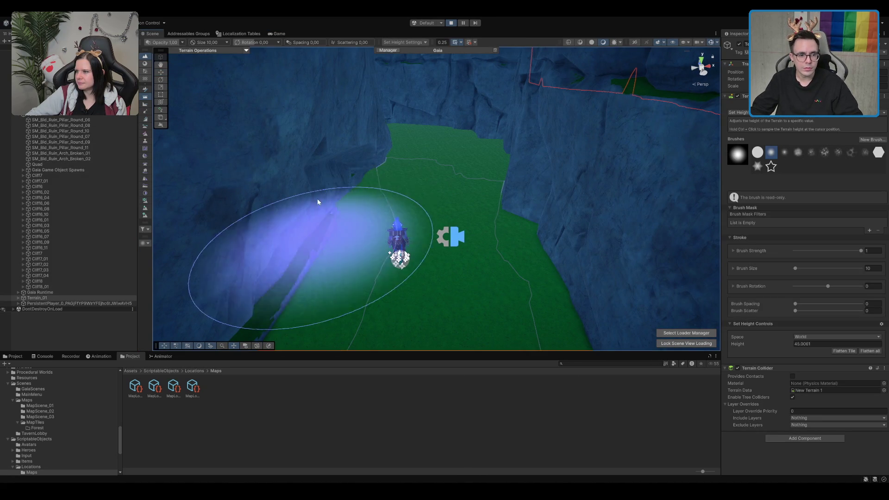
left_click(277, 34)
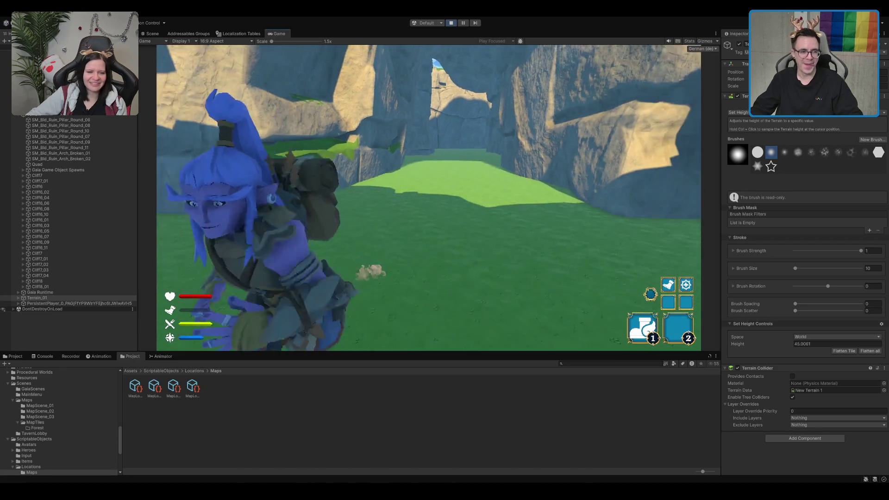
left_click(152, 34)
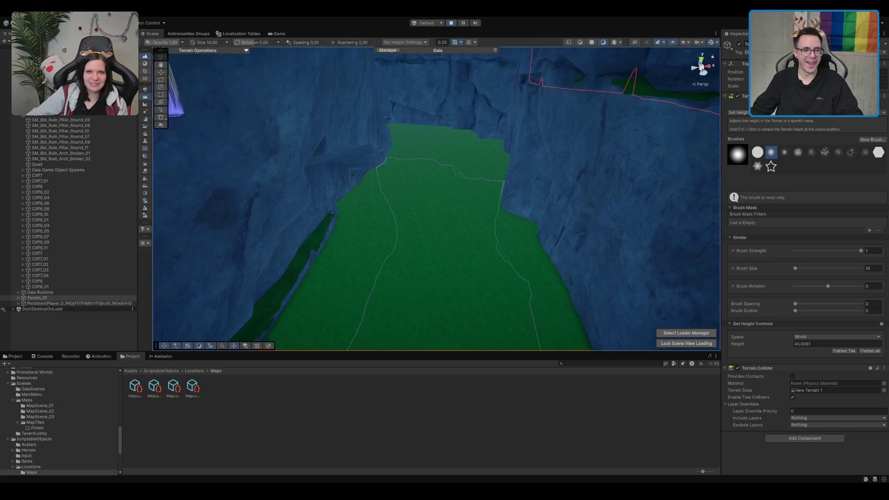
Look down on the ground and raise a green mound on the cliff to height 50
scroll(444, 264, "down", 10)
scroll(452, 206, "up", 3)
scroll(505, 230, "up", 10)
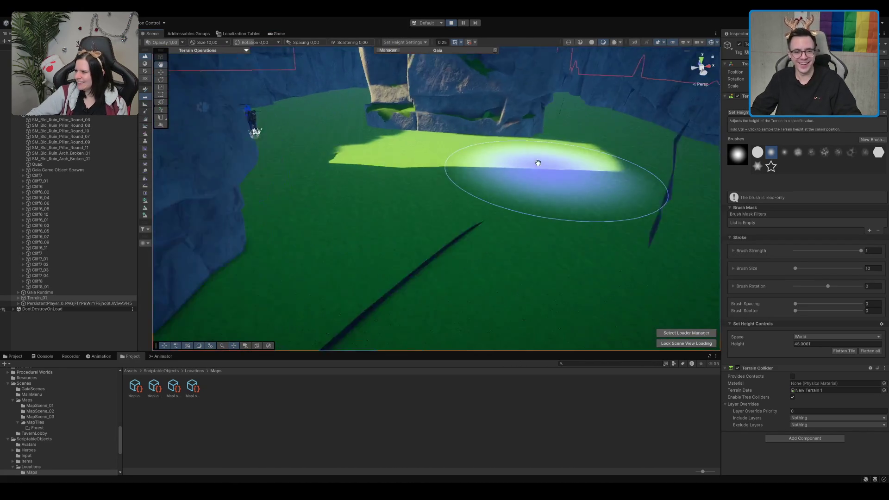
mouse_move(537, 163)
left_mouse_down()
mouse_move(512, 199)
mouse_move(430, 238)
mouse_move(407, 199)
mouse_move(684, 124)
mouse_move(506, 124)
mouse_move(571, 151)
mouse_move(528, 120)
mouse_move(492, 170)
mouse_move(645, 148)
mouse_move(587, 143)
mouse_move(585, 71)
mouse_move(558, 91)
left_mouse_up()
left_click(836, 344)
type("50")
mouse_move(525, 133)
left_mouse_down()
mouse_move(594, 180)
mouse_move(666, 269)
left_mouse_up()
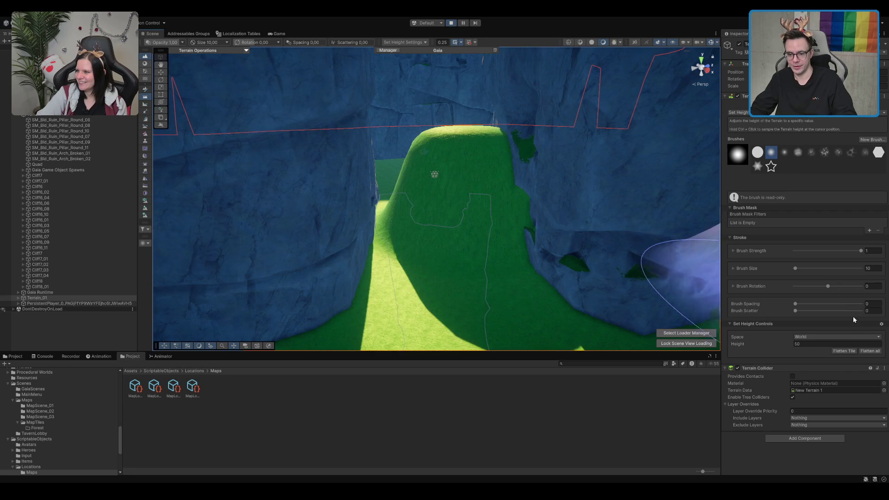
Reshape the mound at target height 48 across the plateau, then choose the Bridge sculpt tool
left_click(848, 342)
type("48")
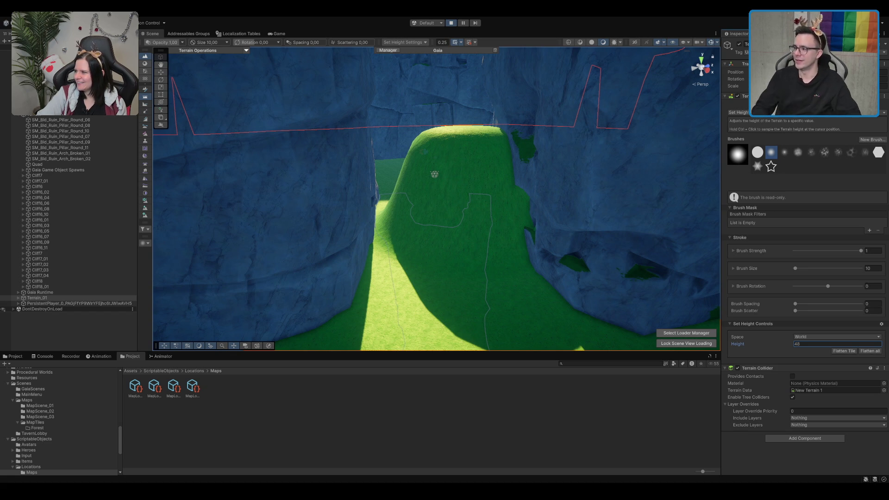
mouse_move(434, 174)
left_mouse_down()
mouse_move(467, 231)
mouse_move(417, 223)
mouse_move(406, 209)
mouse_move(424, 199)
mouse_move(432, 176)
mouse_move(475, 208)
mouse_move(463, 241)
mouse_move(643, 195)
mouse_move(468, 181)
left_mouse_up()
scroll(469, 182, "down", 5)
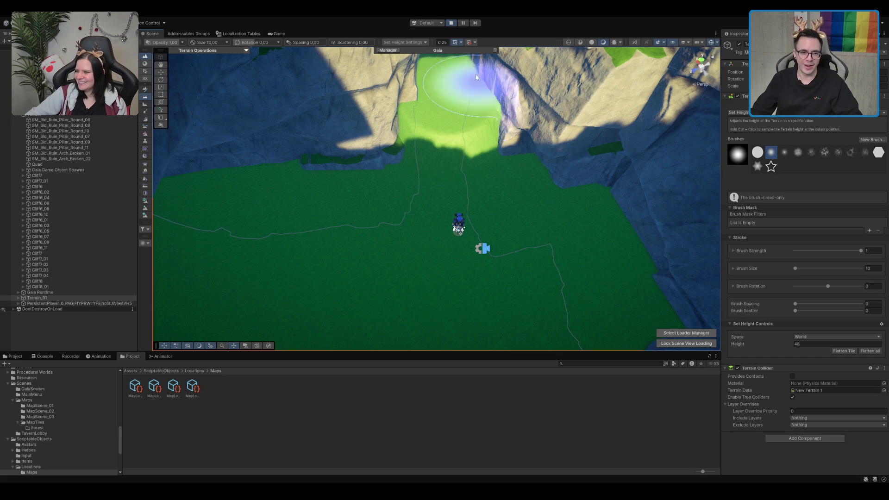
left_click_drag(421, 109, 419, 131)
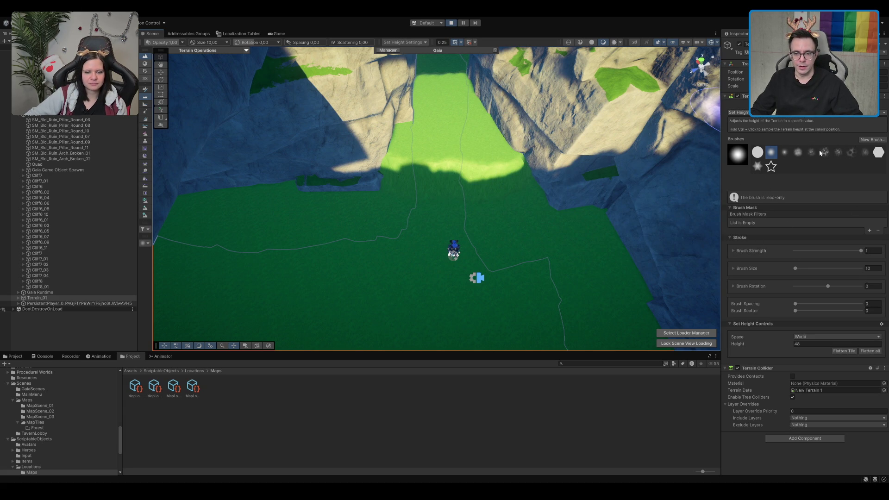
left_click(442, 126, "ctrl")
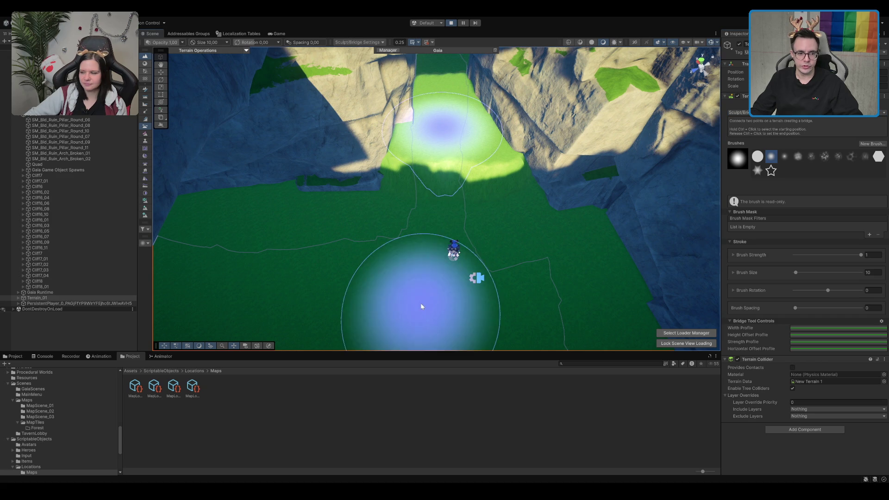
Playtest by walking the hero across the grass onto the ledge
mouse_move(436, 277)
left_mouse_down()
mouse_move(533, 268)
mouse_move(476, 214)
mouse_move(549, 99)
mouse_move(574, 124)
left_mouse_up()
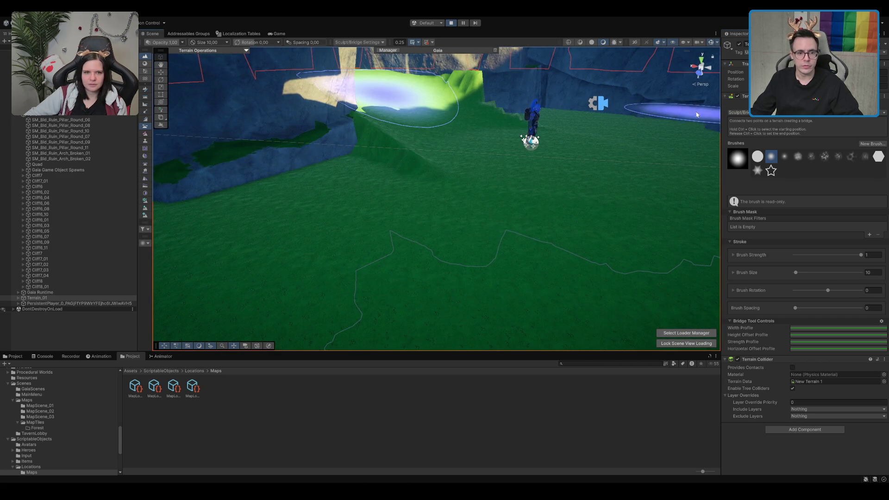
left_click(284, 36)
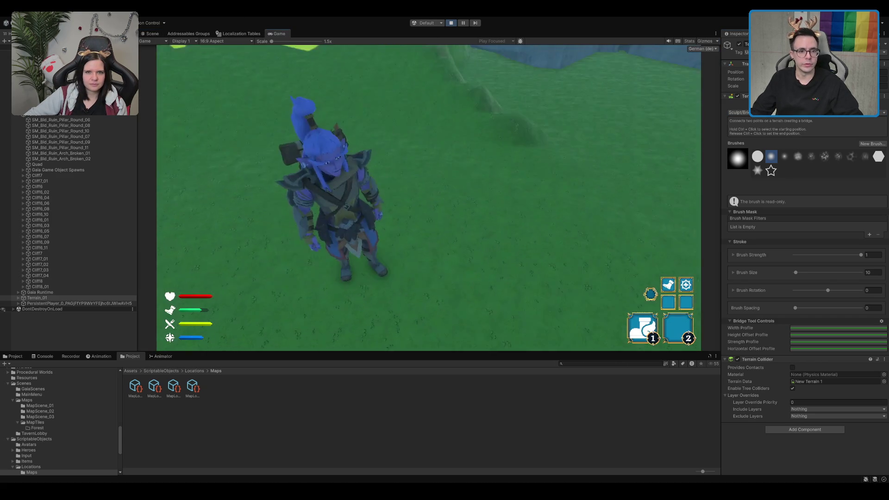
key("w")
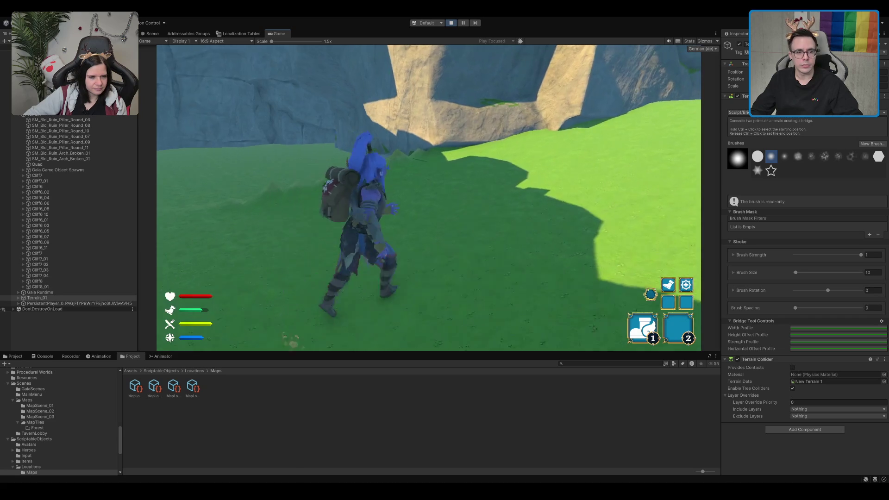
key("w")
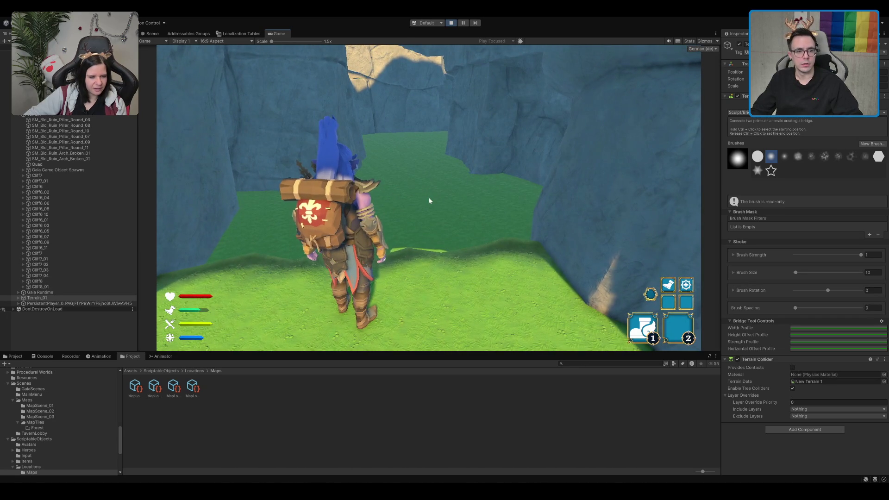
key("w")
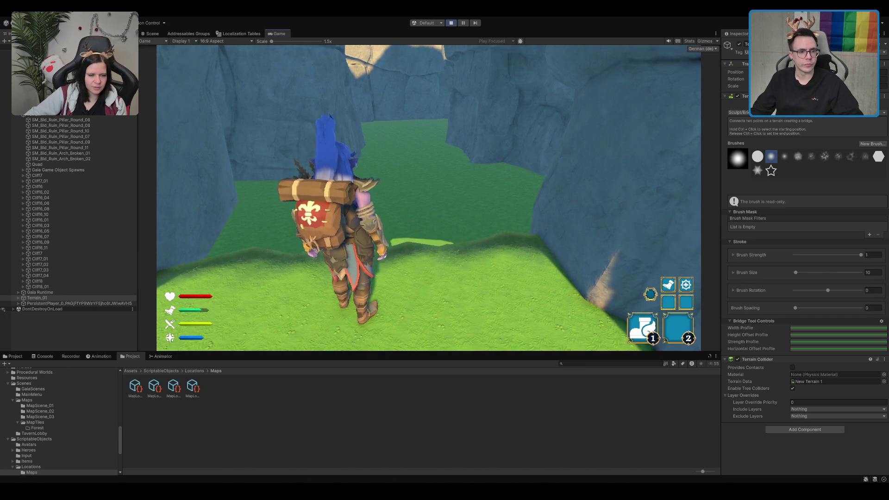
Switch the terrain tool to Set Height, look over the cliffs, then resume the running game
key("ctrl+1")
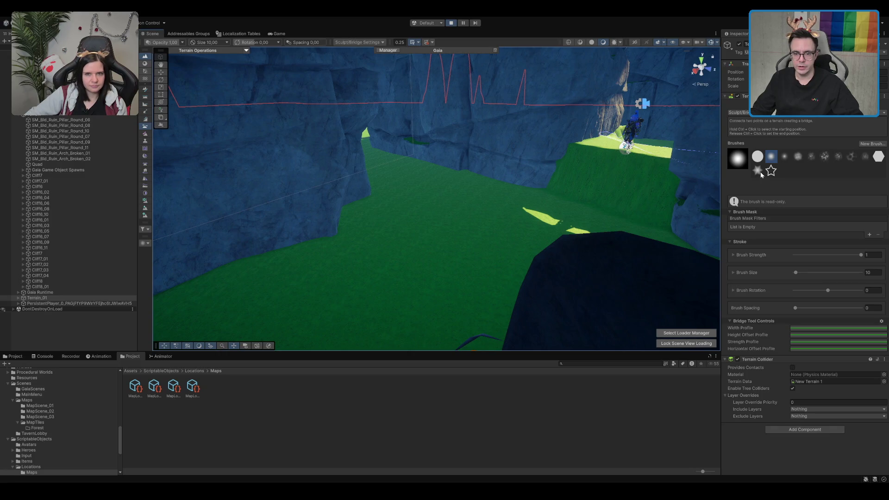
key("ctrl+h")
scroll(449, 184, "up", 5)
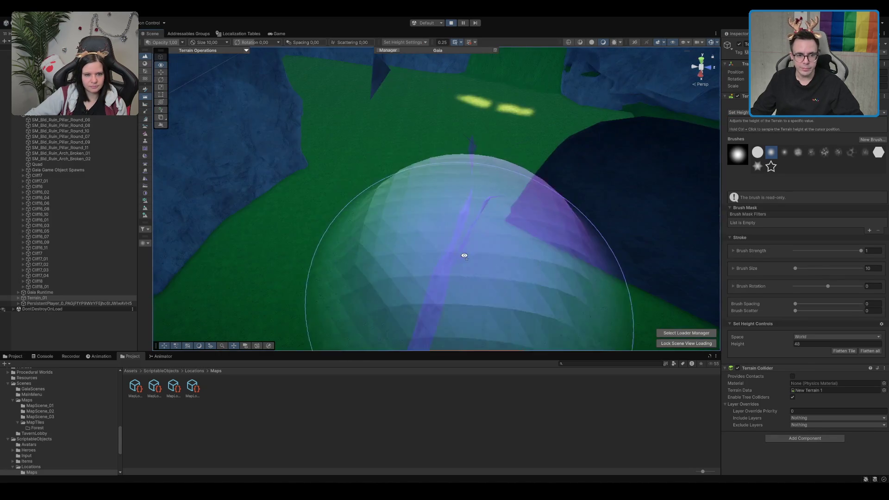
scroll(458, 239, "down", 5)
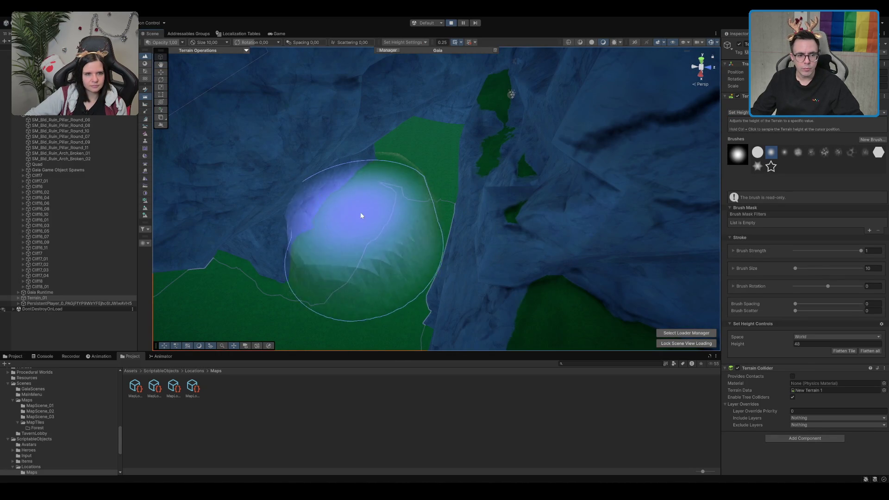
mouse_move(298, 202)
left_mouse_down()
mouse_move(260, 210)
mouse_move(515, 172)
left_mouse_up()
scroll(462, 139, "up", 3)
scroll(486, 153, "down", 3)
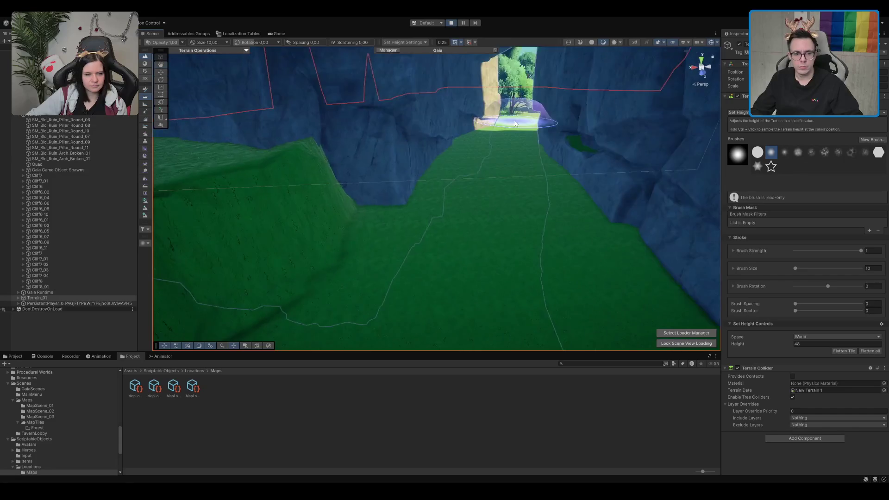
scroll(525, 161, "down", 3)
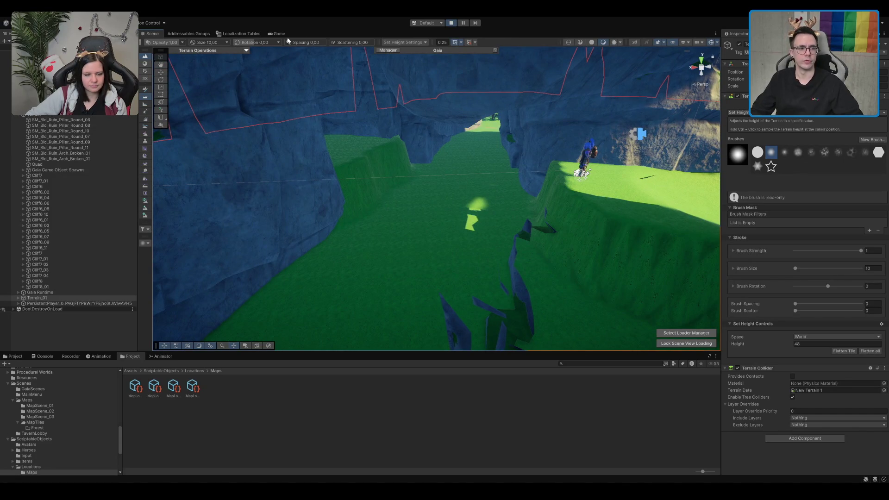
left_click(273, 34)
Climb the hero over the grassy ledge and head toward the opening in the cliffs
key("w")
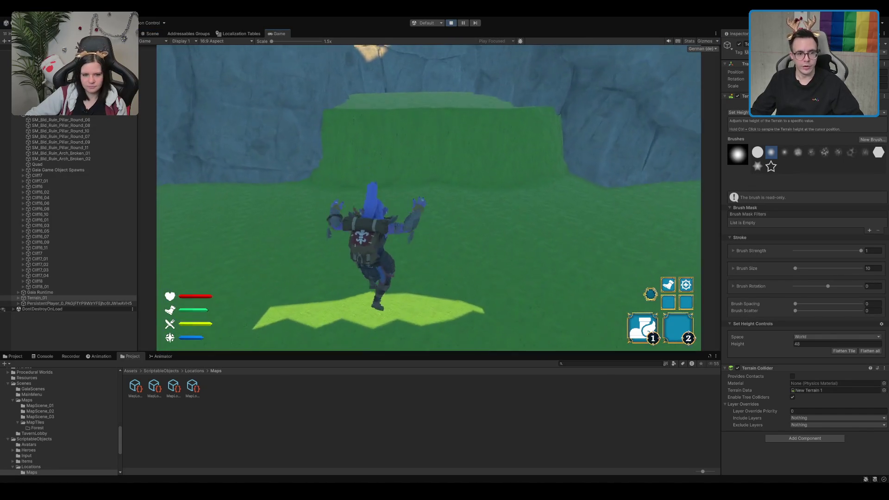
key("w")
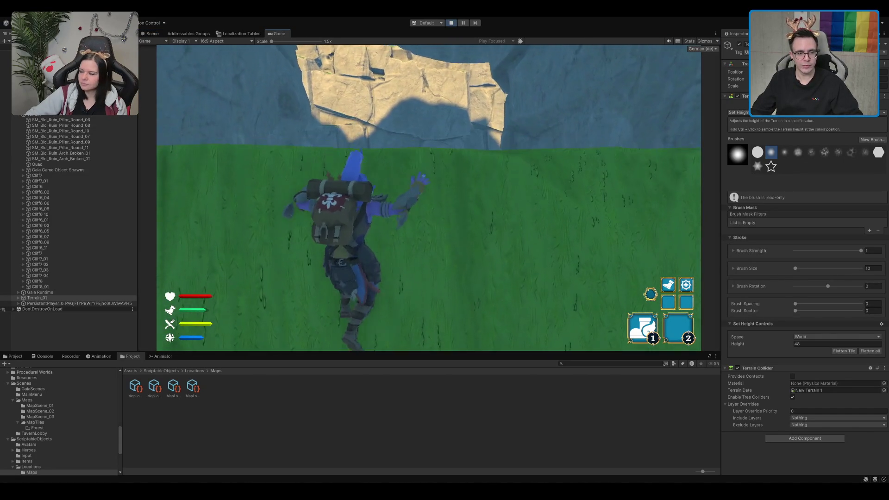
key("w")
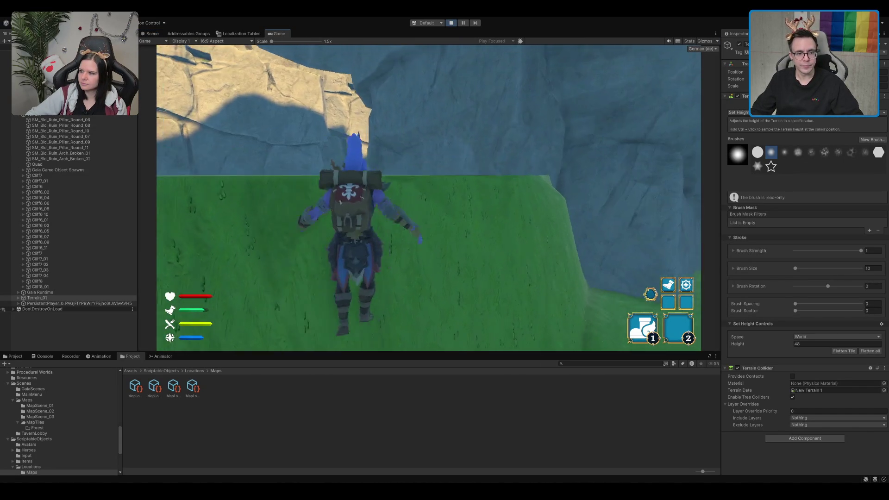
key("w")
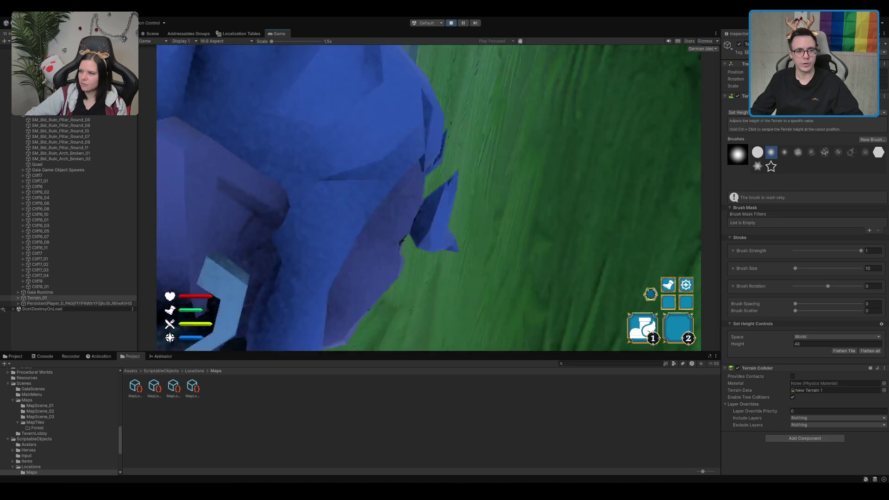
key("s")
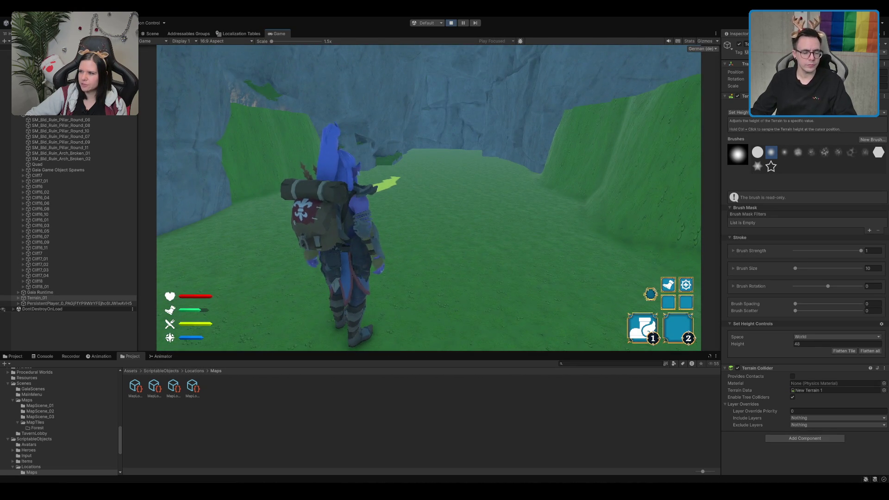
key("w")
key("d")
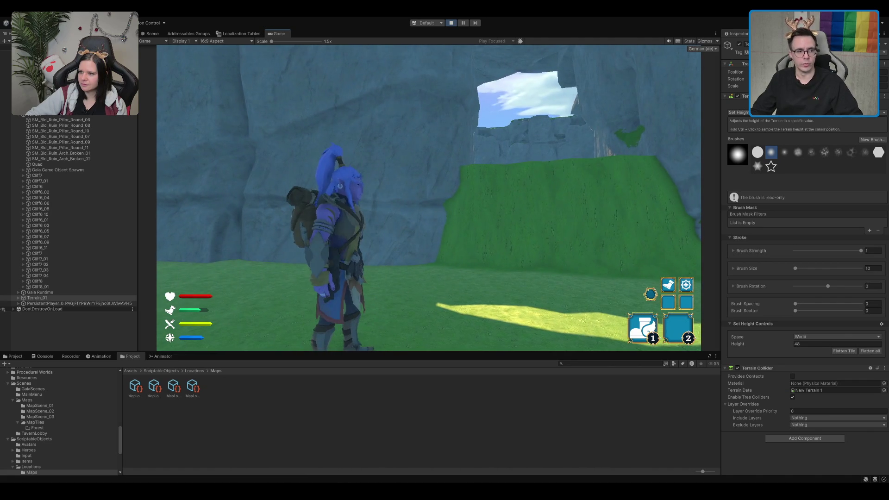
Inspect the PlayerController Prefab's Rigidbody settings under PersistentPlayer
left_click(57, 303)
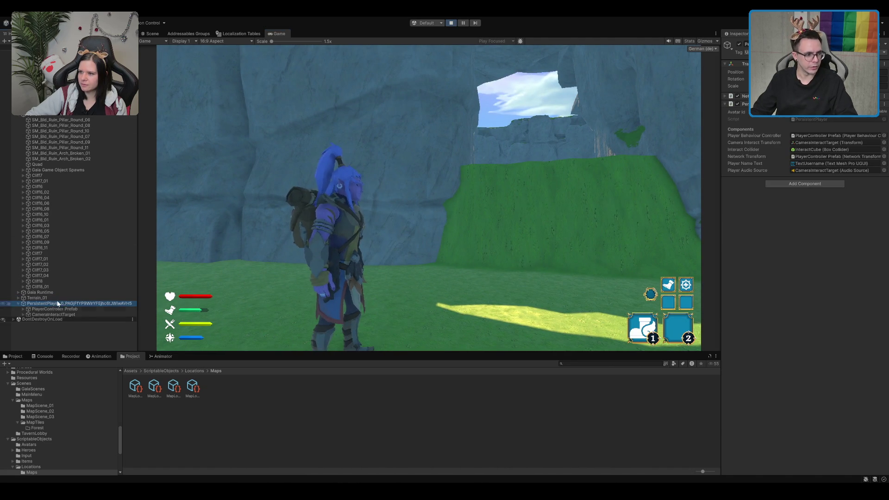
left_click(63, 309)
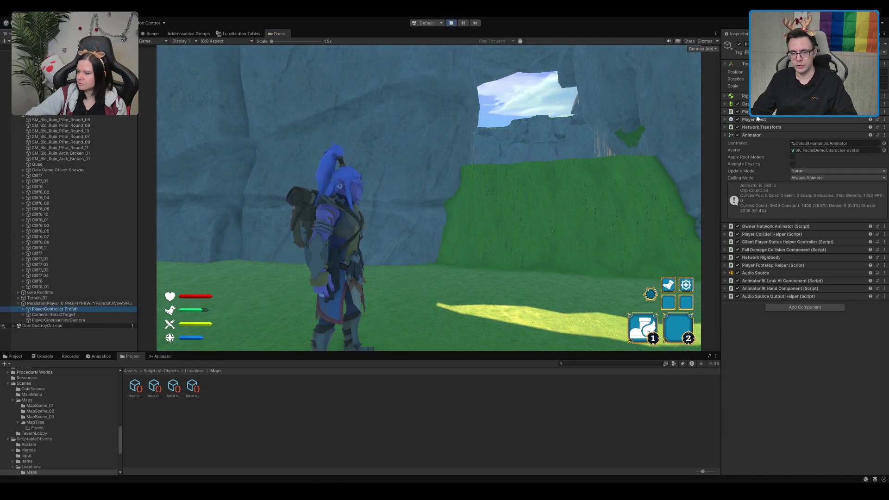
left_click(741, 96)
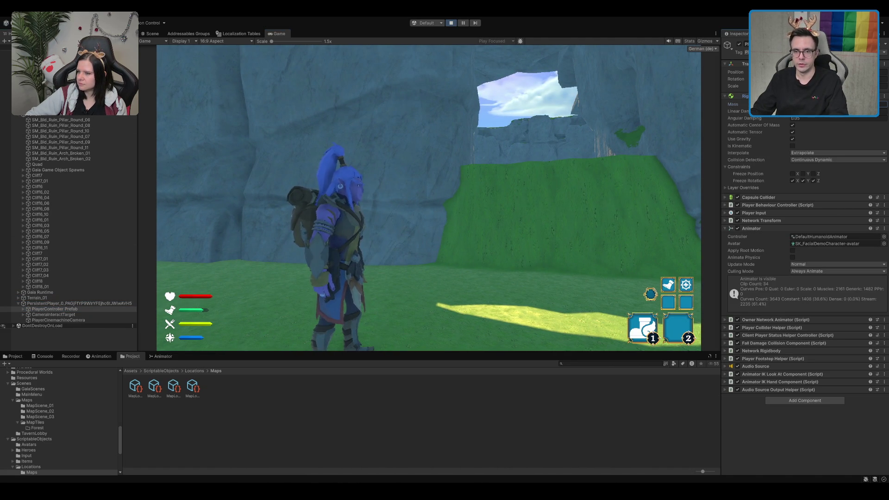
Run the hero toward the cliff wall again, then return to Scene view
key("w")
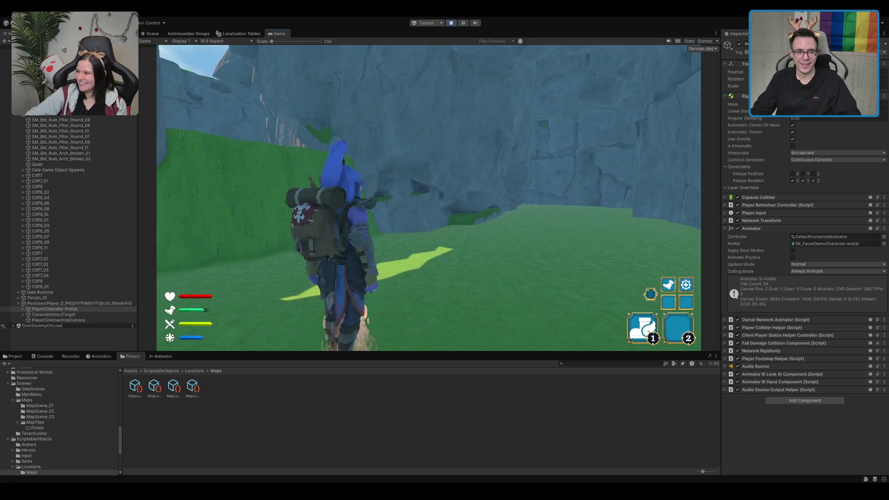
key("s")
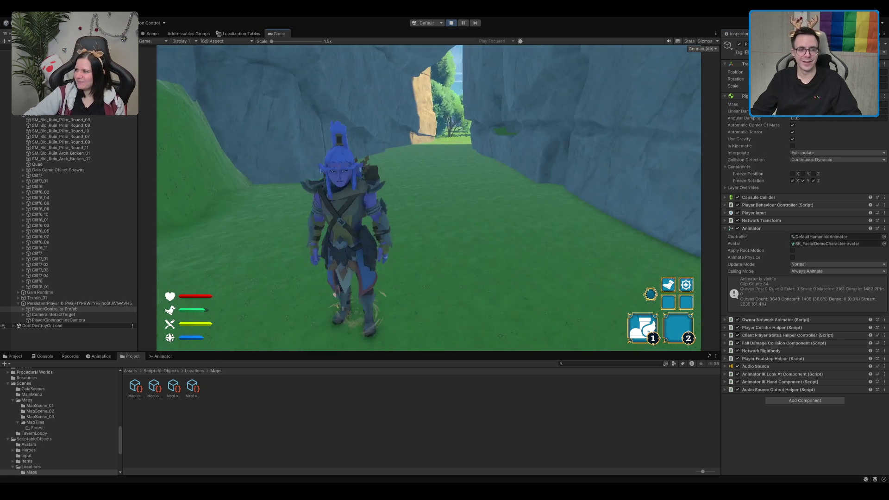
key("w")
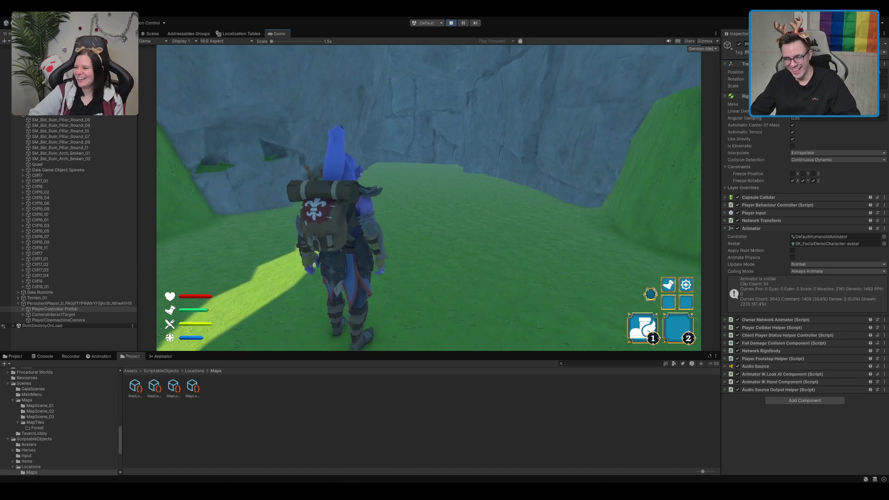
left_click(254, 413)
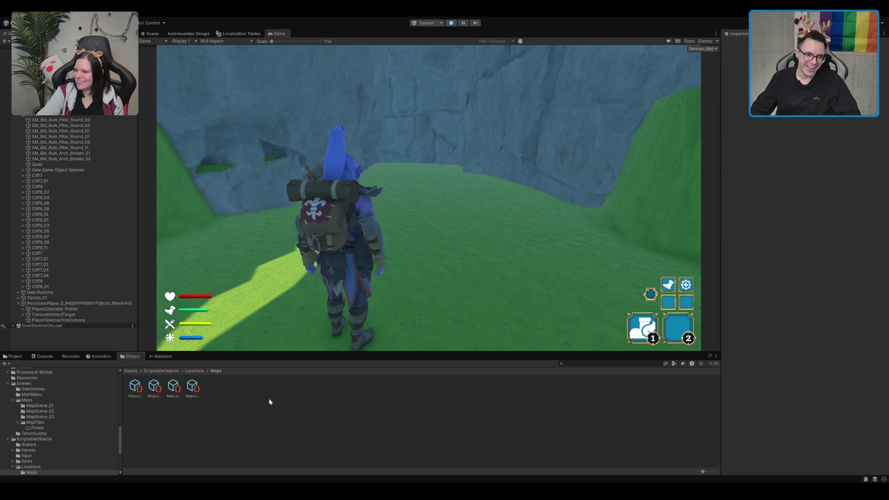
left_click(493, 221)
key("w")
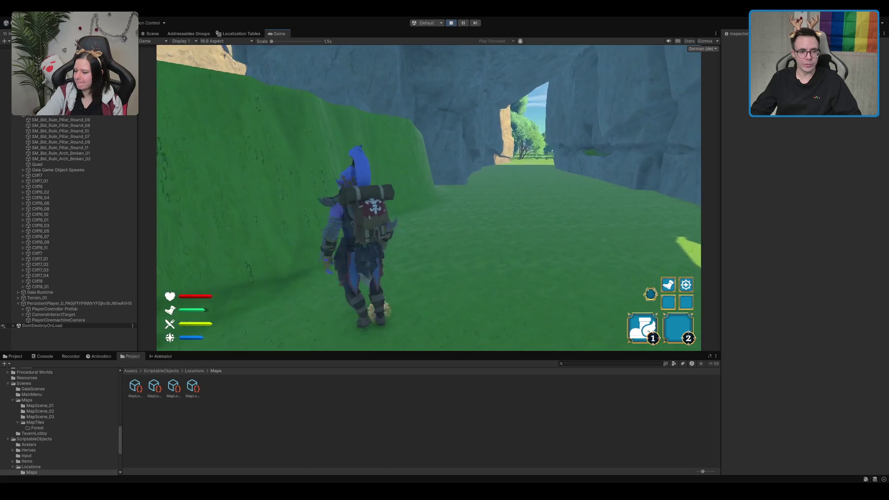
key("ctrl+1")
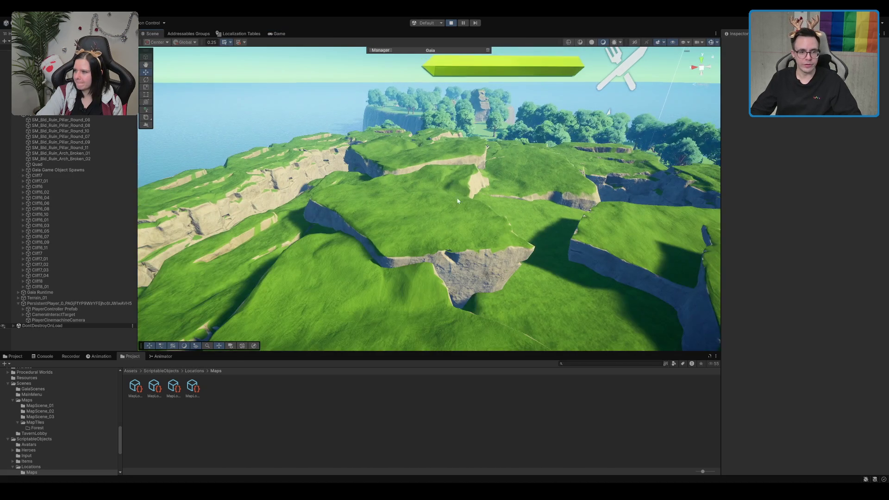
left_click(473, 196)
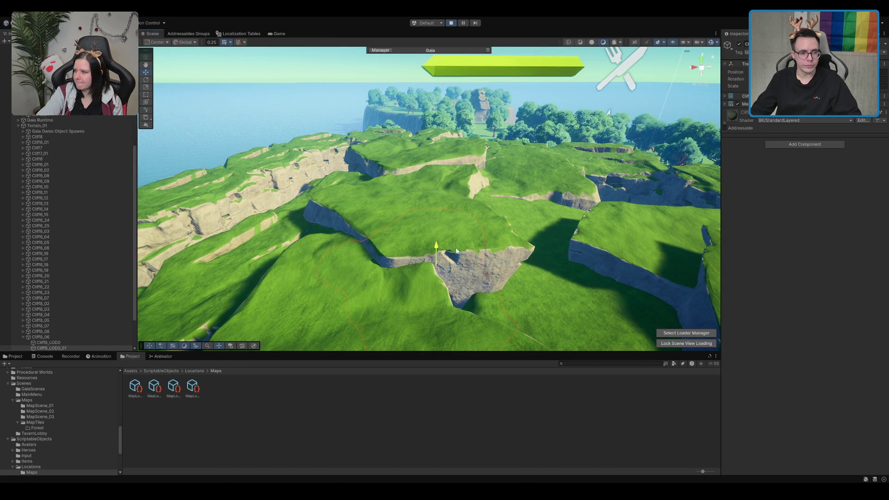
key("f")
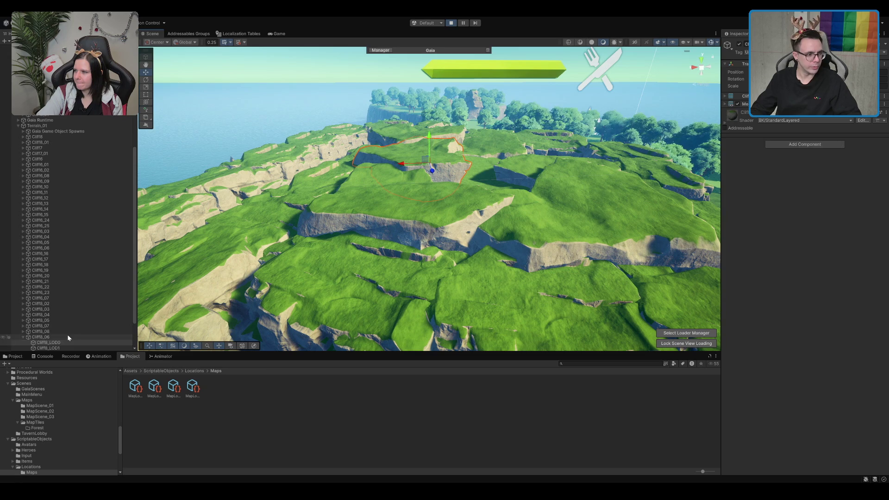
left_click(434, 138)
key("f")
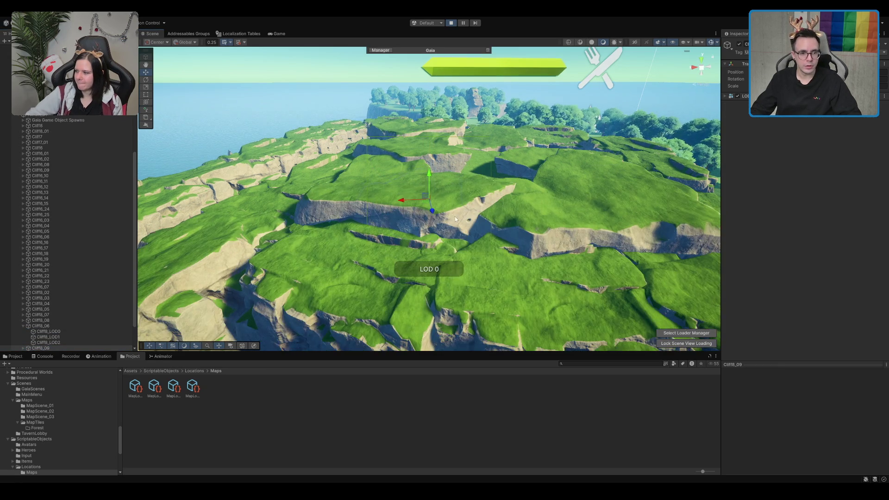
scroll(473, 212, "down", 5)
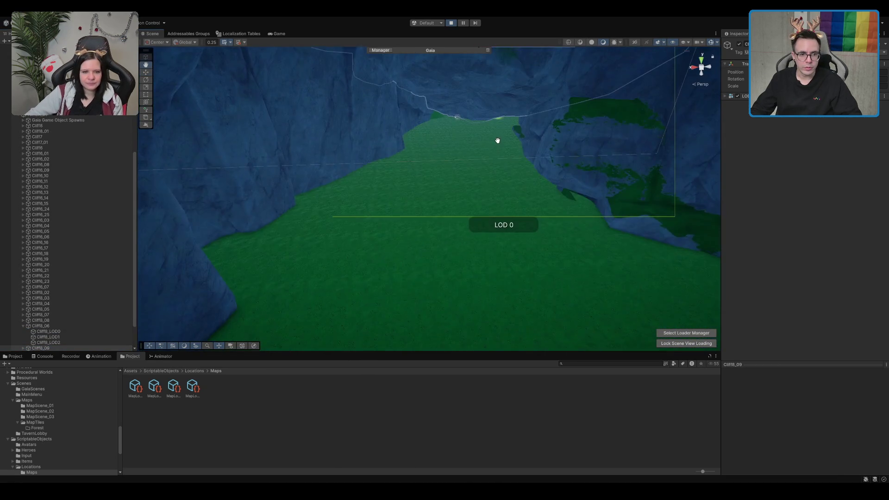
scroll(425, 166, "up", 5)
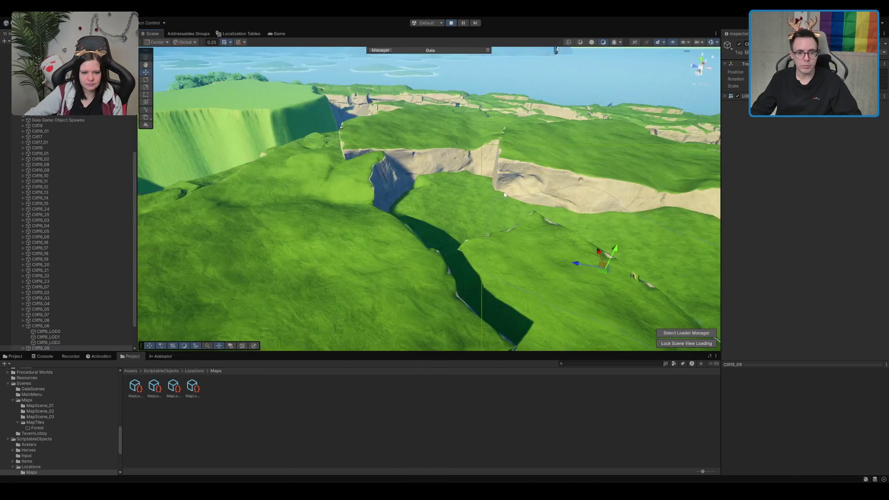
scroll(389, 112, "down", 5)
scroll(371, 113, "up", 5)
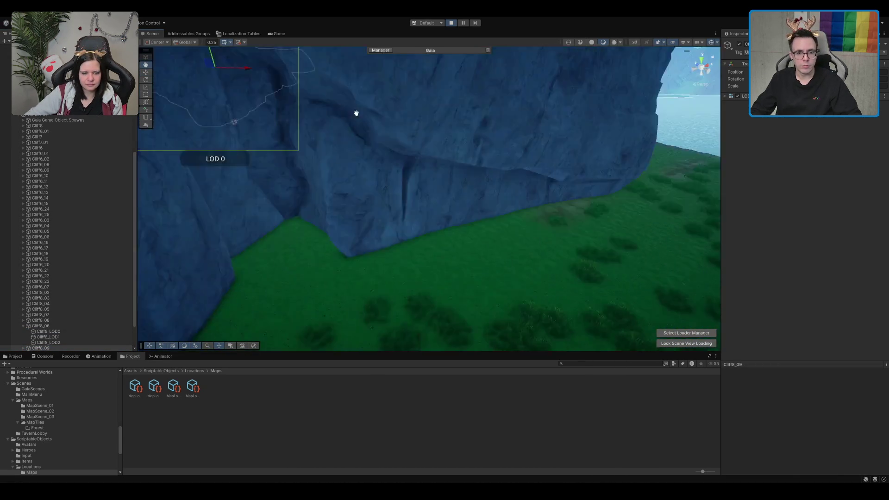
scroll(311, 110, "down", 6)
scroll(417, 126, "up", 5)
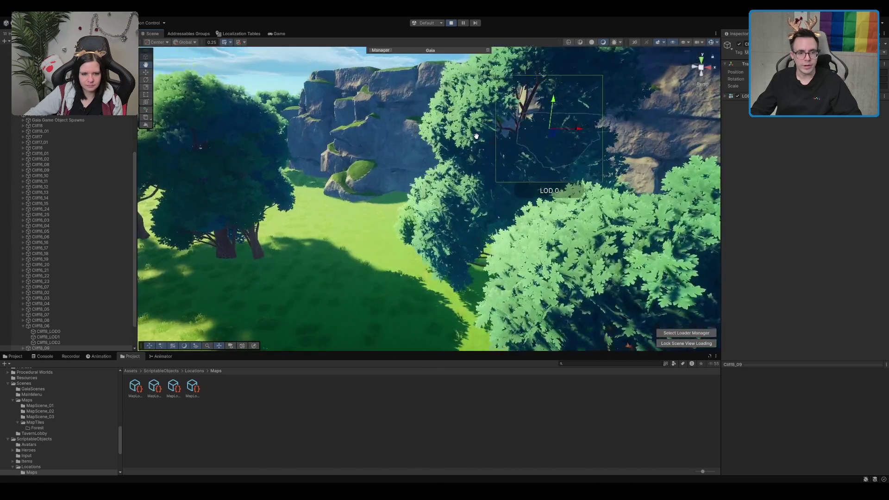
scroll(477, 158, "down", 6)
scroll(461, 176, "down", 6)
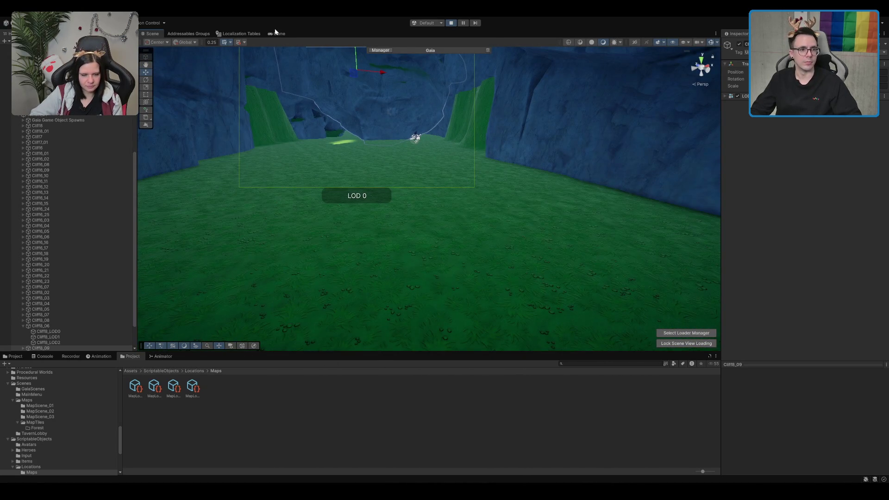
left_click(276, 34)
left_click(152, 34)
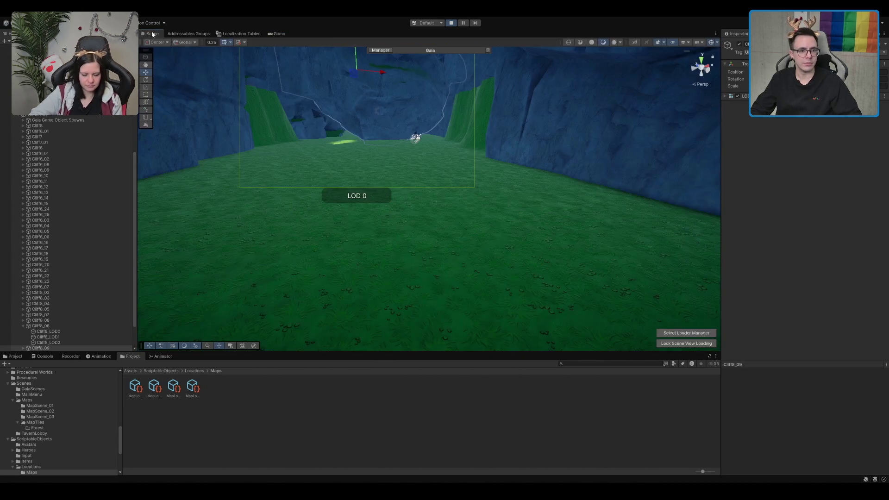
scroll(382, 129, "up", 3)
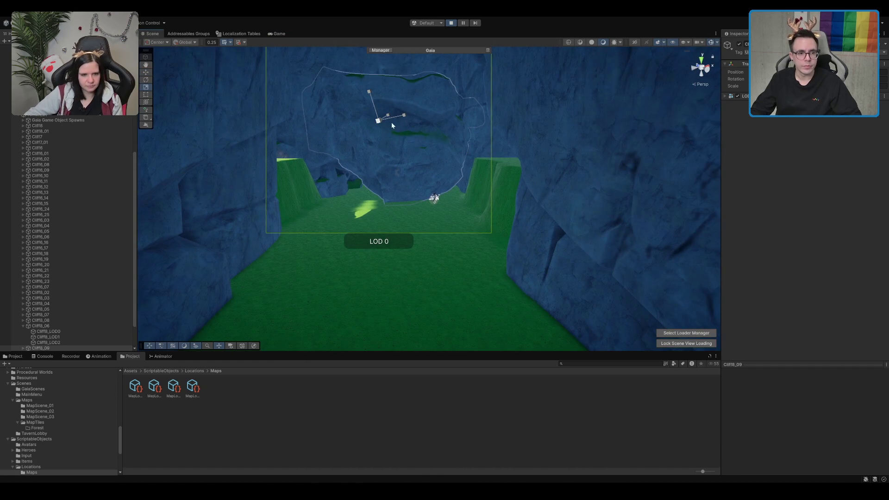
scroll(382, 120, "down", 3)
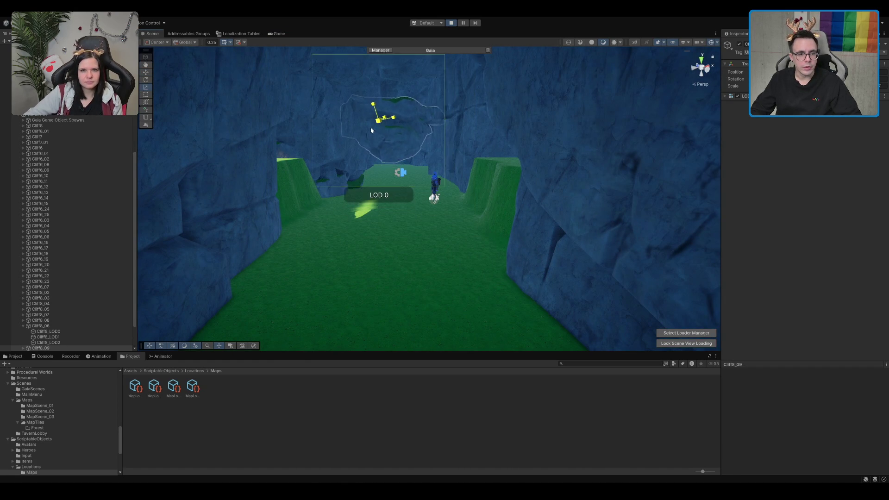
scroll(390, 140, "up", 5)
left_click_drag(390, 140, 433, 120)
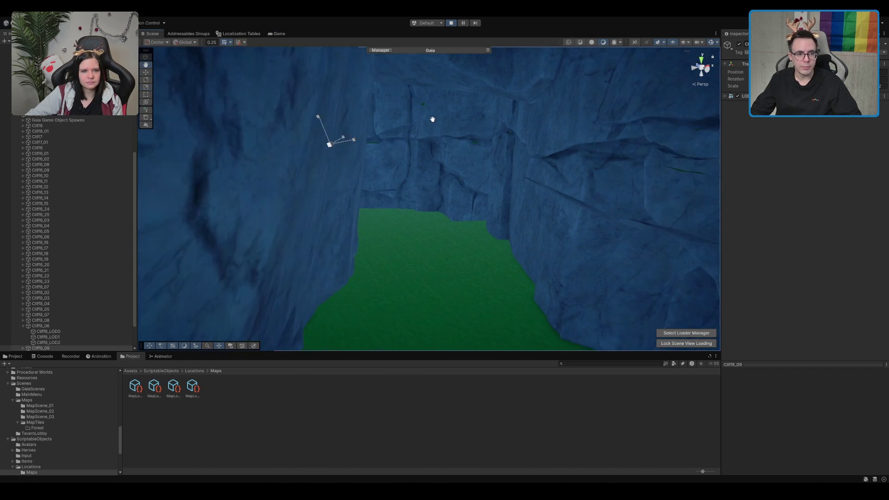
scroll(423, 182, "down", 5)
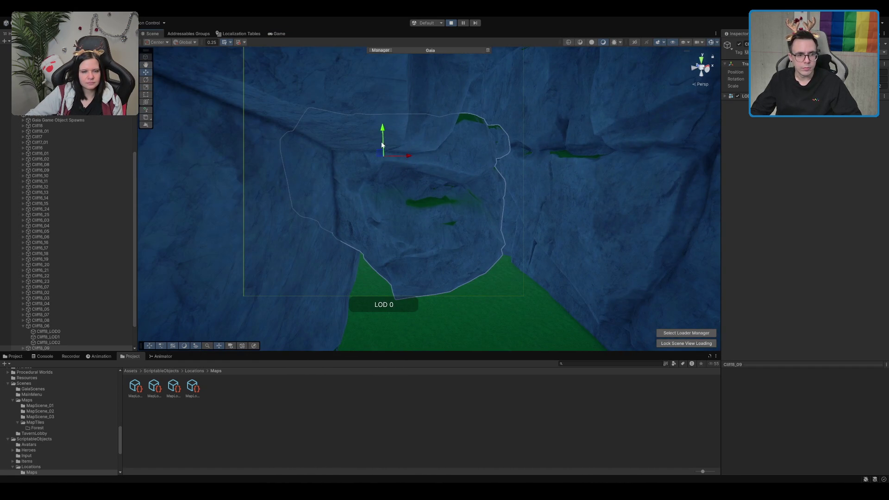
scroll(382, 142, "down", 3)
mouse_move(327, 207)
left_mouse_down()
mouse_move(540, 163)
mouse_move(574, 125)
mouse_move(470, 142)
left_mouse_up()
Select the cliff piece above the canyon path, duplicate it and rotate it to a new angle
mouse_move(440, 116)
left_mouse_down()
mouse_move(360, 188)
mouse_move(269, 230)
mouse_move(466, 198)
mouse_move(455, 109)
mouse_move(421, 91)
mouse_move(434, 99)
mouse_move(429, 142)
mouse_move(390, 153)
mouse_move(378, 142)
mouse_move(373, 173)
mouse_move(375, 150)
mouse_move(386, 155)
mouse_move(386, 140)
mouse_move(417, 152)
mouse_move(445, 138)
mouse_move(403, 182)
left_mouse_up()
key("e")
left_click(379, 137)
key("e")
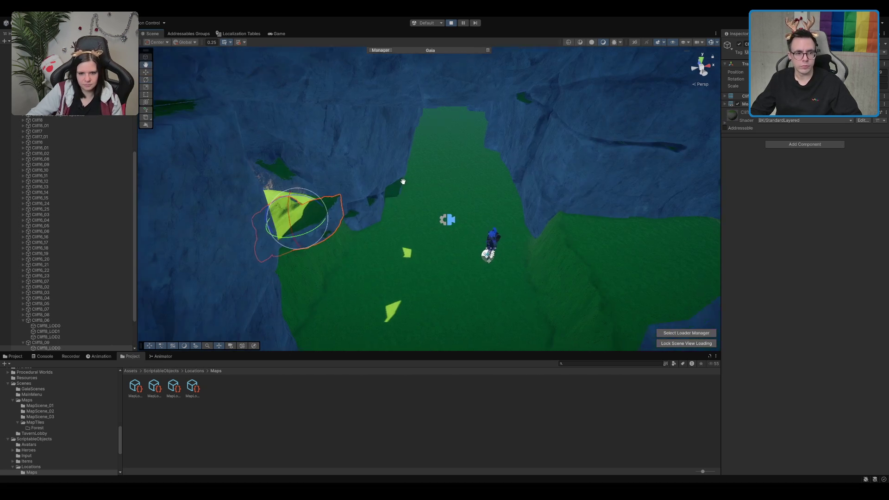
key("w")
key("ctrl+d")
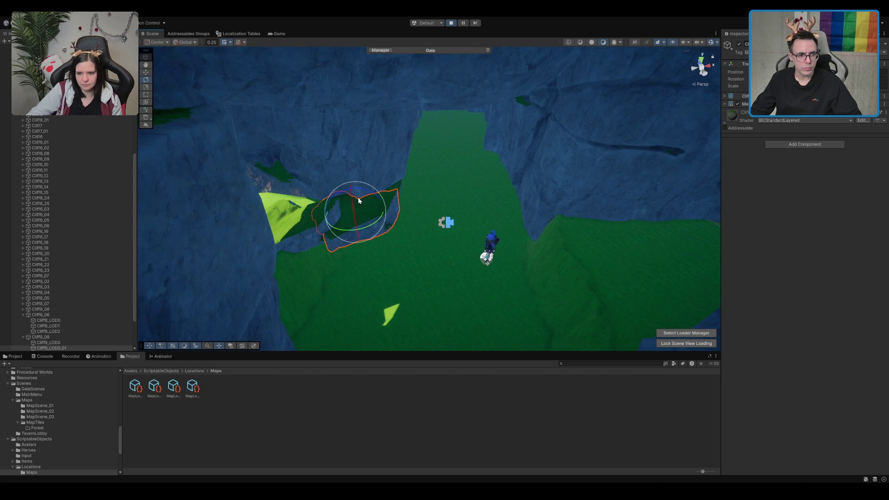
mouse_move(372, 201)
left_mouse_down()
mouse_move(385, 199)
mouse_move(378, 222)
left_mouse_up()
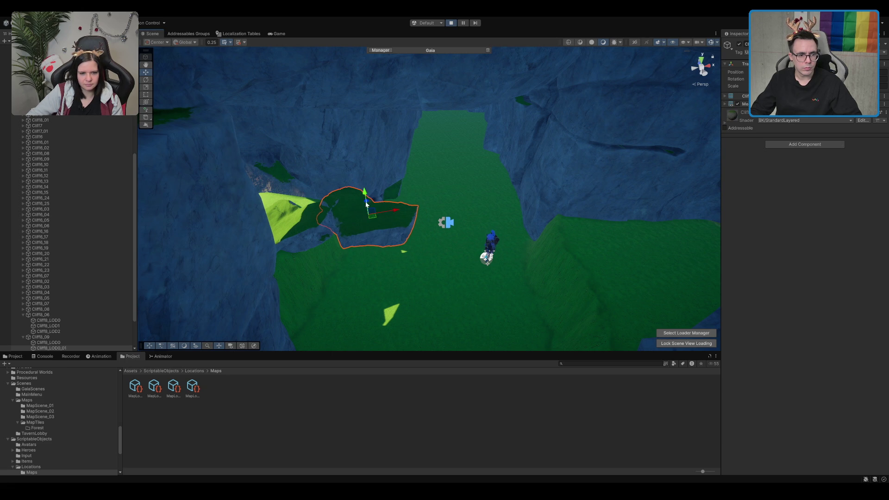
Slide, raise and tilt the cliff copies into a ledge over the path, then view the running game
left_click(381, 222)
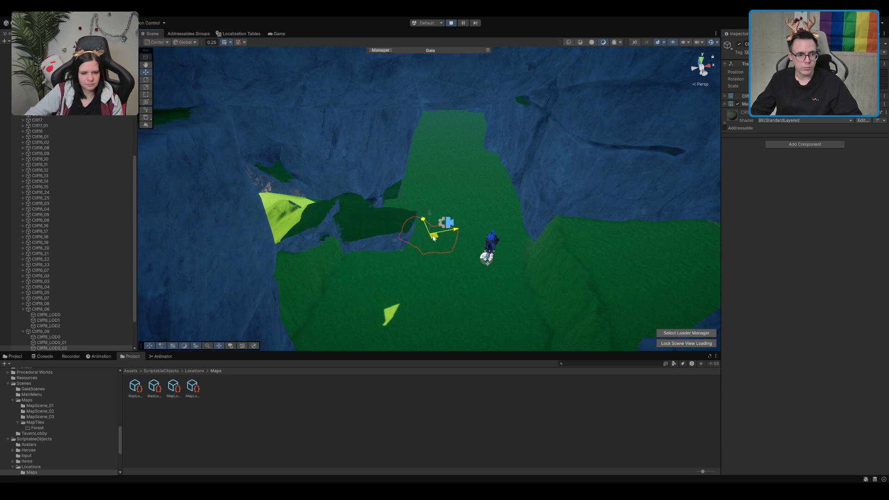
mouse_move(375, 225)
left_mouse_down()
mouse_move(422, 223)
mouse_move(452, 235)
mouse_move(482, 172)
mouse_move(508, 185)
mouse_move(526, 180)
mouse_move(400, 221)
left_mouse_up()
left_click(388, 210)
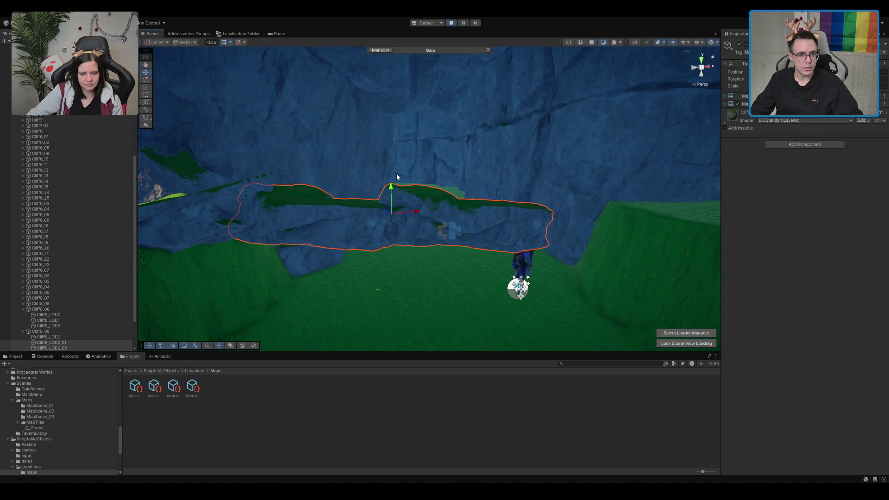
left_click_drag(389, 190, 389, 164)
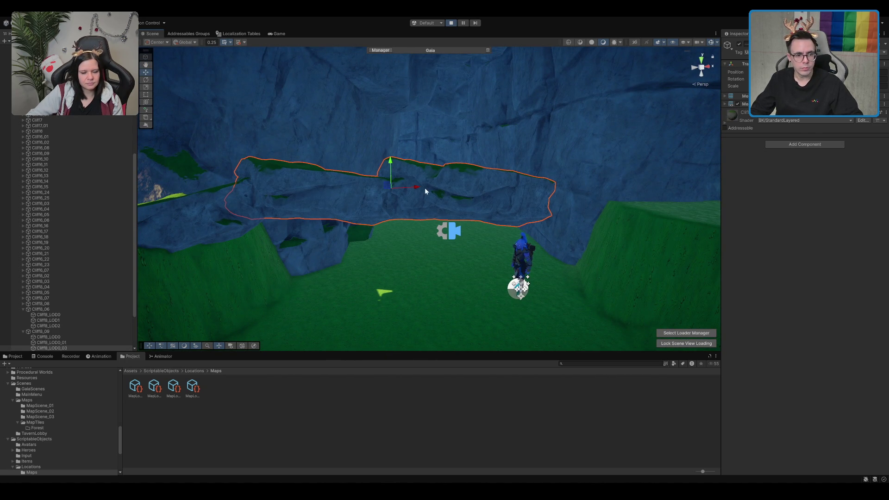
left_click_drag(422, 189, 566, 197)
mouse_move(492, 186)
left_mouse_down()
mouse_move(440, 211)
mouse_move(481, 266)
mouse_move(480, 217)
left_mouse_up()
mouse_move(441, 130)
left_mouse_down()
mouse_move(460, 128)
mouse_move(424, 149)
mouse_move(425, 166)
mouse_move(407, 176)
mouse_move(426, 190)
left_mouse_up()
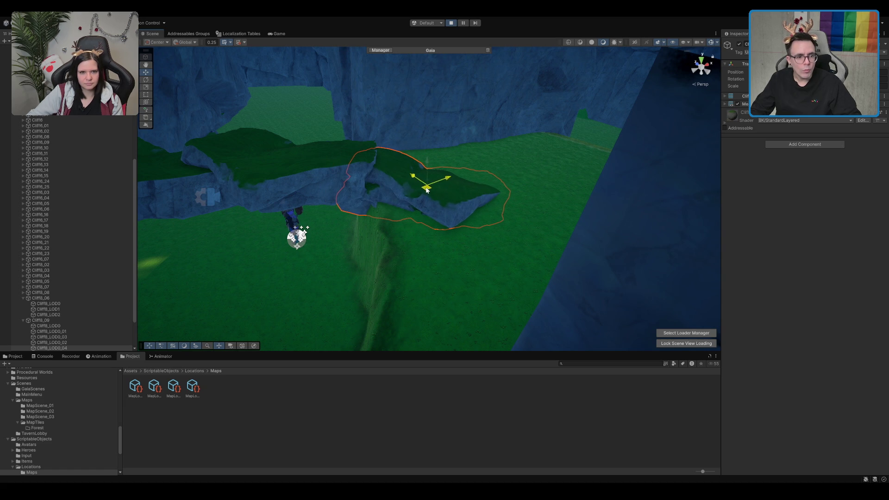
left_click(279, 34)
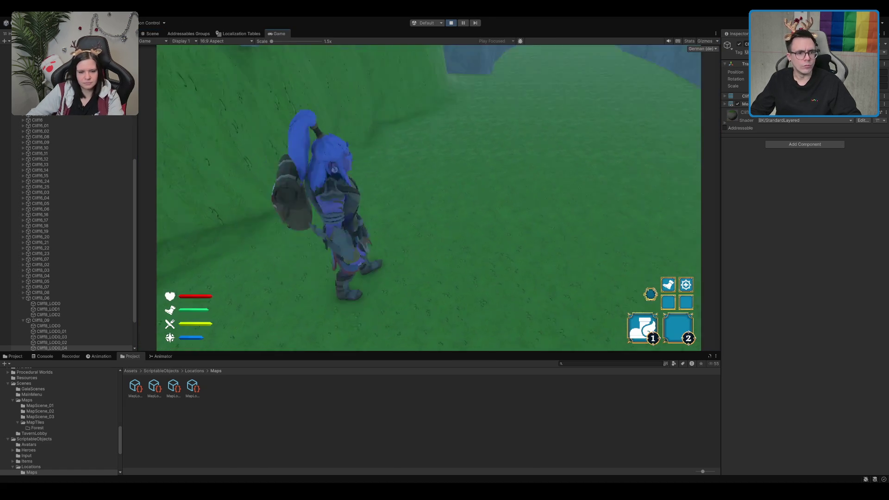
key("w")
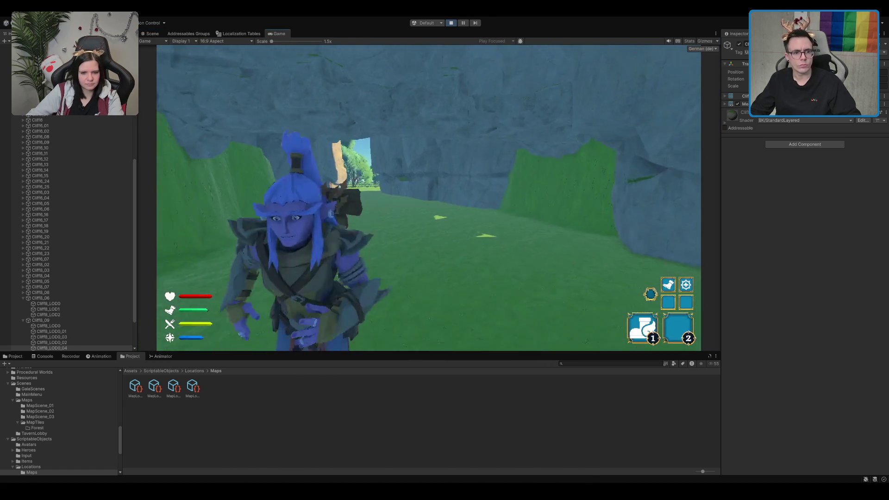
key("w")
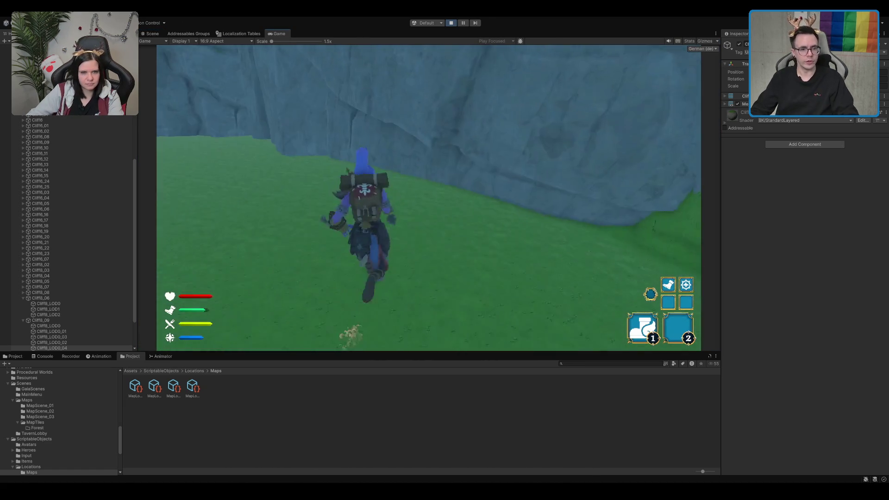
key("w")
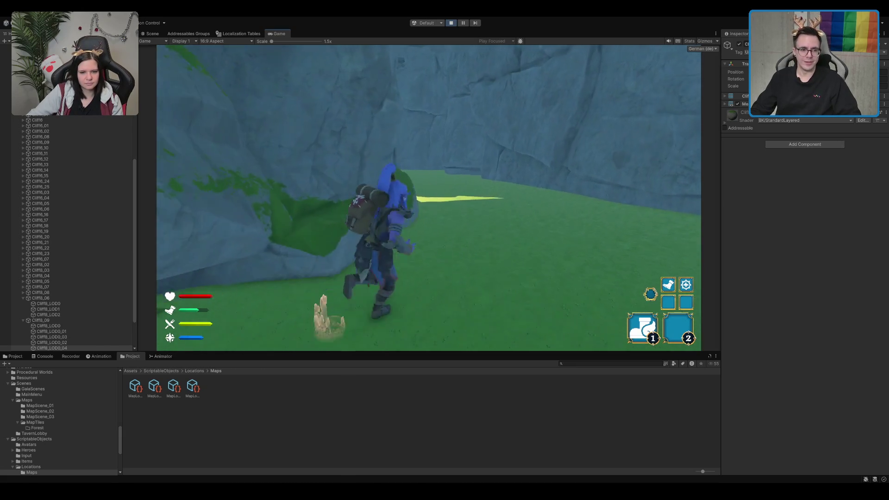
key("w")
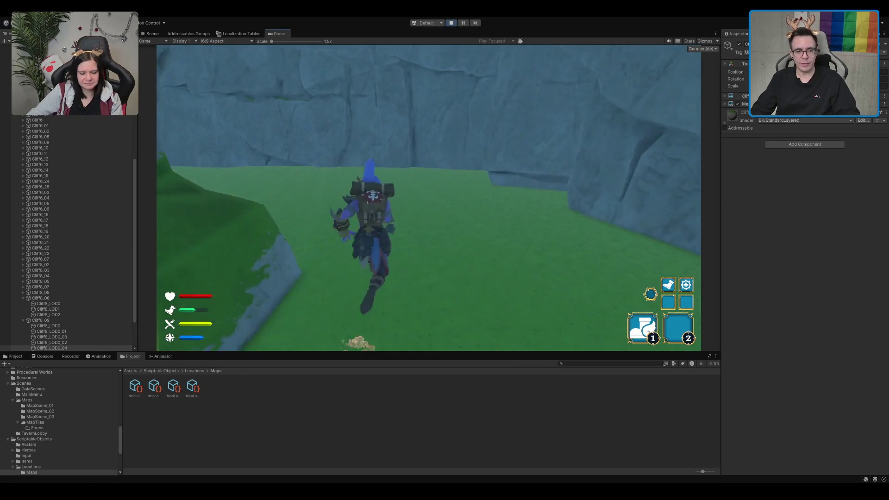
key("w")
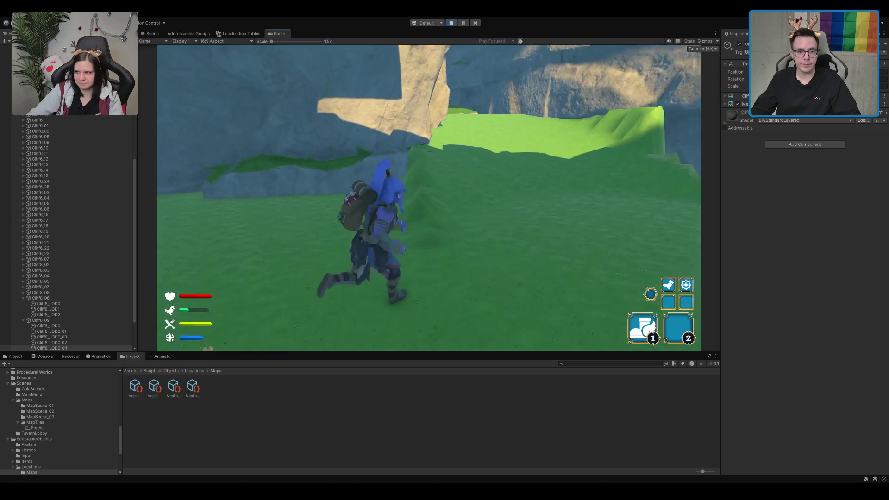
key("w")
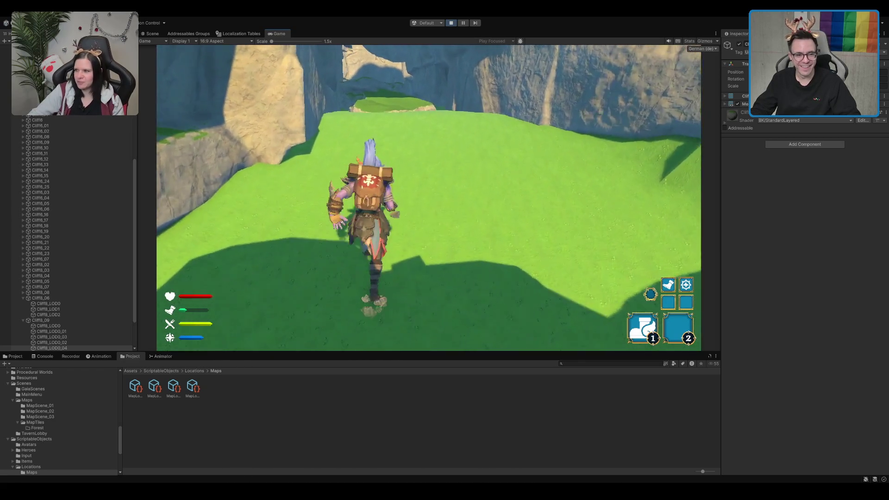
key("w")
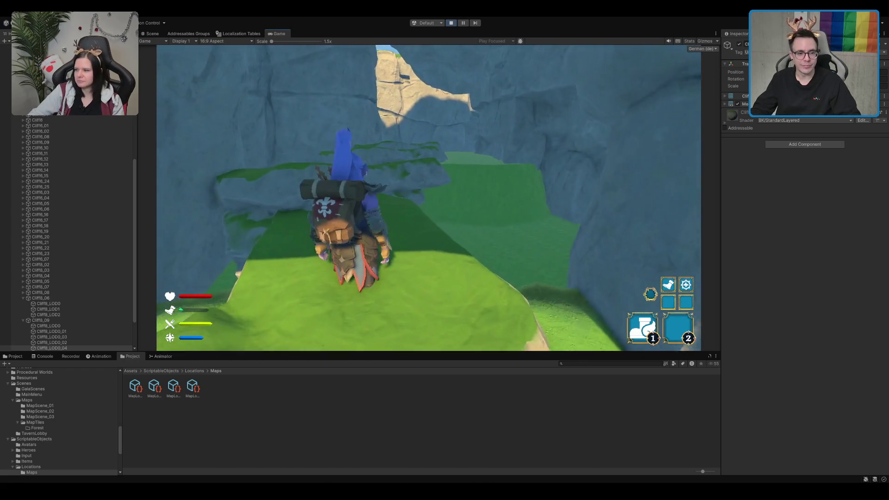
key("a")
key("w")
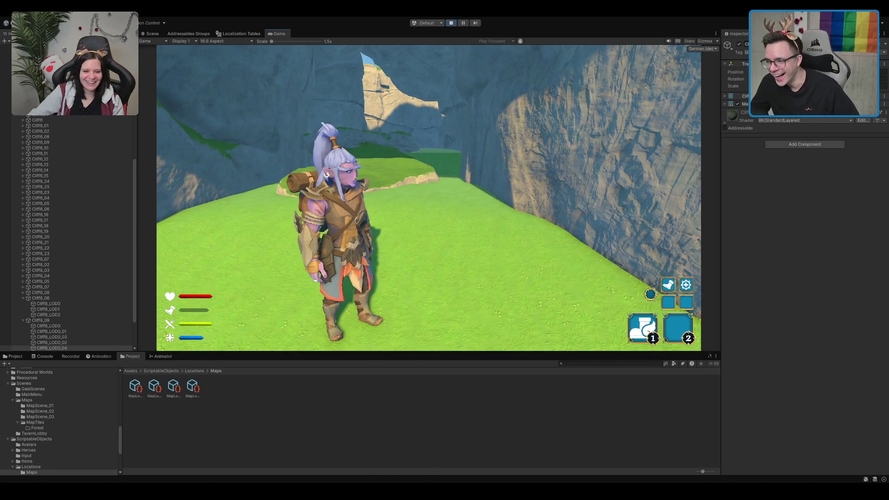
key("w")
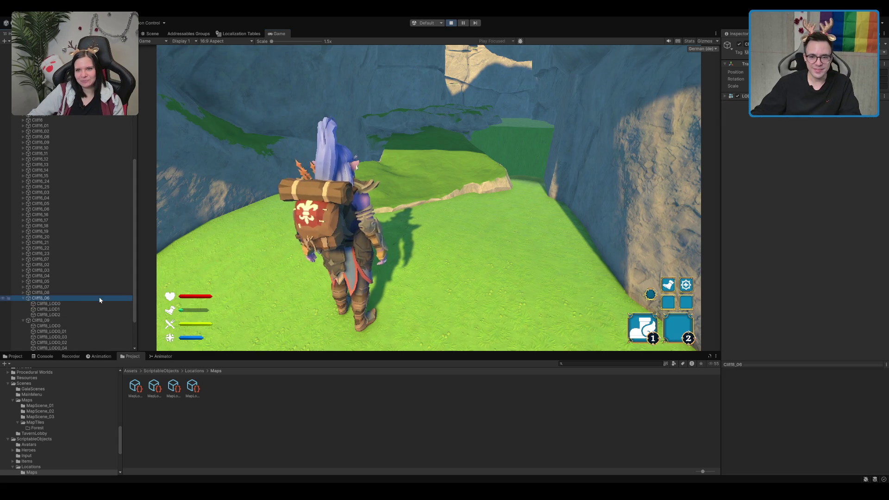
key("Down")
key("Up")
key("Up")
key("Up")
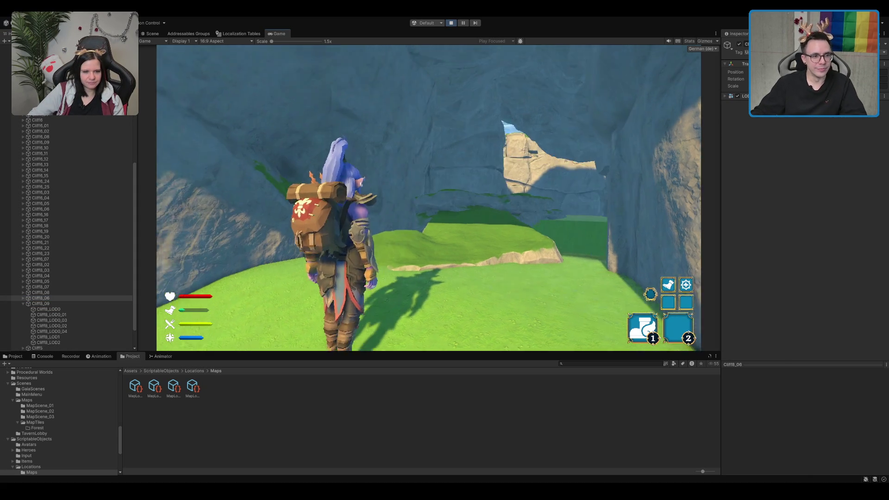
key("ctrl+1")
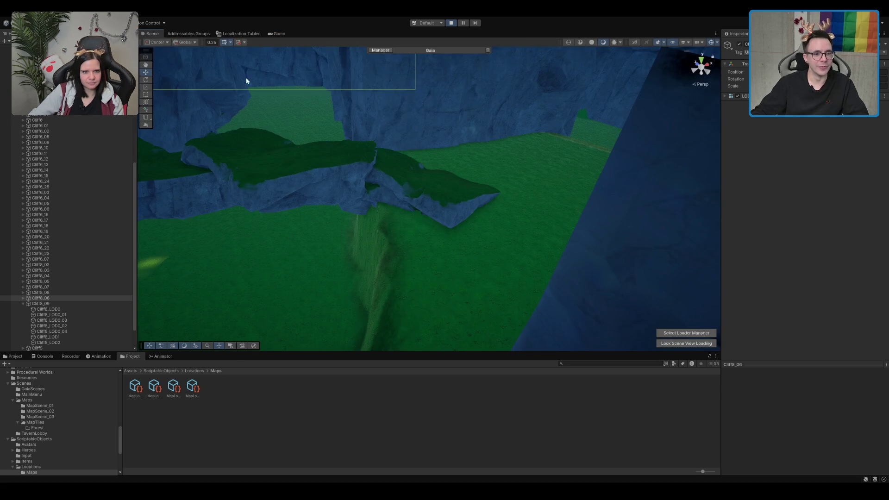
left_click(407, 183)
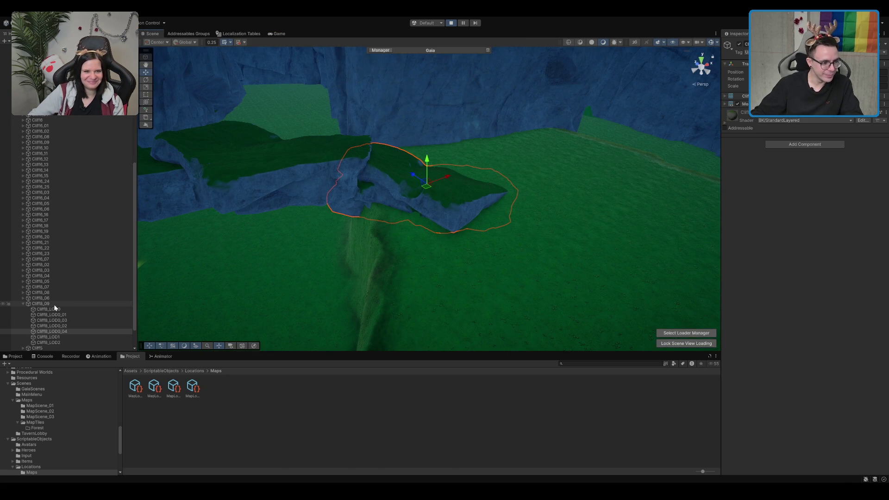
left_click(401, 149)
left_click(251, 143)
left_click(333, 162)
left_click(265, 162)
left_click(198, 170)
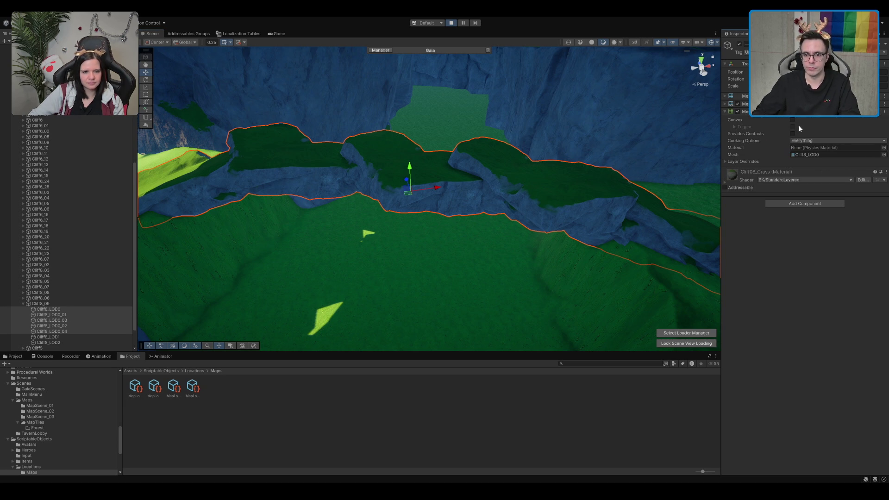
left_click(792, 119)
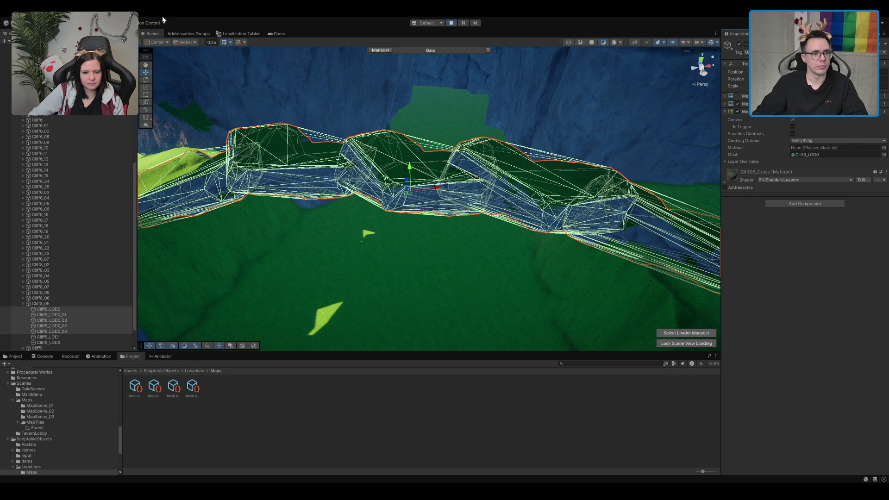
left_click(280, 33)
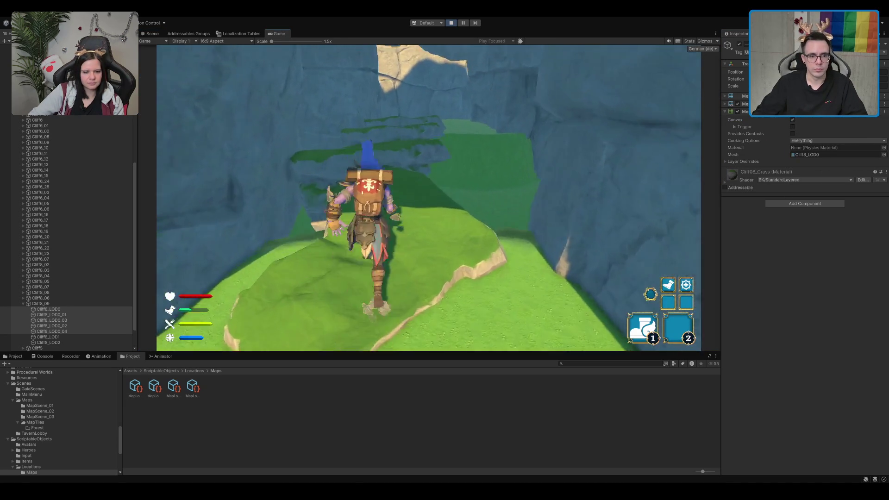
key("w")
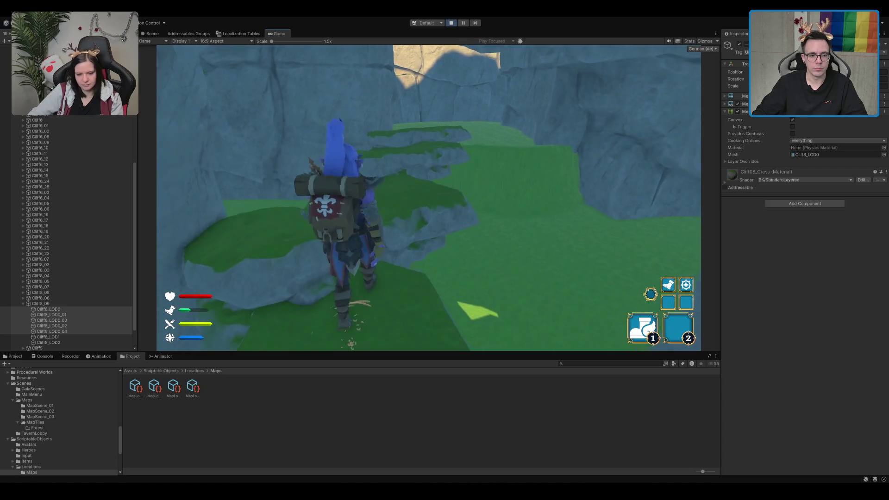
key("s")
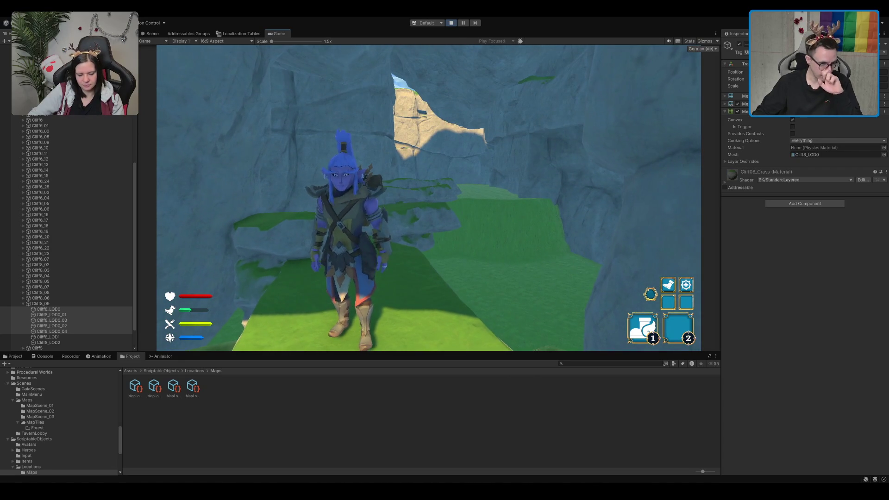
left_click(152, 33)
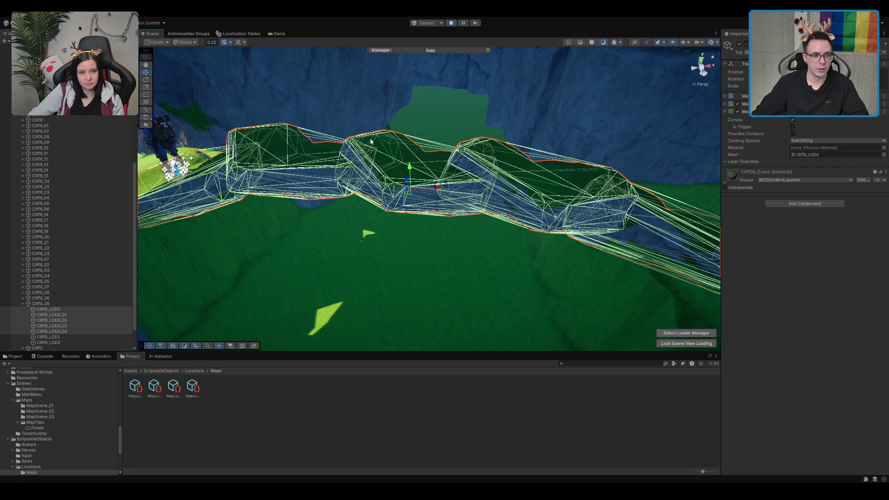
left_click(296, 147)
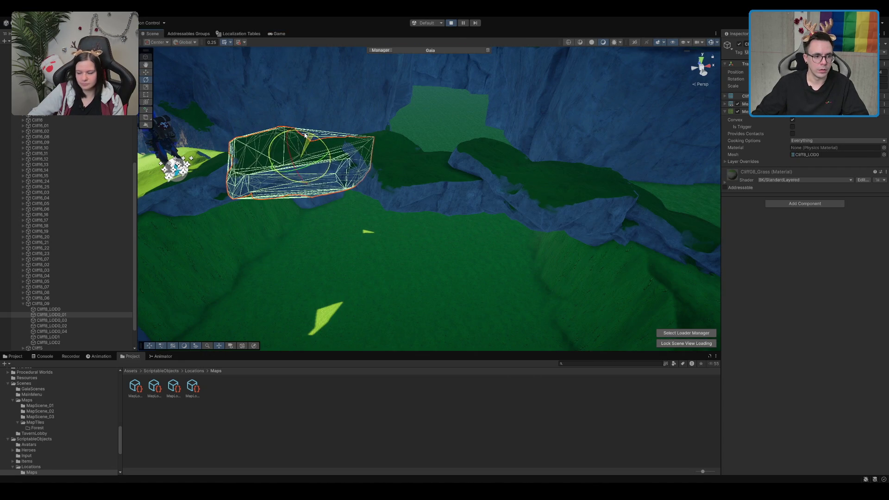
left_click(290, 138)
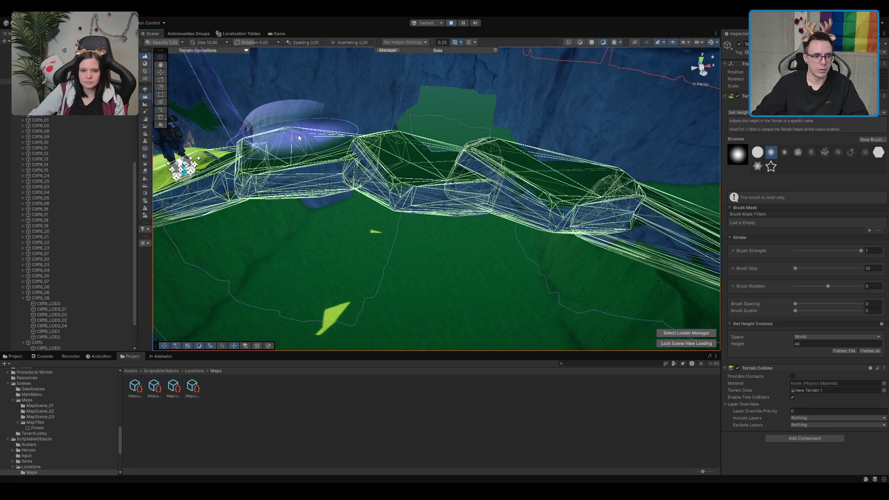
left_click(305, 144)
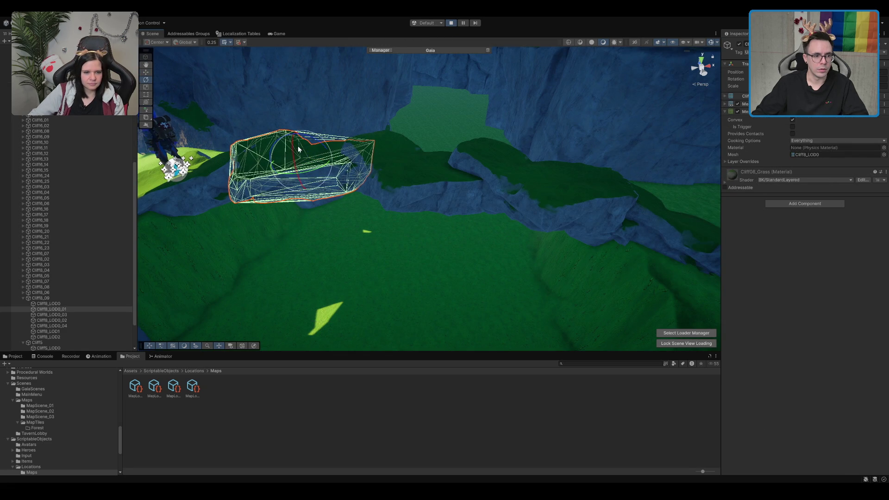
left_click(276, 34)
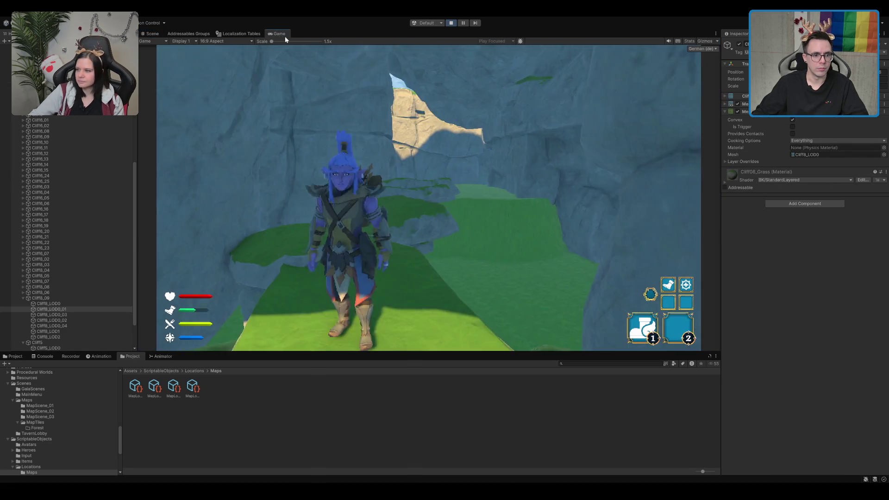
Run the hero up the grassy slope, through the cliff gap and toward the lit canyon opening
key("w")
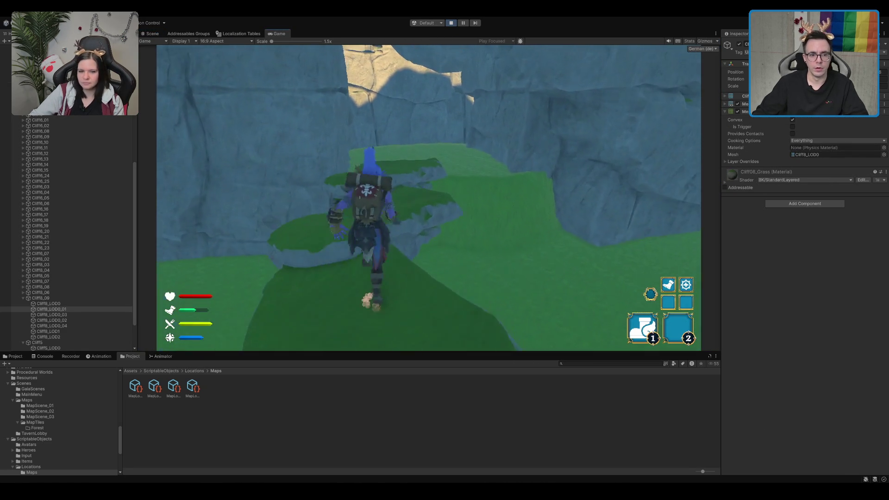
key("s")
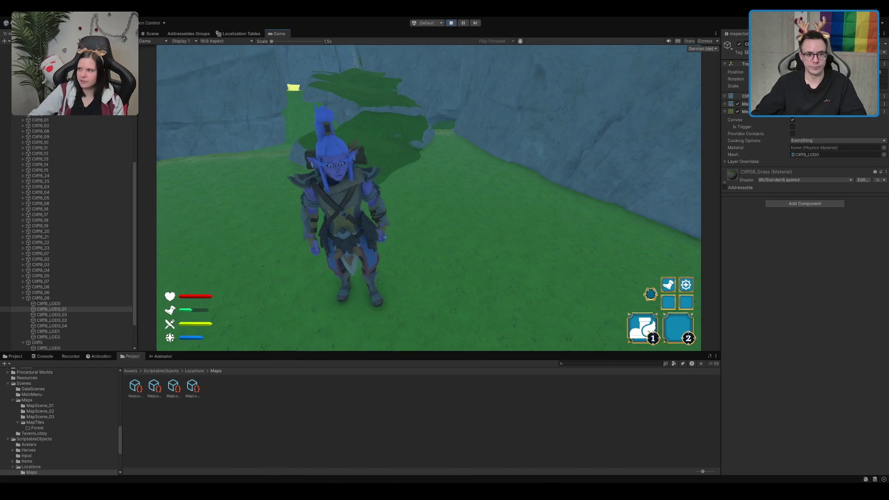
key("w")
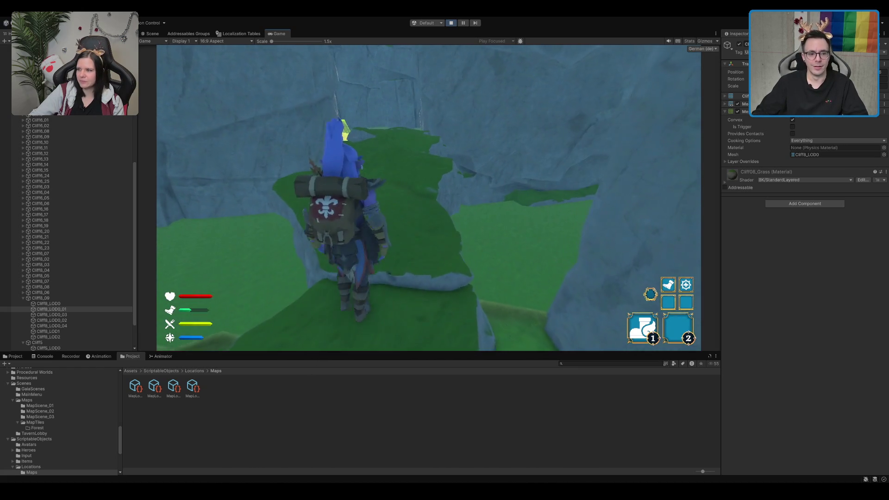
key("w")
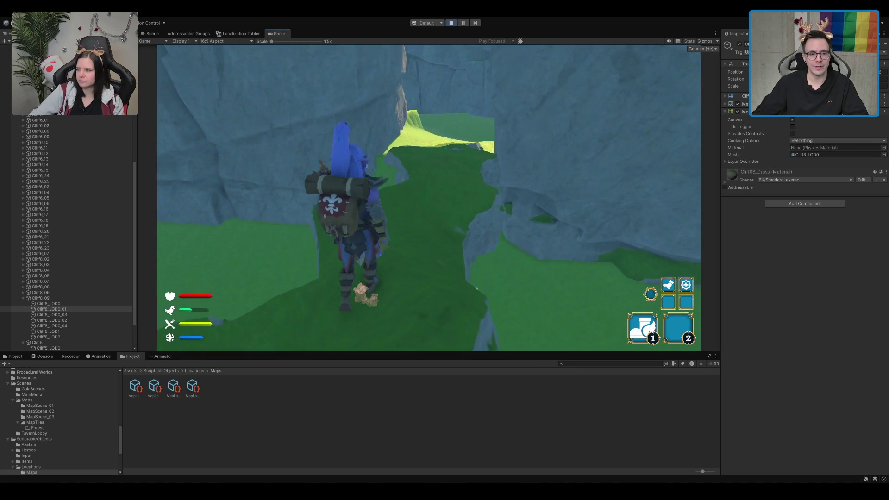
key("w")
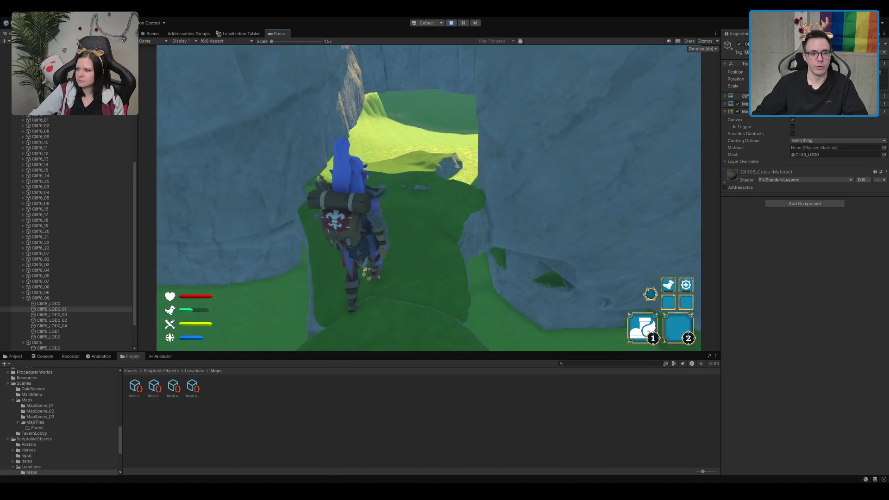
key("w")
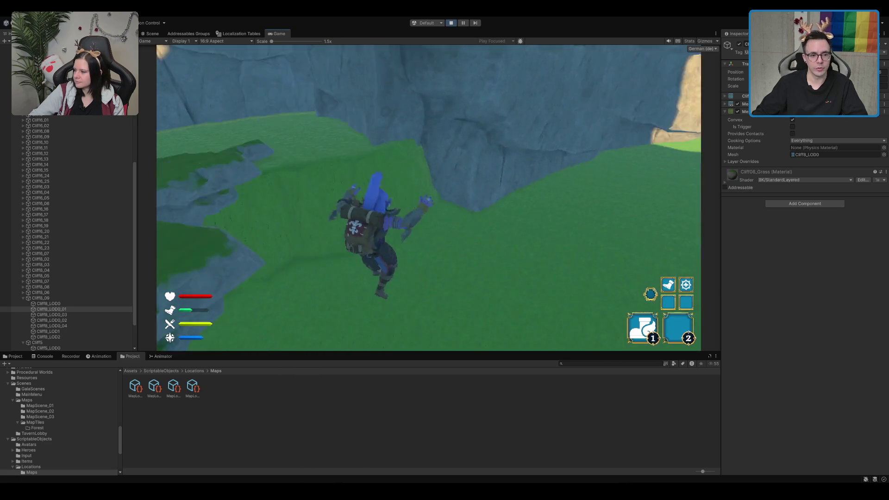
key("w")
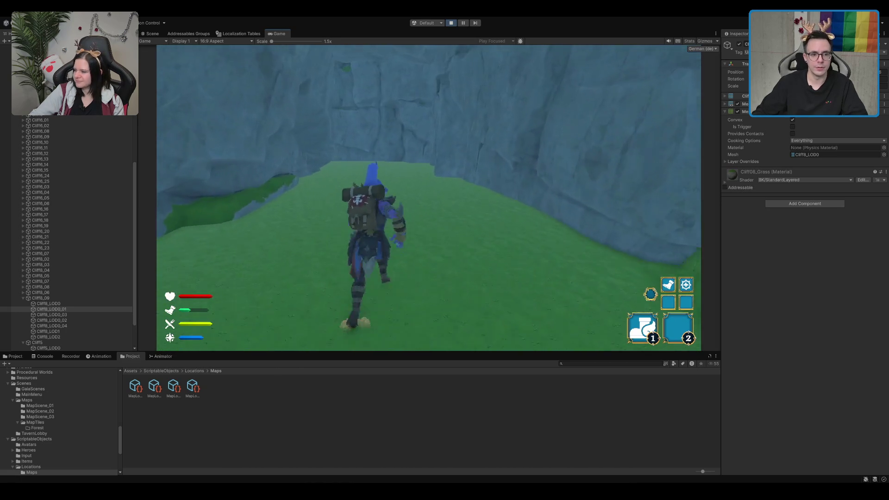
key("w")
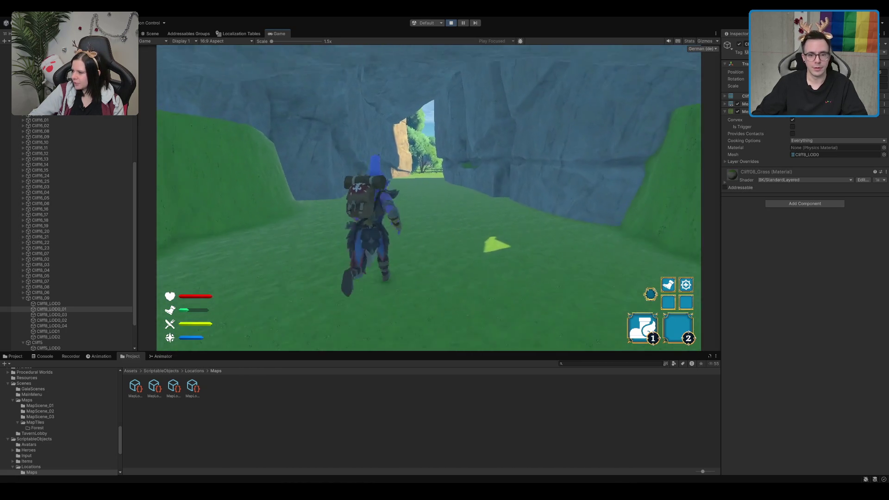
key("s")
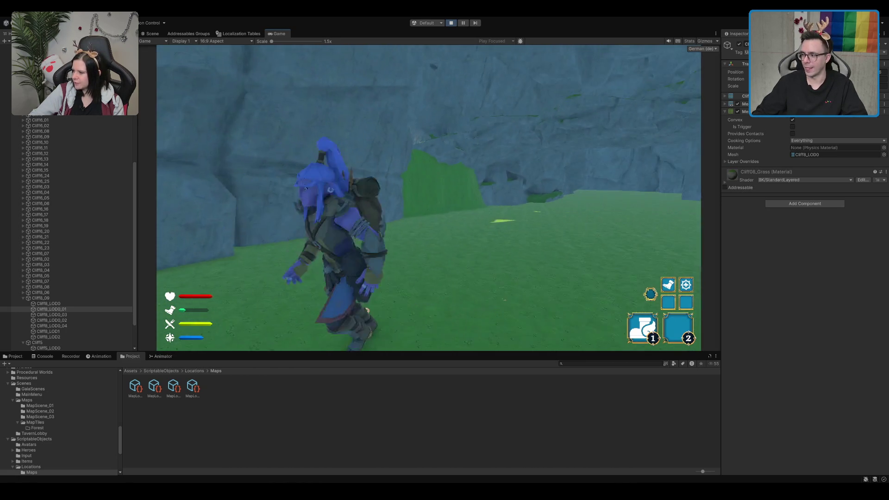
key("w")
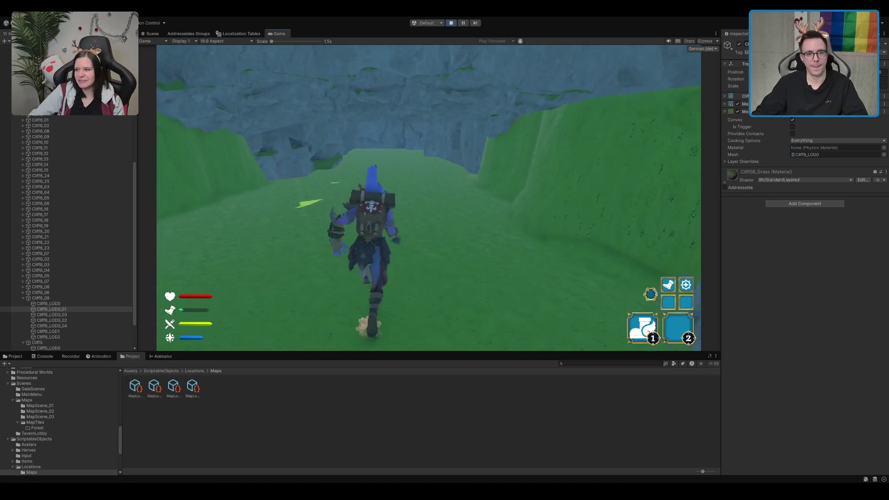
Back in the Scene view, select the terrain and set a Smooth Height brush of size 5
key("a")
key("ctrl+1")
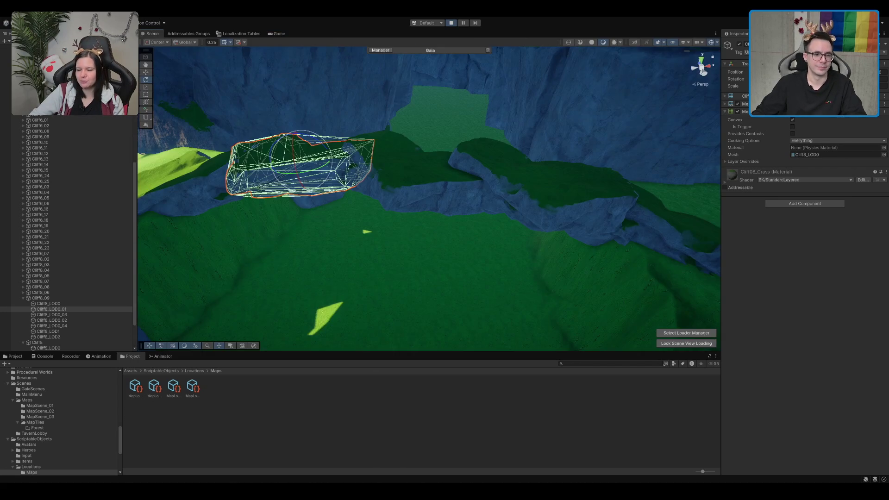
left_click(323, 218)
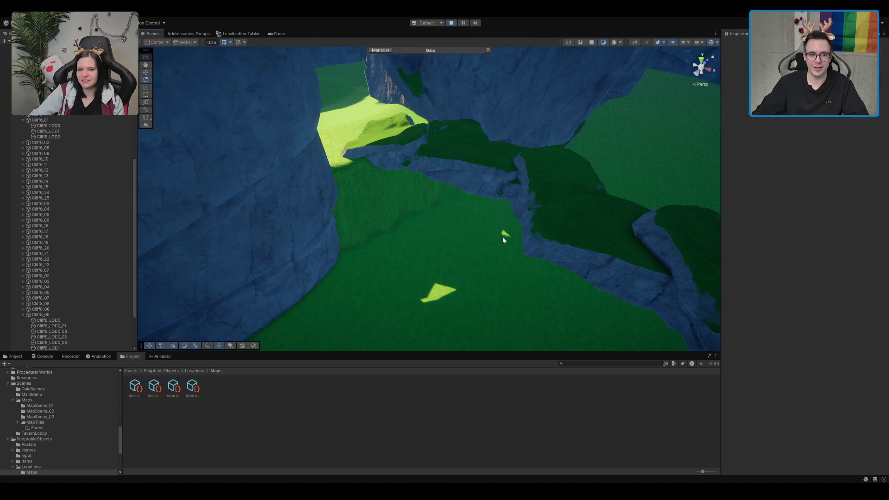
left_click(442, 232)
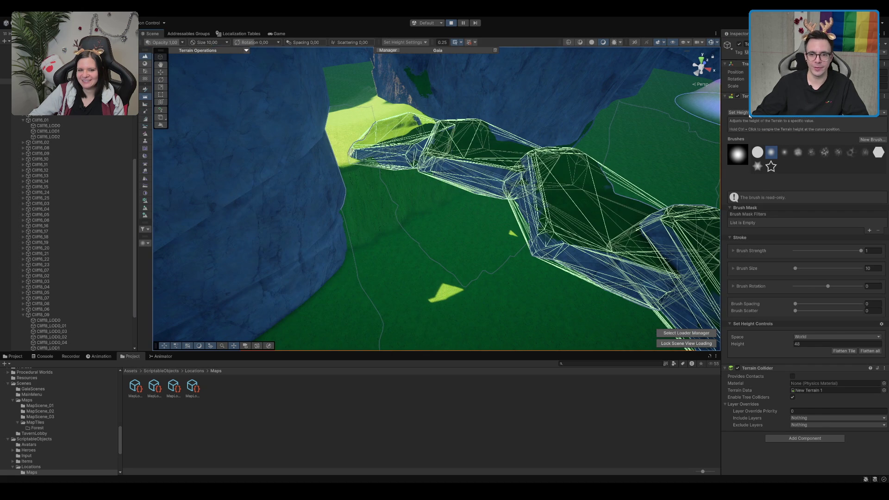
left_click(145, 186)
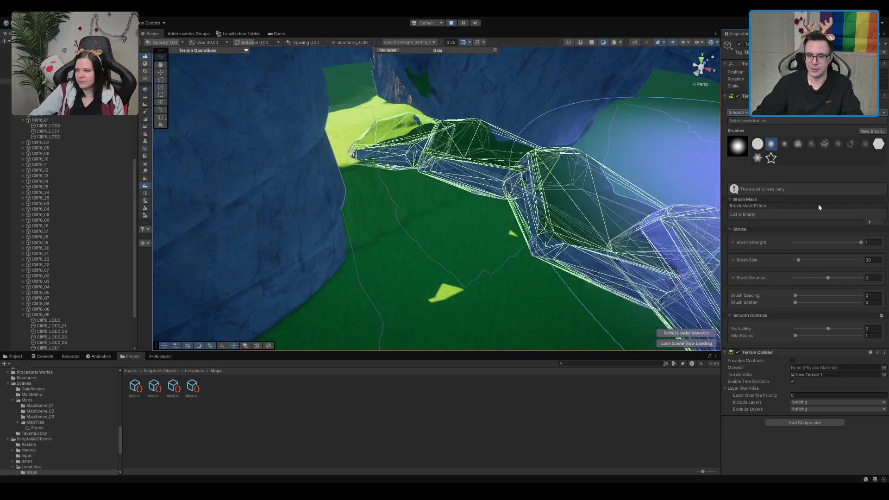
left_click(872, 260)
type("5")
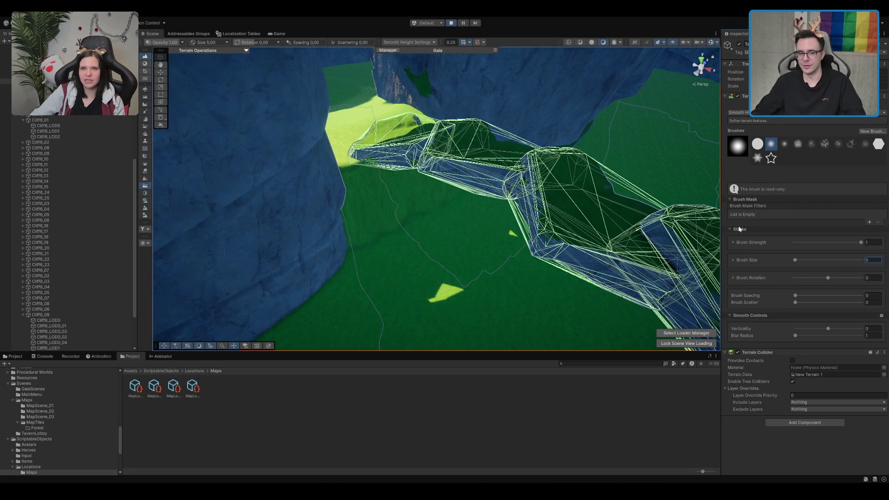
Smooth the terrain along the cliff base, check it in the Game view, then return to the Scene
mouse_move(387, 213)
left_mouse_down()
mouse_move(465, 190)
mouse_move(380, 210)
mouse_move(468, 177)
mouse_move(621, 214)
left_mouse_up()
scroll(509, 234, "up", 5)
scroll(491, 198, "down", 5)
mouse_move(440, 242)
left_mouse_down()
mouse_move(445, 210)
mouse_move(501, 168)
mouse_move(555, 168)
mouse_move(519, 118)
mouse_move(426, 265)
left_mouse_up()
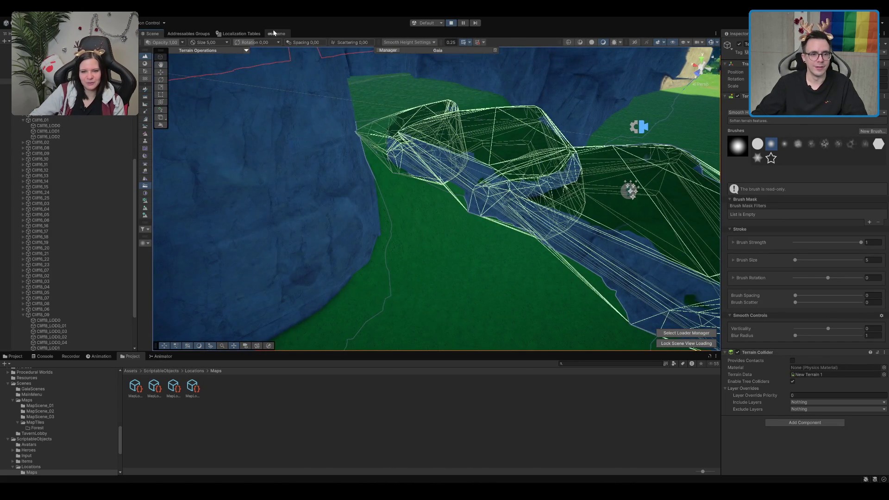
left_click(276, 33)
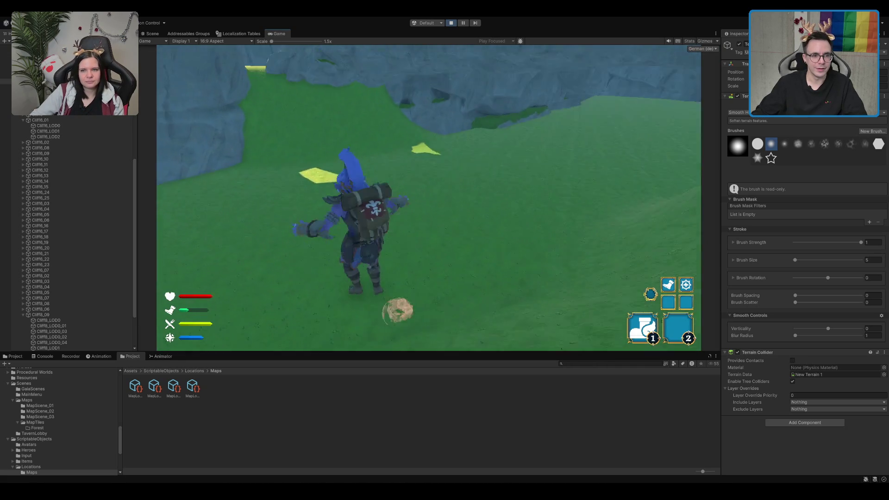
left_click(150, 33)
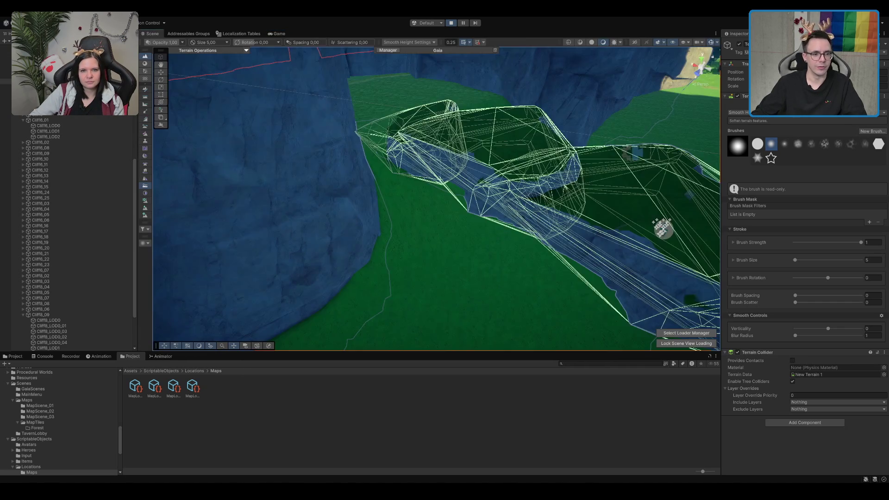
Select the Cliff6_LOD0 cliff and frame the view around it in the canyon
left_click(326, 168)
key("f")
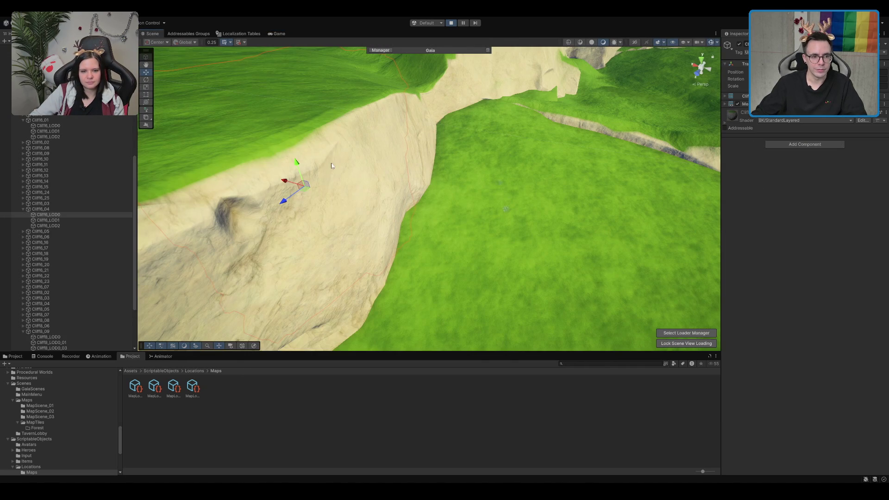
mouse_move(431, 134)
left_mouse_down()
mouse_move(451, 198)
mouse_move(492, 193)
mouse_move(458, 173)
mouse_move(478, 137)
mouse_move(464, 124)
mouse_move(442, 153)
mouse_move(435, 209)
mouse_move(444, 262)
mouse_move(513, 168)
mouse_move(514, 153)
mouse_move(463, 259)
mouse_move(419, 251)
mouse_move(436, 260)
left_mouse_up()
key("f")
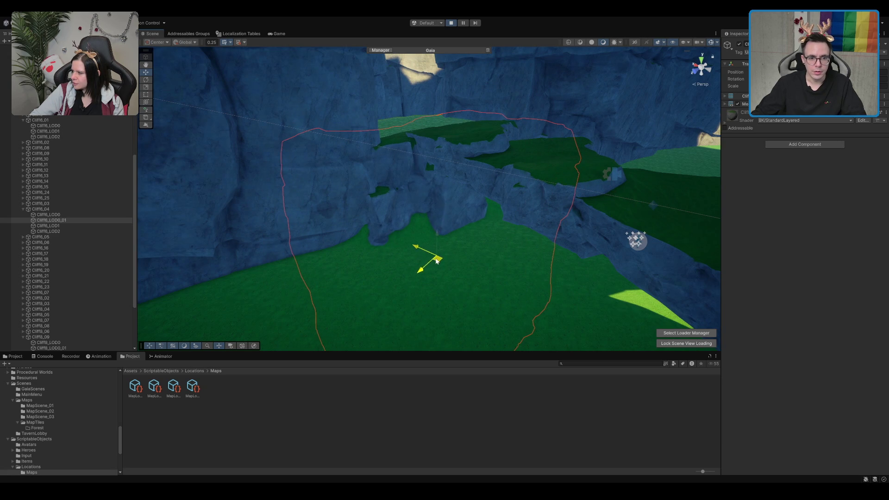
mouse_move(440, 198)
left_mouse_down()
mouse_move(472, 259)
mouse_move(421, 201)
mouse_move(467, 153)
mouse_move(402, 218)
mouse_move(378, 229)
left_mouse_up()
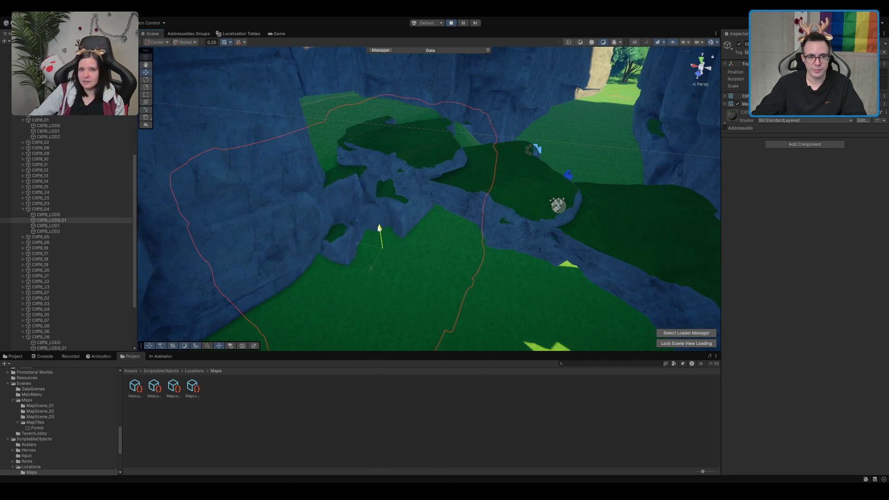
mouse_move(469, 185)
left_mouse_down()
mouse_move(478, 123)
mouse_move(514, 109)
mouse_move(432, 171)
mouse_move(451, 141)
left_mouse_up()
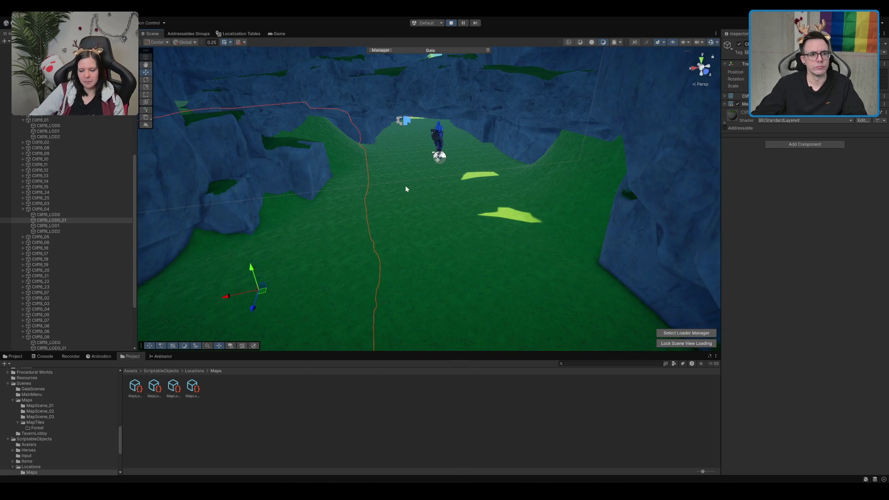
scroll(399, 185, "up", 5)
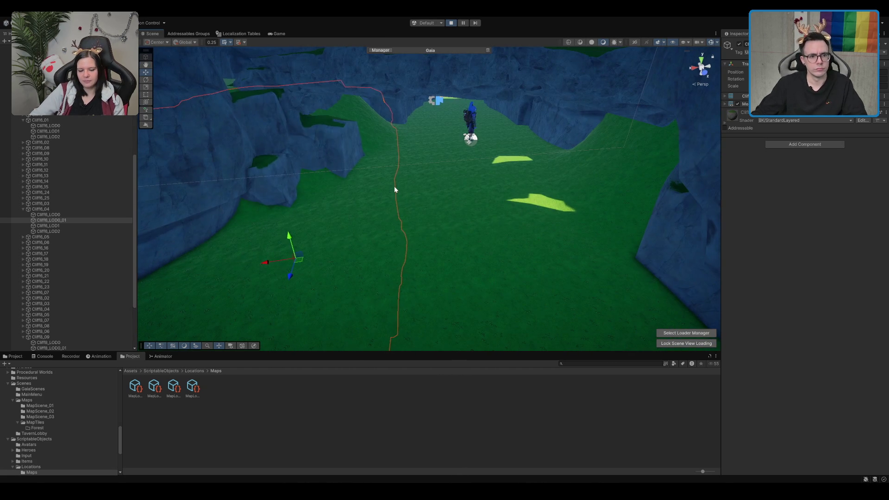
Delete the Cliff6_LOD0_01 cliff mesh, reselect the terrain and view the running game
key("Delete")
left_click(399, 181)
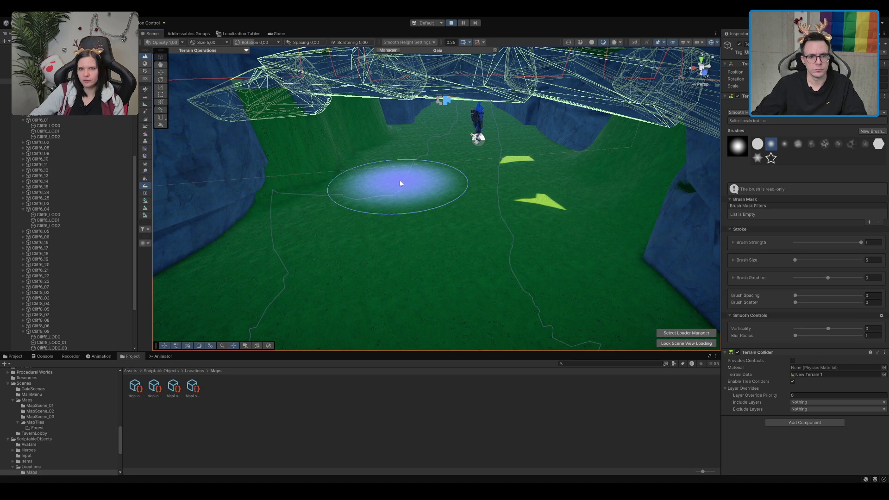
scroll(400, 183, "down", 5)
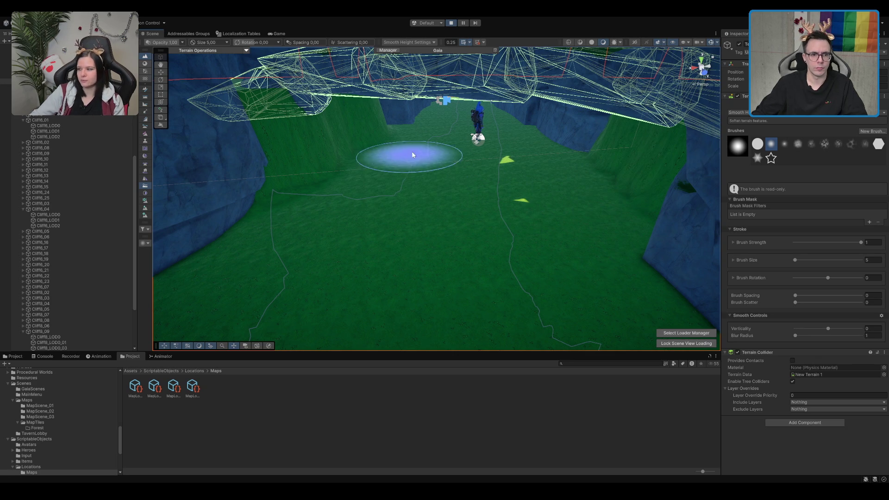
left_click_drag(176, 96, 363, 121)
left_click(277, 33)
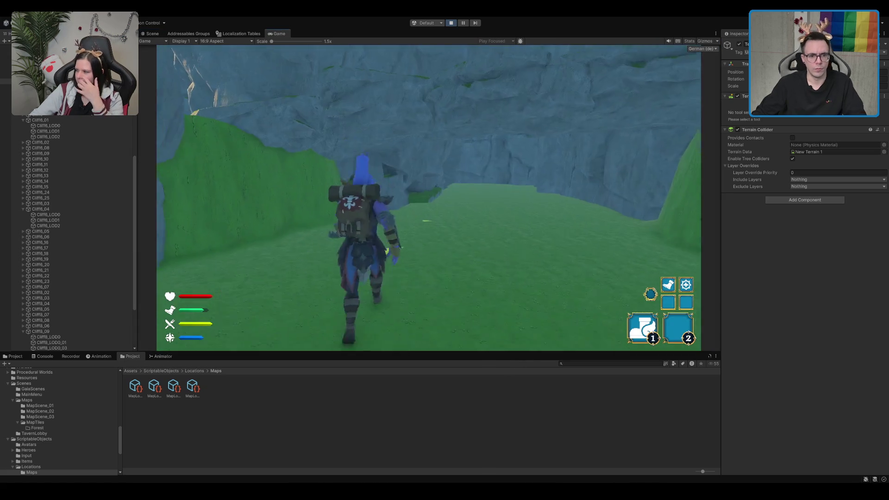
Run the hero across the grass into the shaded cliff opening and leap toward the wall
key("w")
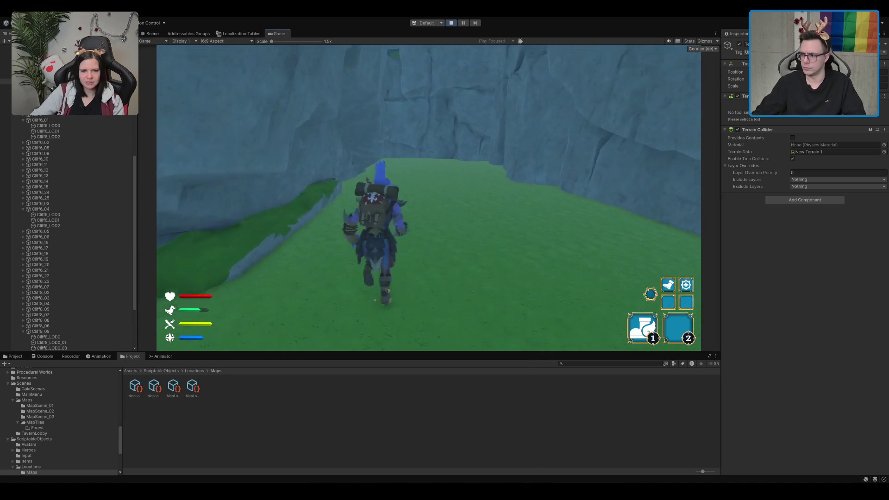
key("w")
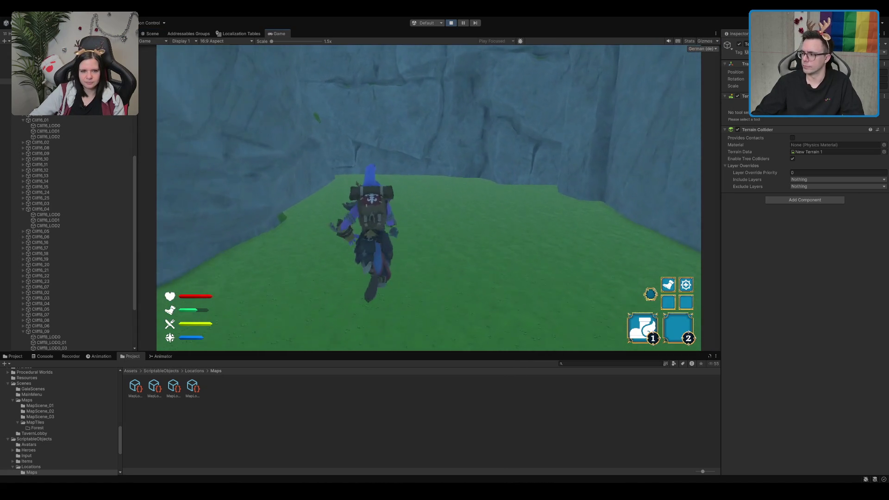
key("w")
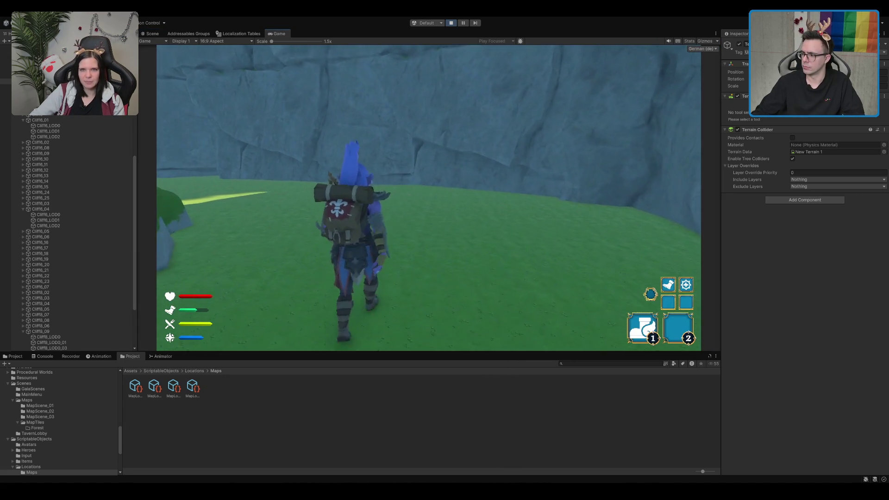
key("w")
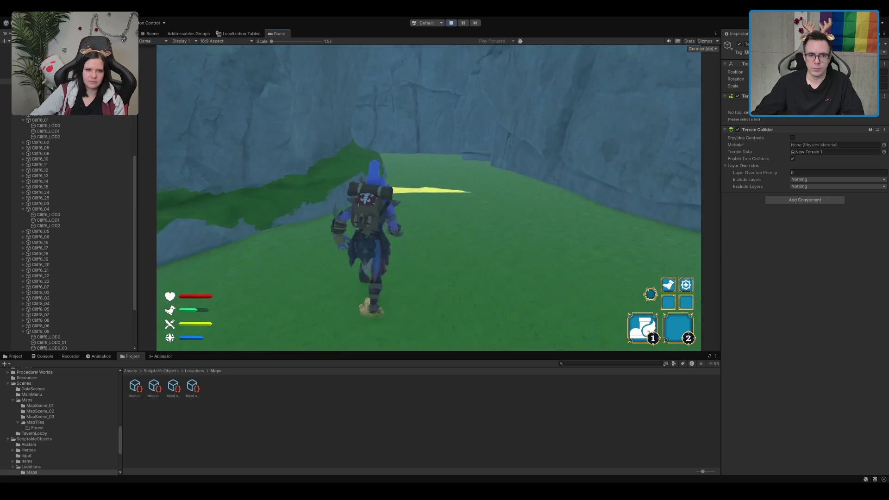
key("w")
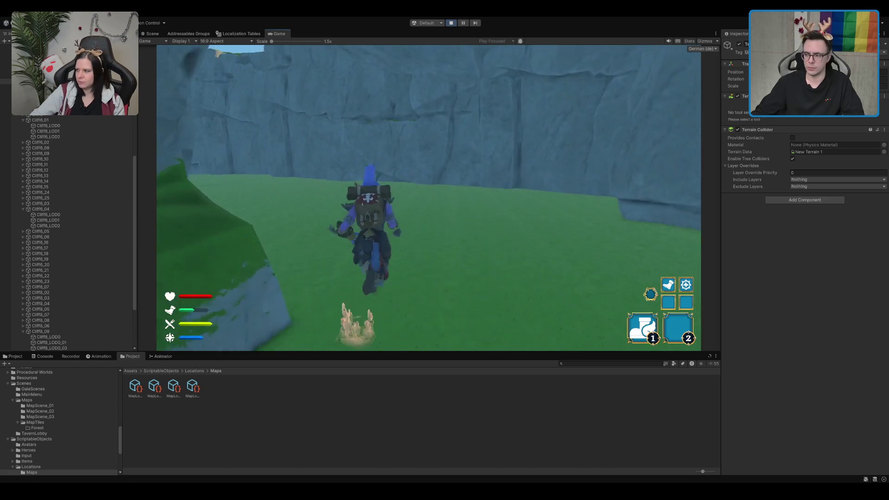
key("w")
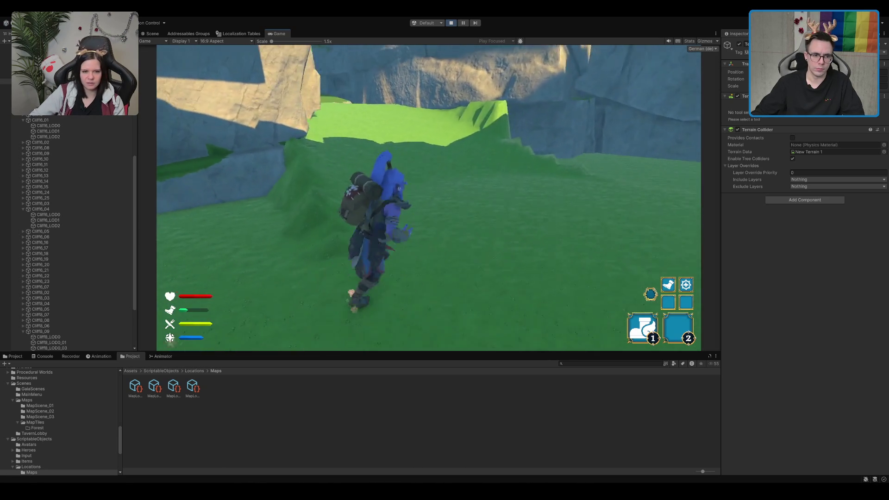
key("w")
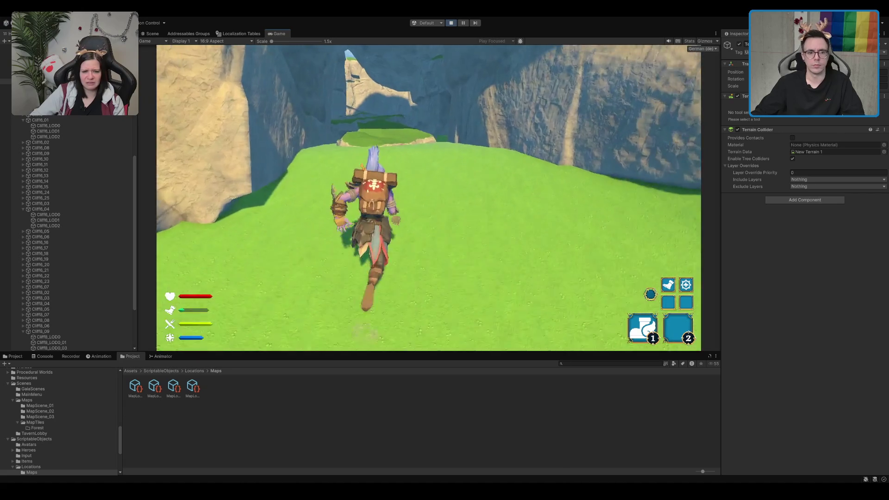
key("w")
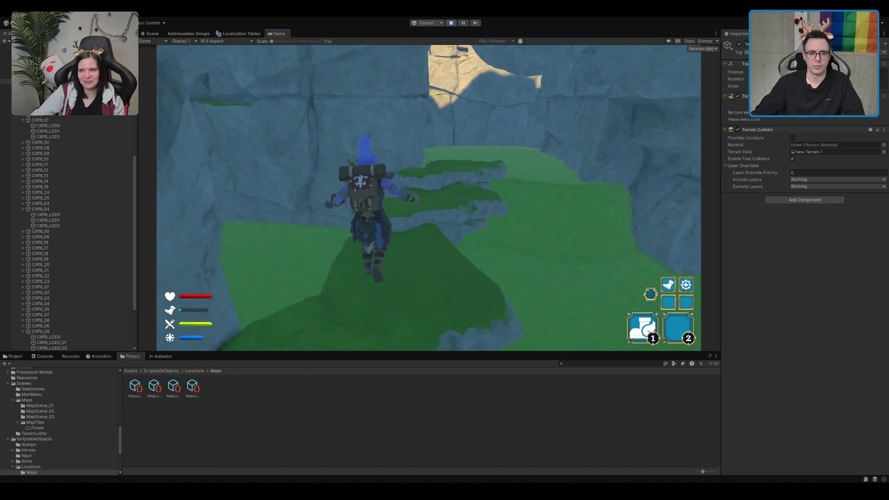
key("w")
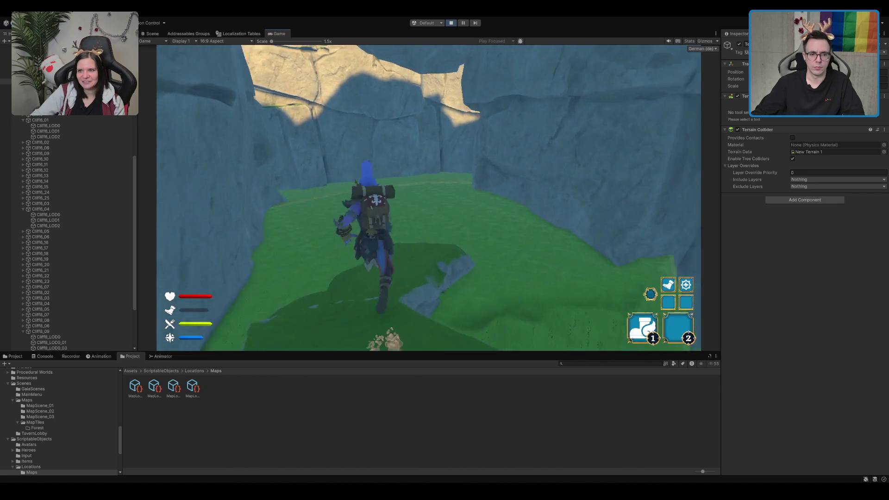
key("w")
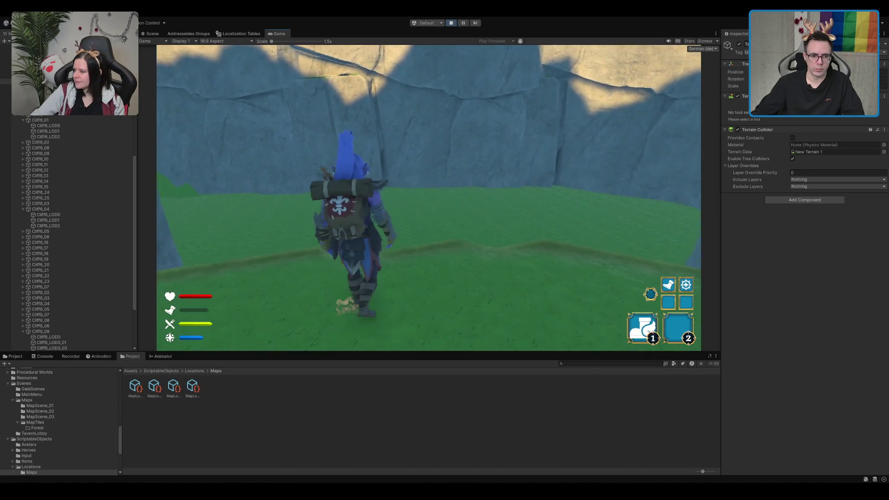
key("w")
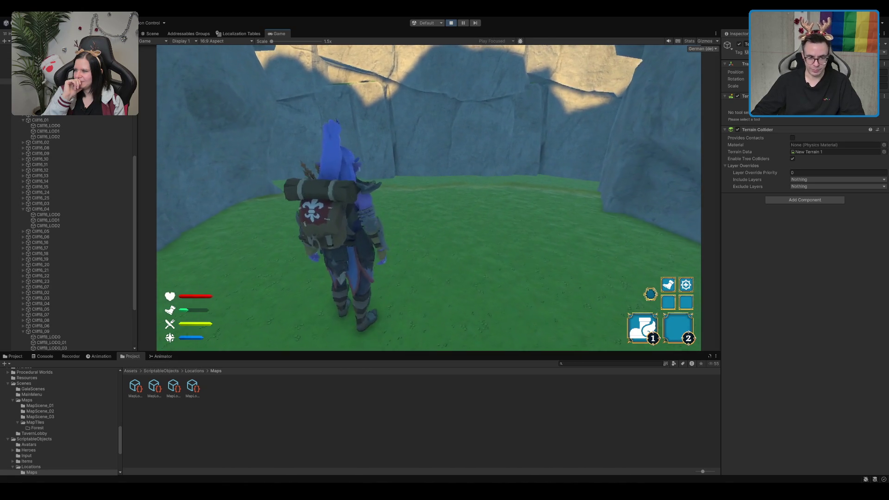
Jump the hero at the cliff wall, run along it and climb the green ledge
key("space")
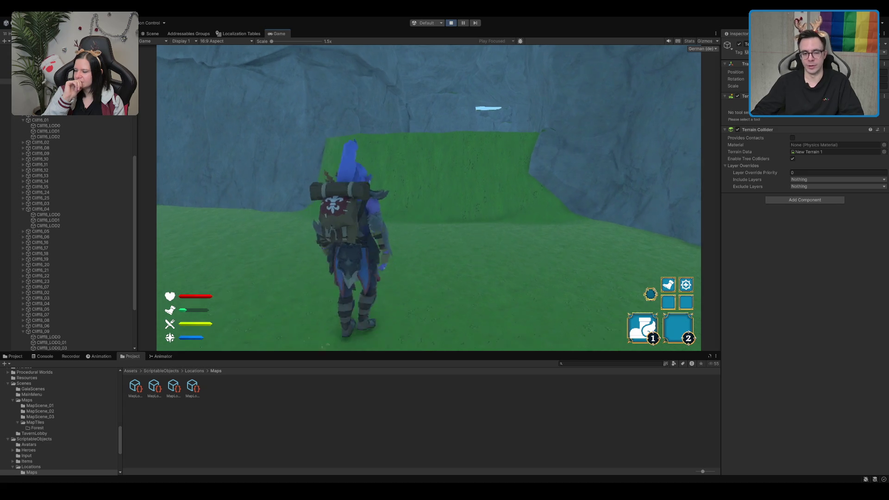
key("d")
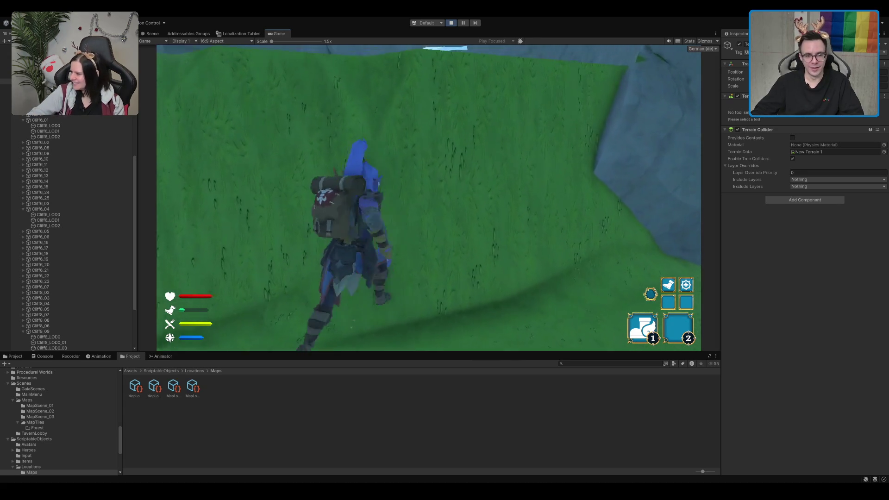
key("w")
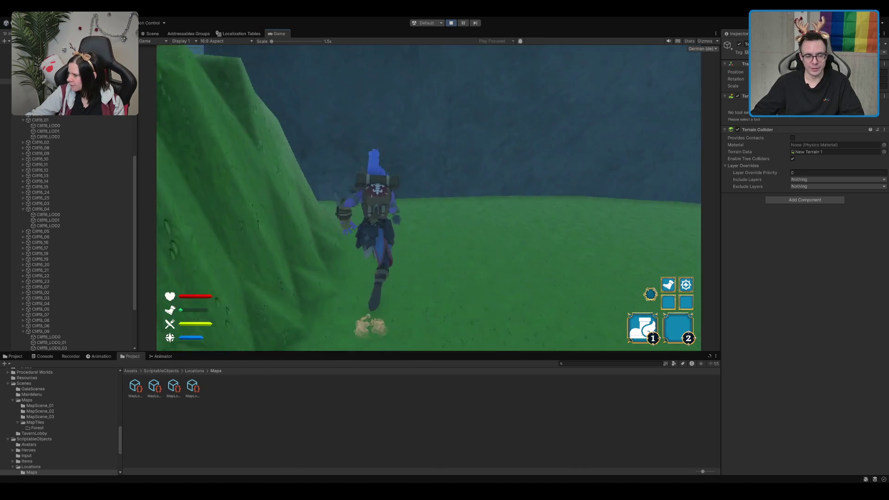
key("a")
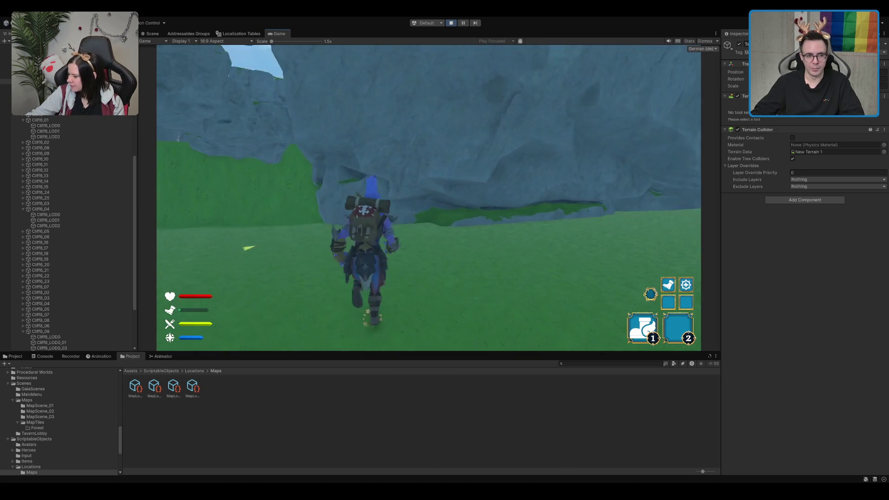
key("a")
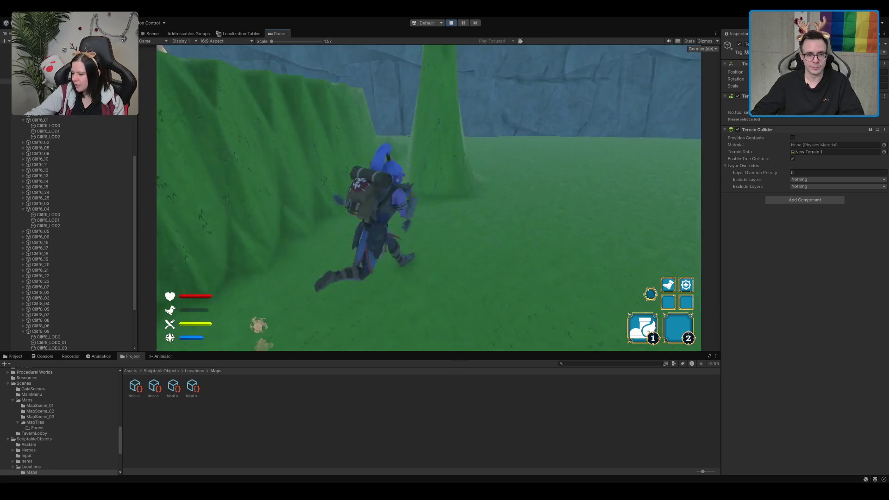
key("w")
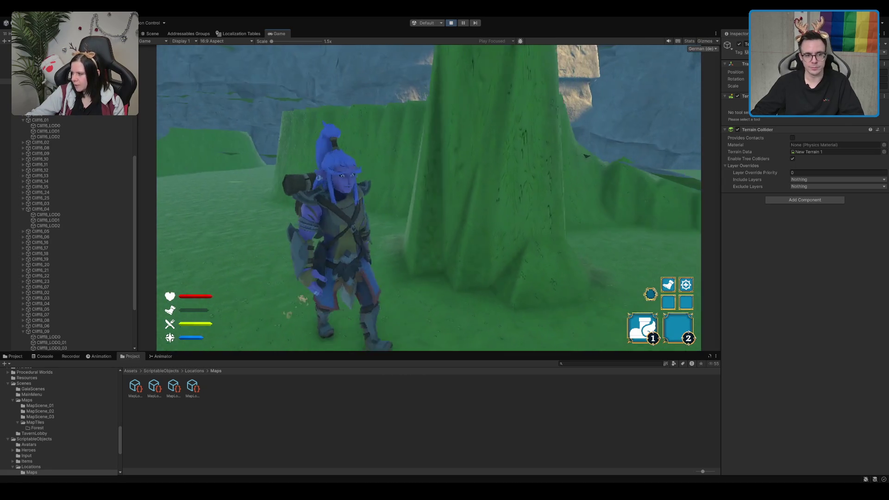
key("a")
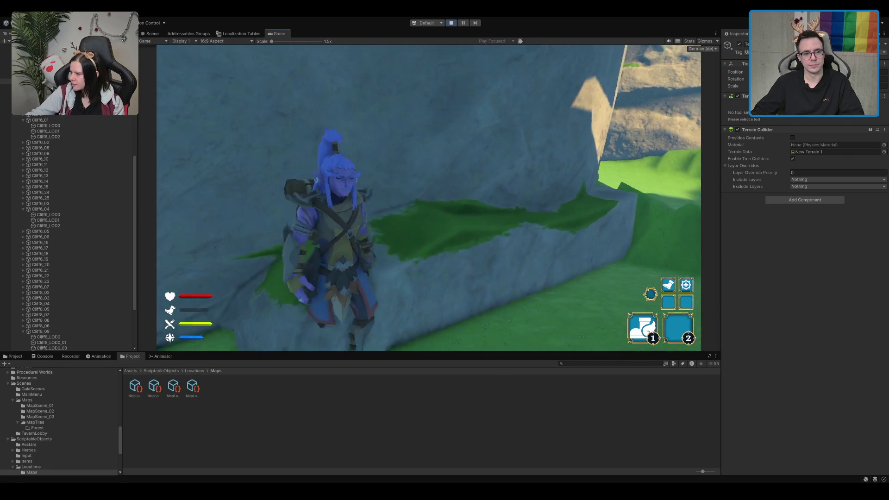
key("a")
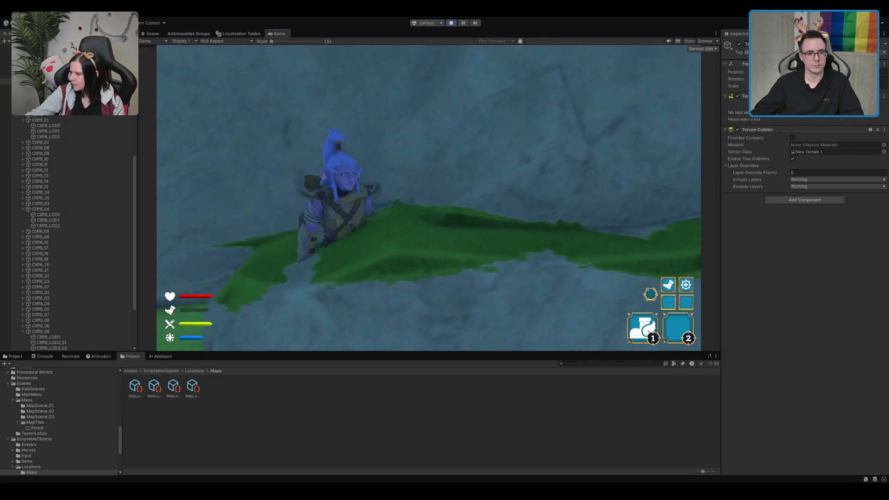
key("w")
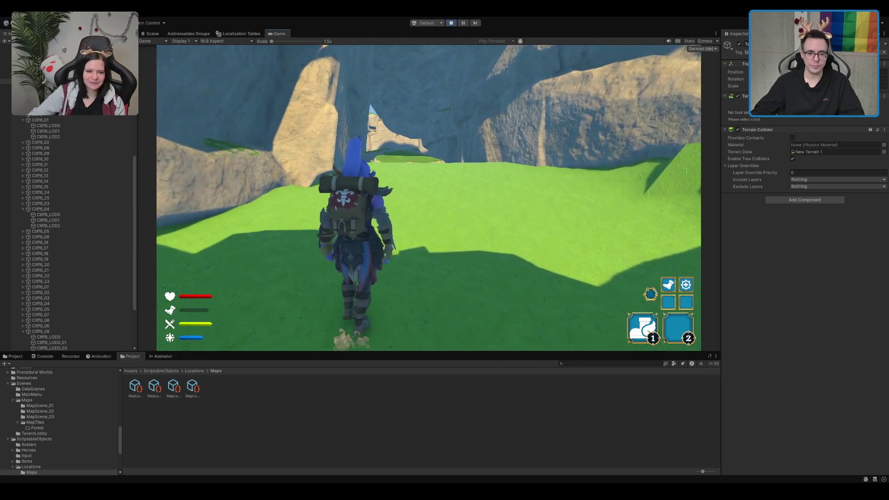
Run the hero through the gap between the cliffs onto the grassy ledge and against the wall
key("d")
key("w")
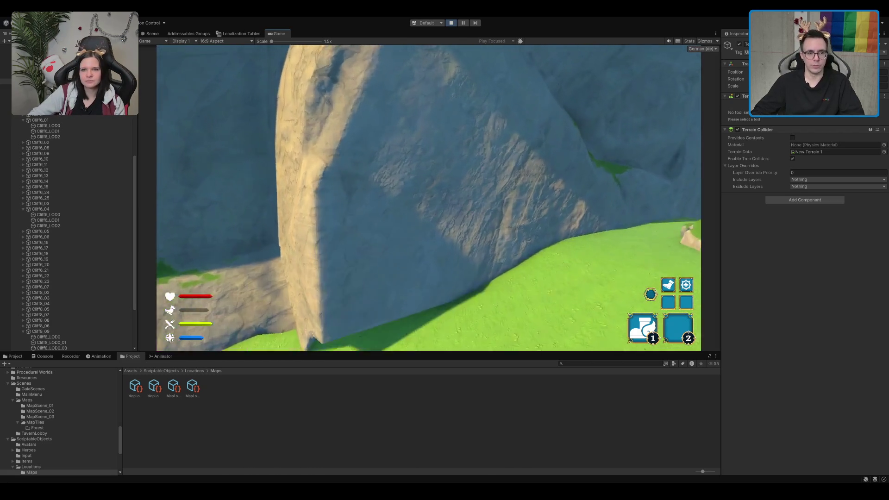
key("a")
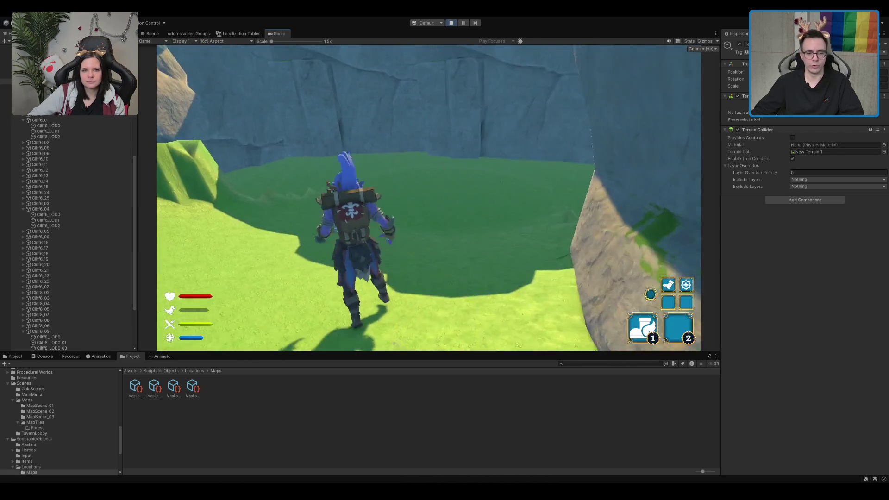
key("w")
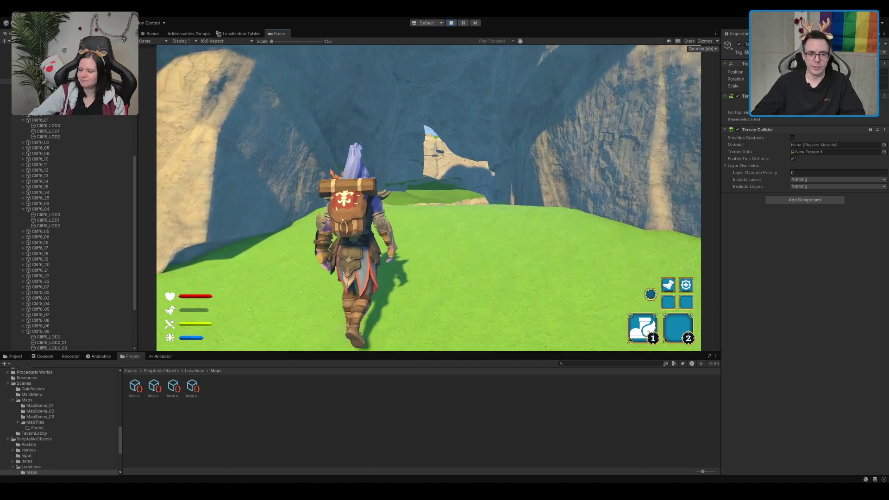
key("w")
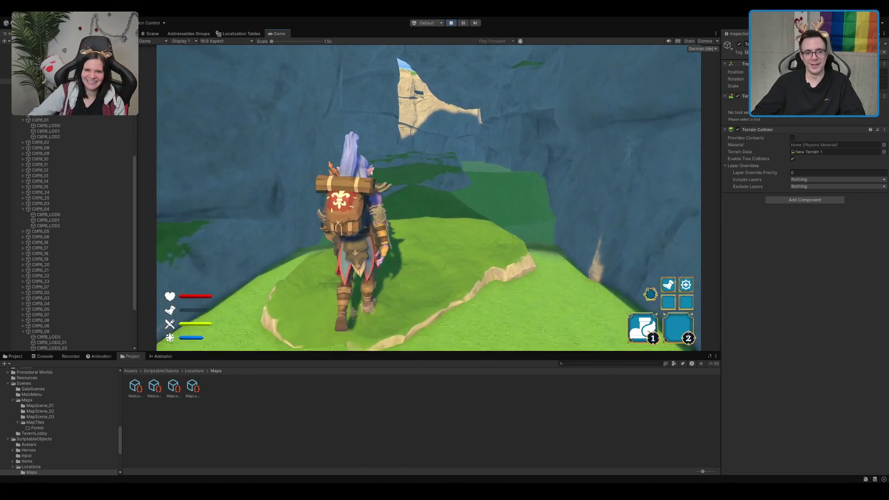
key("w")
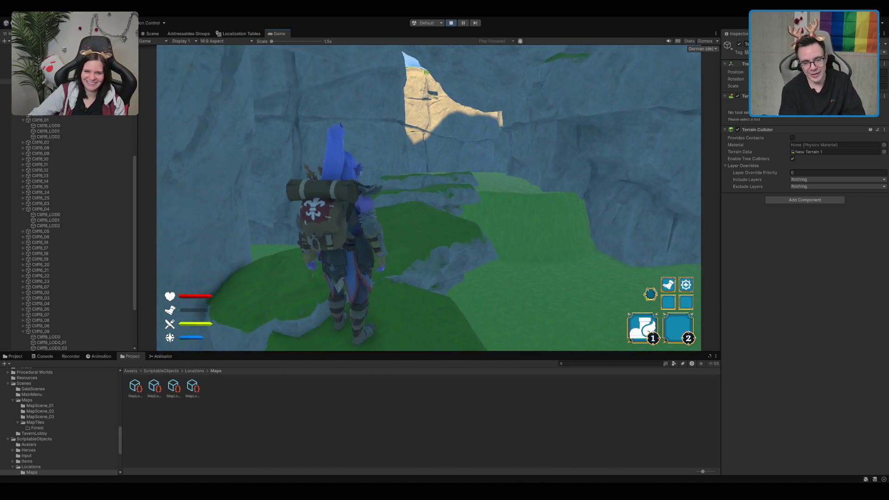
key("w")
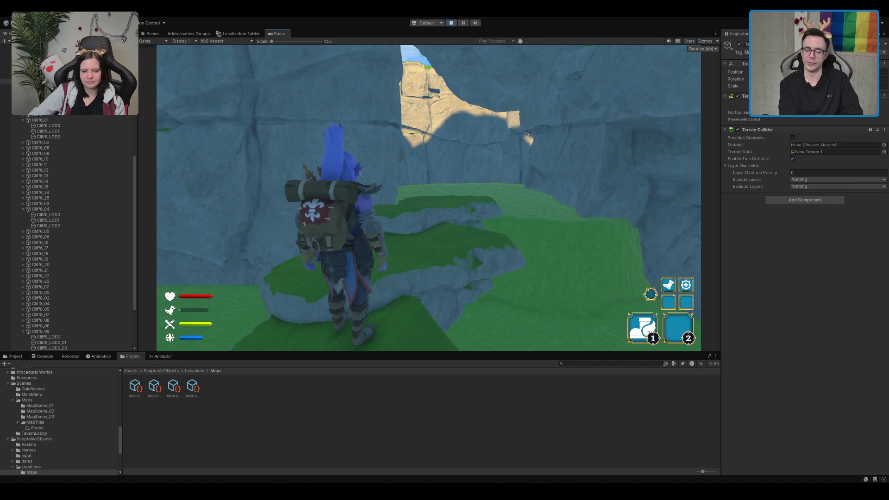
key("w")
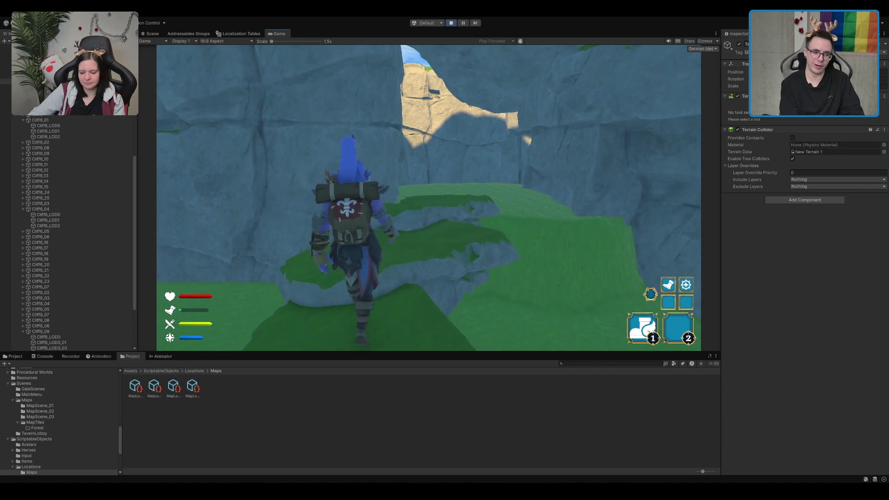
key("w")
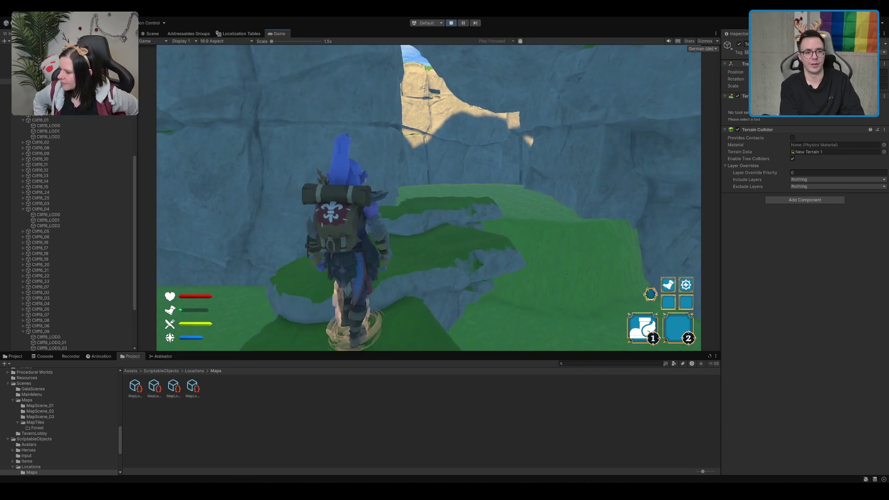
key("w")
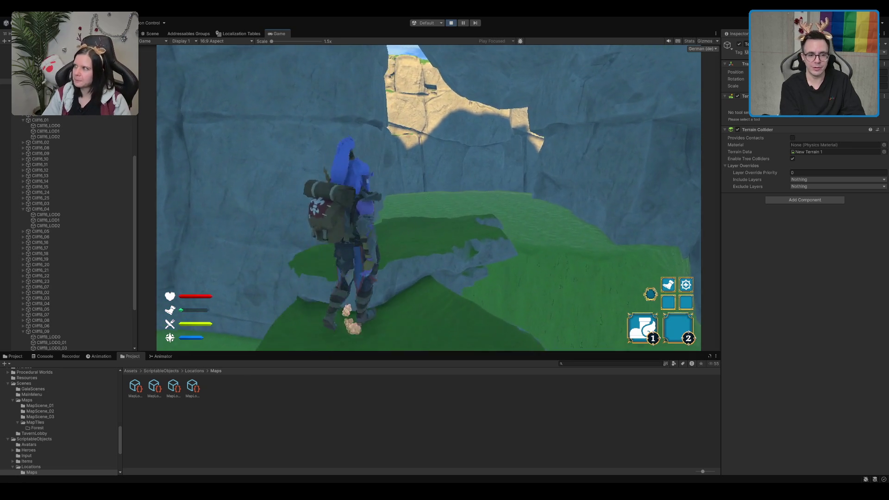
key("w")
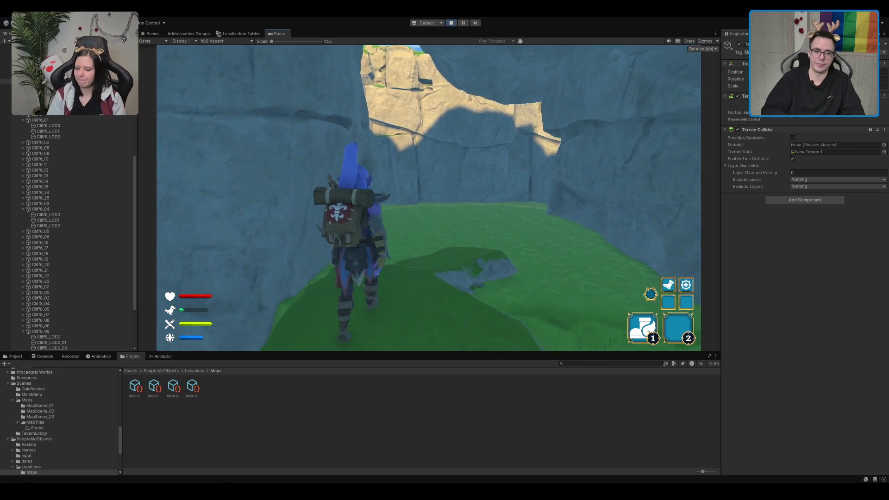
key("w")
key("d")
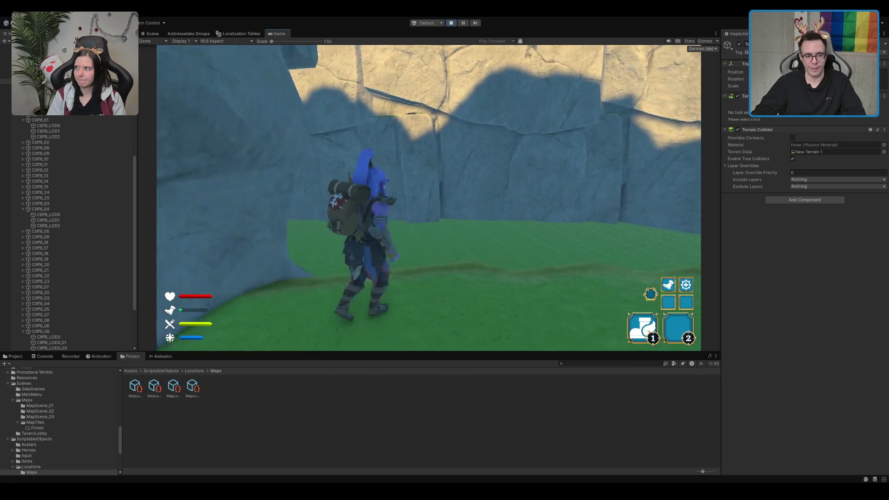
key("w")
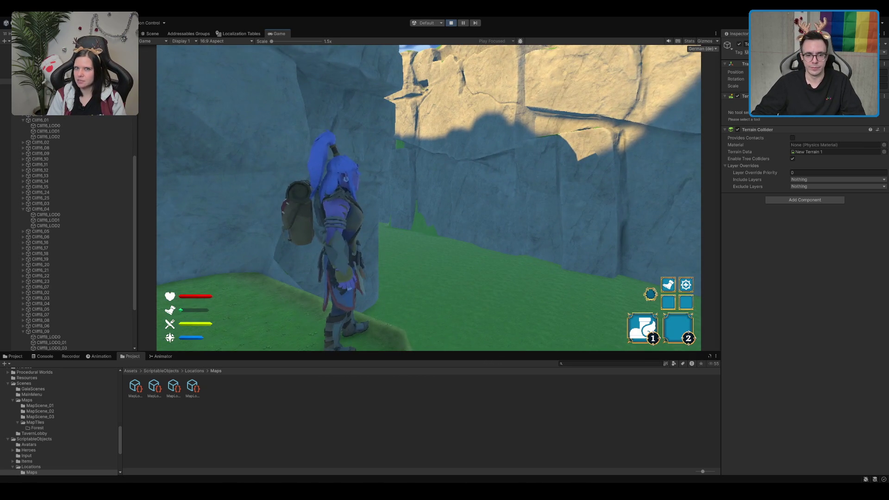
Walk the hero along the green ledge into the sunlit cliff to test collision, then stop Play mode
key("a")
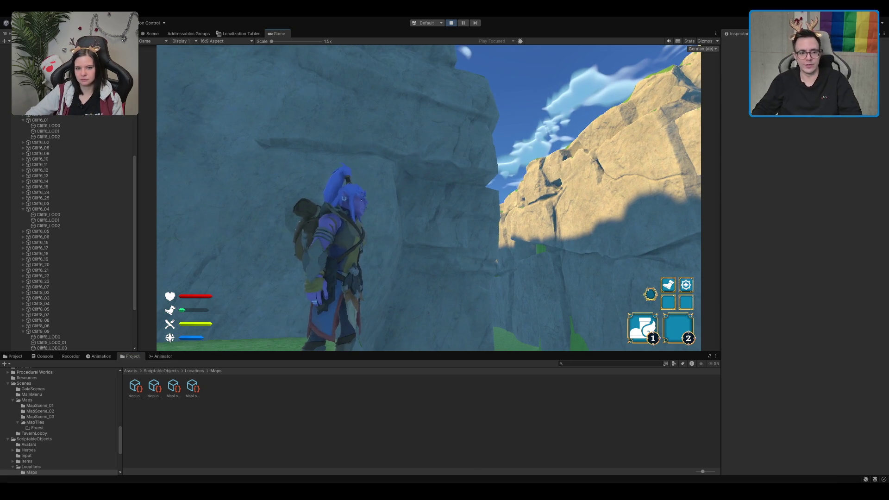
key("w")
key("w")
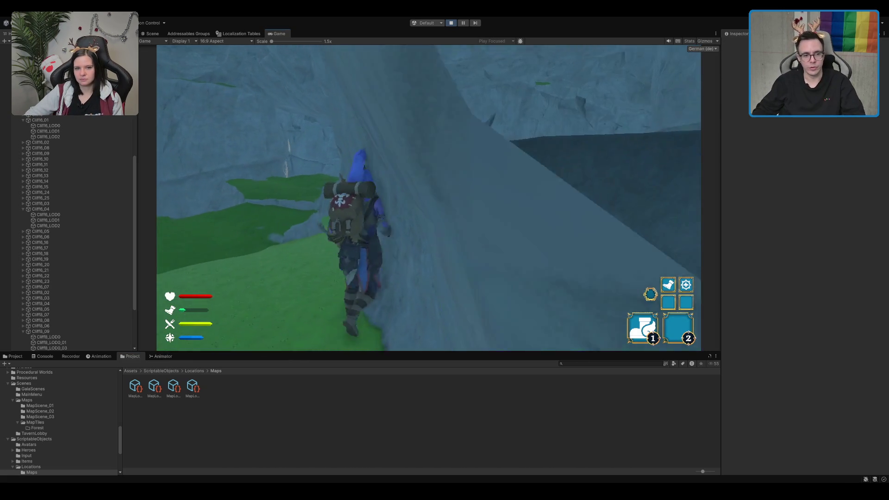
key("a")
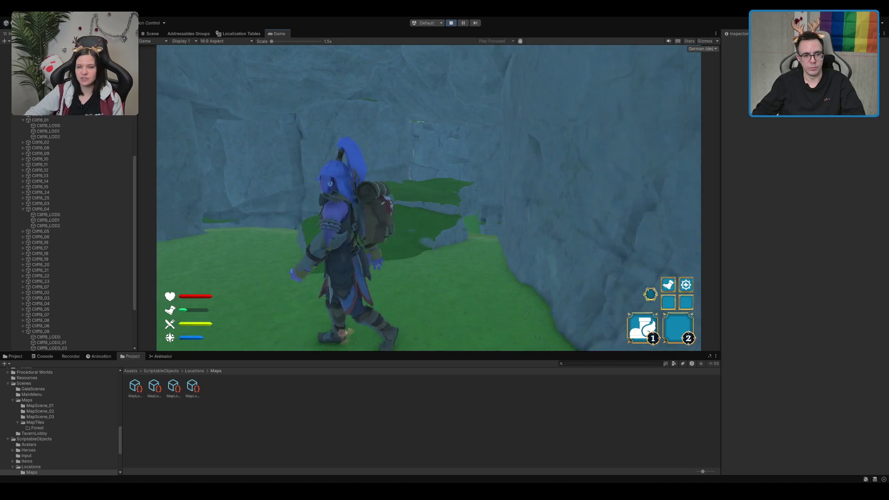
key("w")
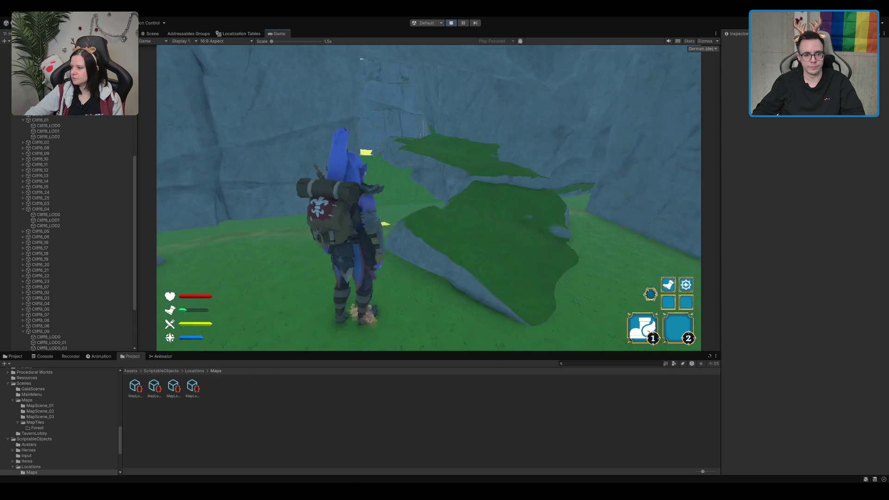
key("a")
key("w")
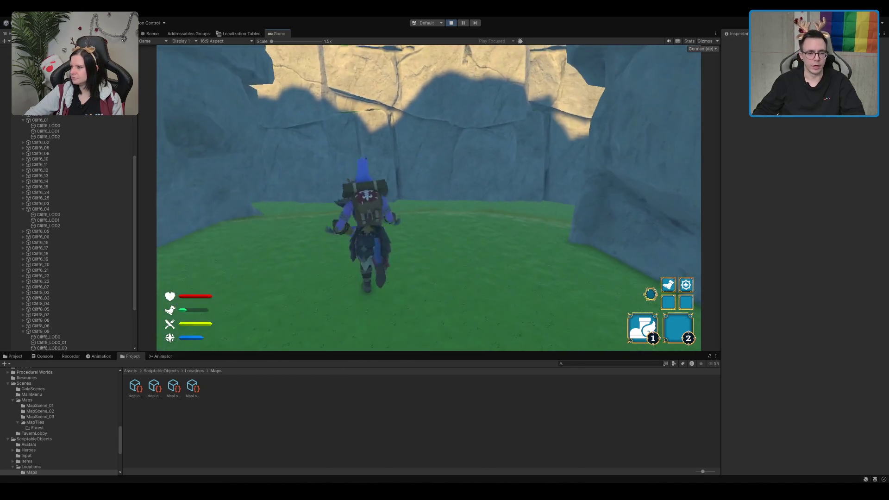
key("d")
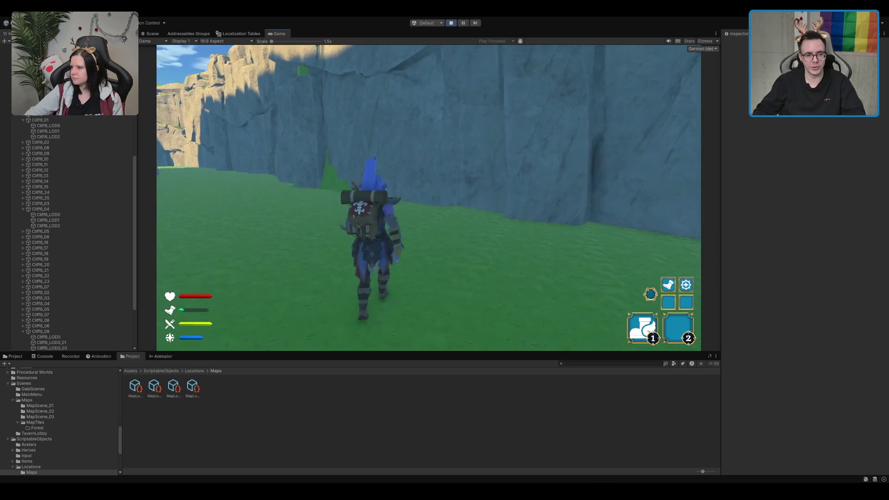
key("ctrl+p")
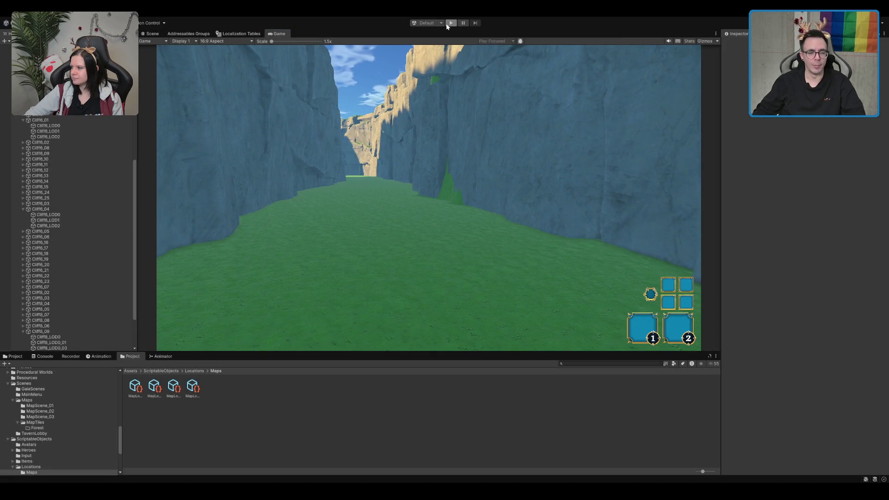
Browse the Scenes folder in the Project window, inspecting the Boot and MainMenu scene assets
left_click(56, 399)
key("Left")
left_click(55, 389)
left_click(58, 384)
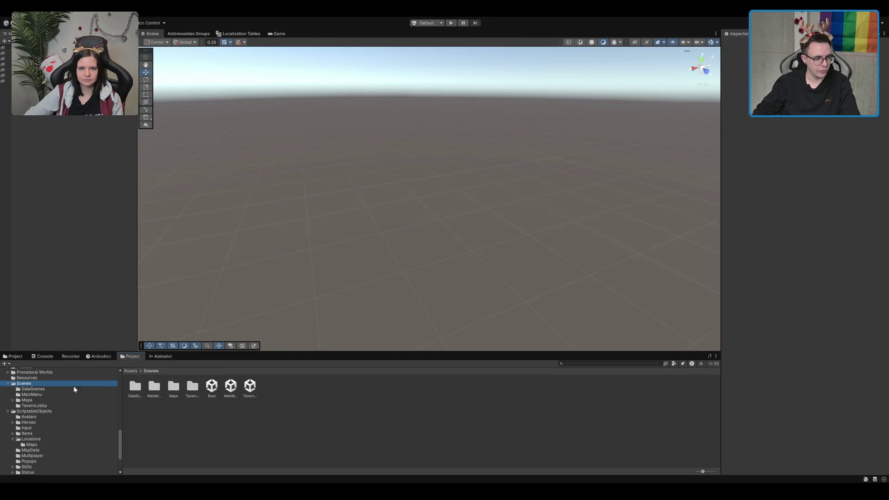
left_click(212, 386)
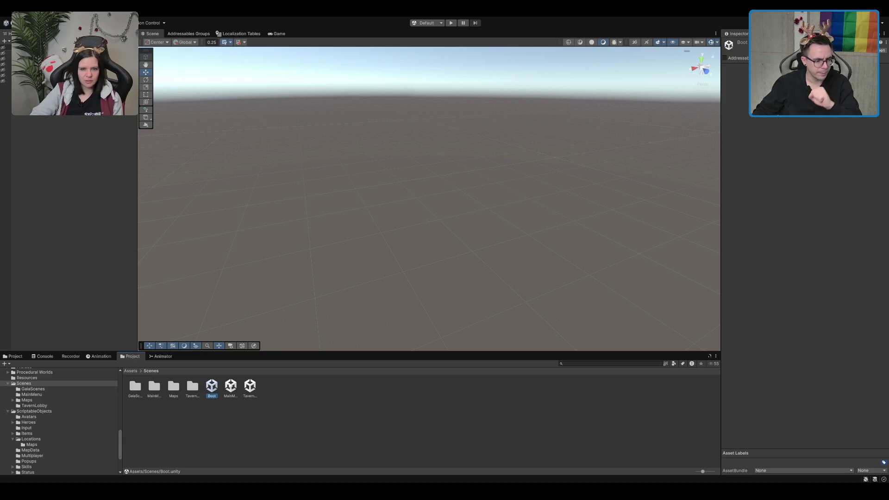
left_click(266, 390)
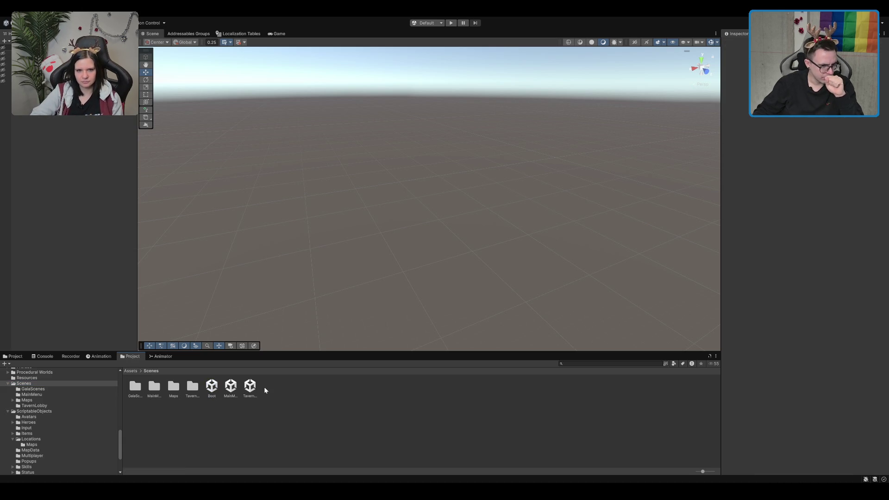
left_click(238, 389)
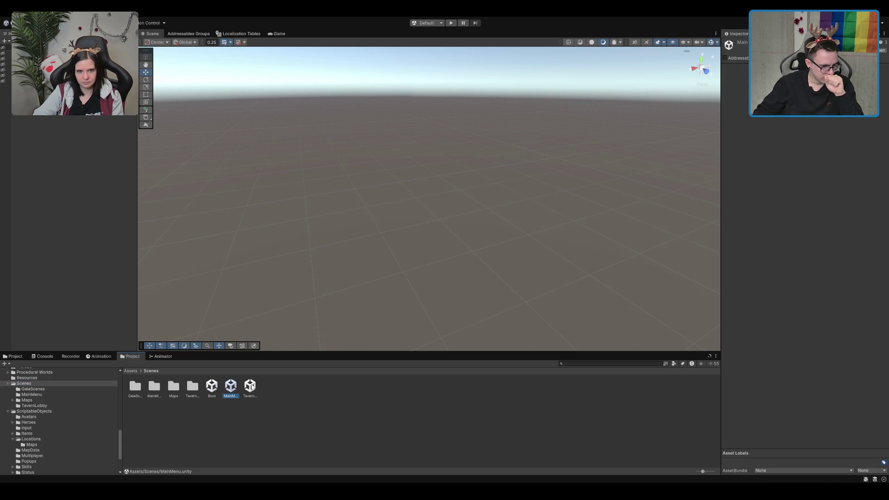
Navigate Scenes > Maps > MapTiles and open the map tile scene
double_click(189, 388)
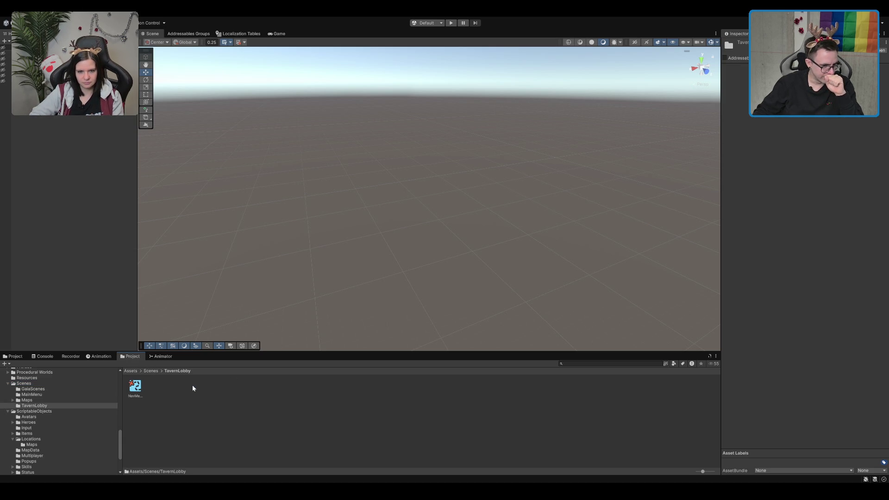
left_click(156, 372)
double_click(193, 388)
double_click(187, 387)
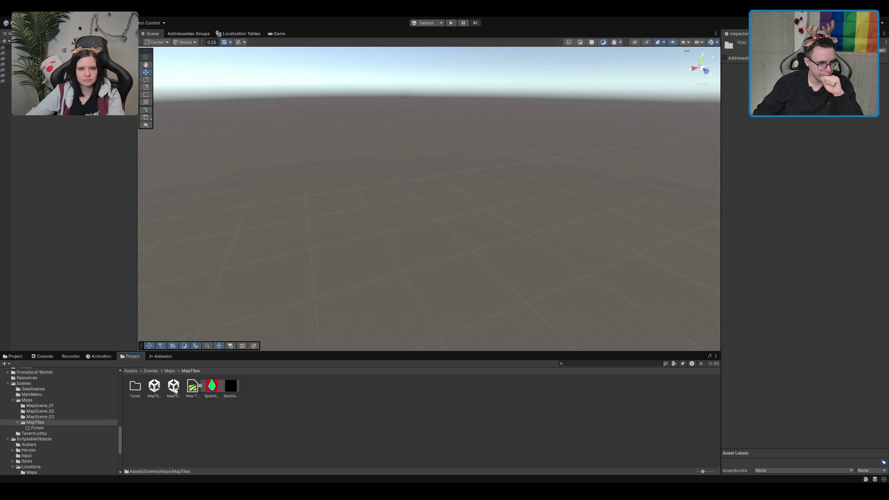
double_click(174, 386)
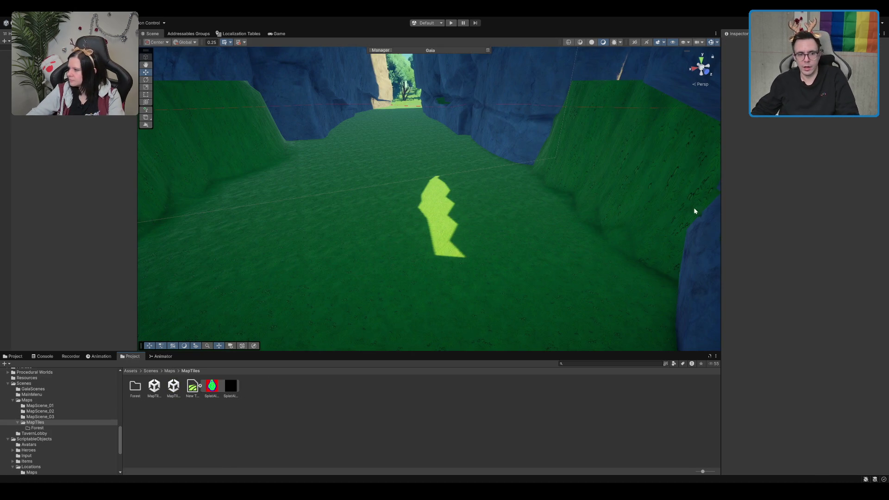
Select and frame the Cliff6_03 cliff, then open its Cliff6 prefab for editing
left_click(361, 194)
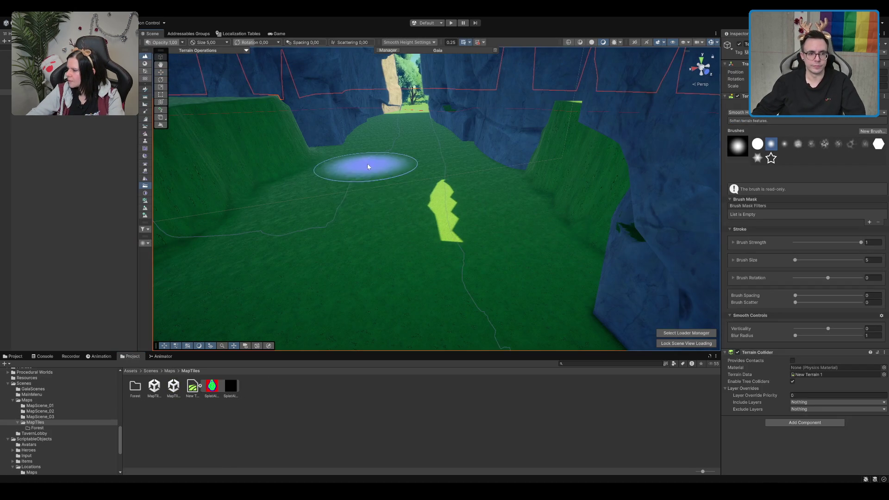
left_click(321, 129)
key("f")
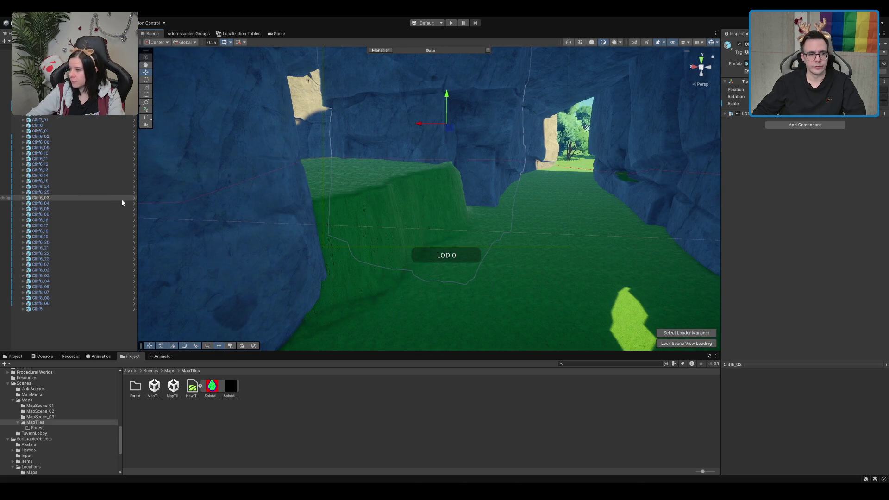
left_click(134, 198)
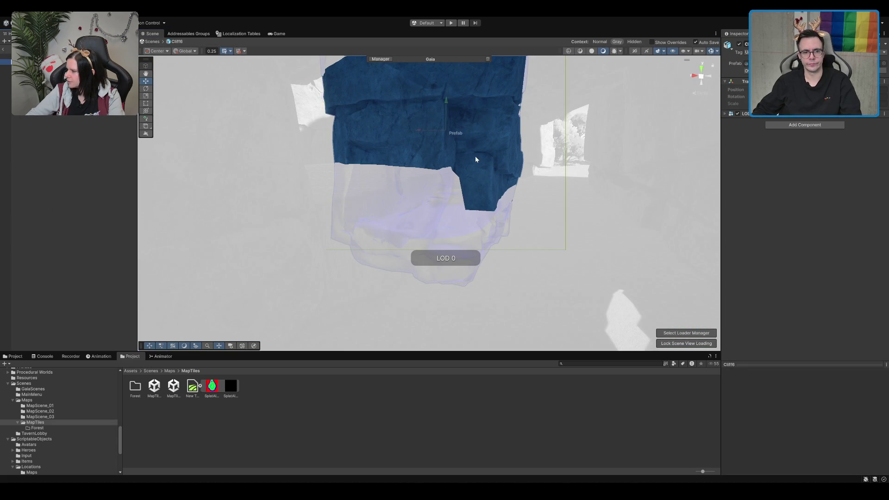
Select the Cliff6 prefab root and switch its Mesh Collider to Convex
scroll(476, 159, "down", 3)
left_click(27, 73)
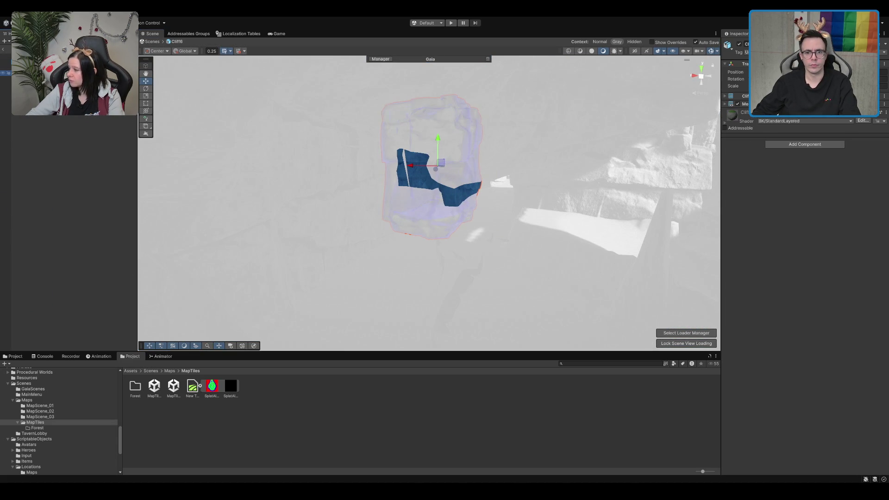
left_click(28, 62)
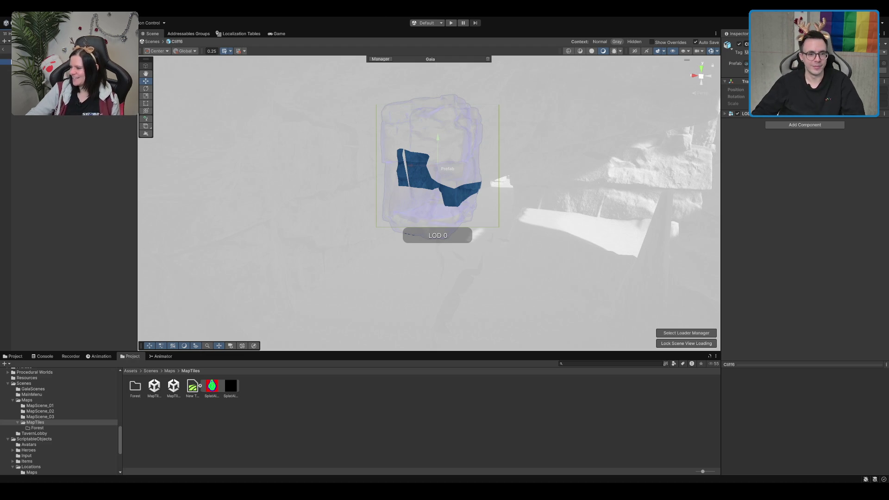
key("f")
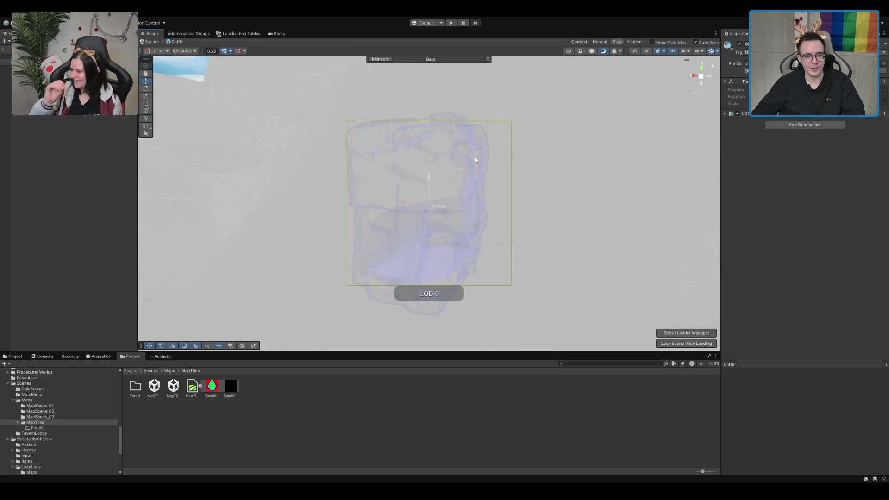
scroll(471, 173, "up", 3)
mouse_move(470, 173)
left_mouse_down()
mouse_move(447, 145)
mouse_move(351, 160)
left_mouse_up()
left_click(6, 67)
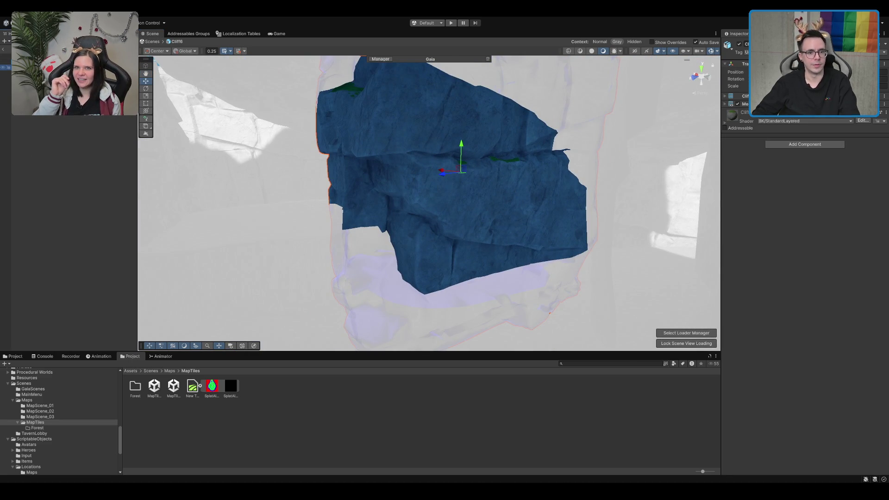
left_click(5, 62)
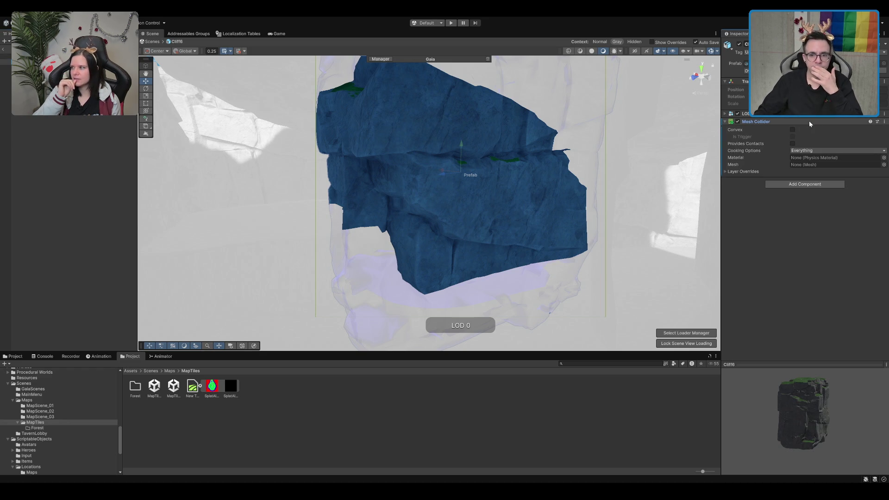
left_click(792, 130)
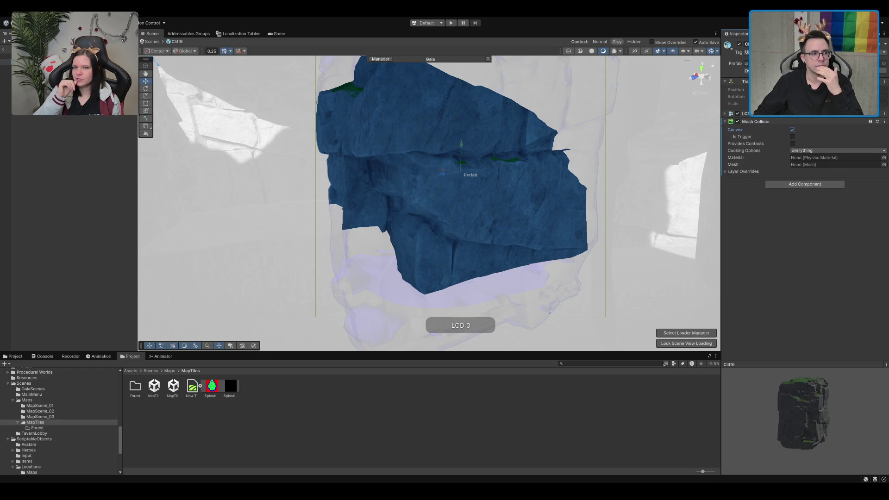
Assign Cliff6_LOD2 as the collider's mesh, exit Prefab Mode and duplicate Cliff6_03
left_click(7, 68)
left_click(5, 79)
left_click(6, 61)
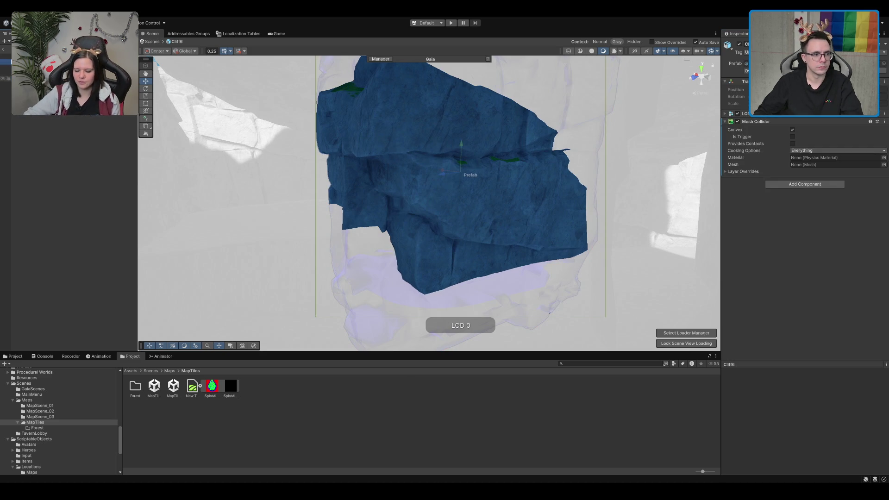
left_click(808, 165)
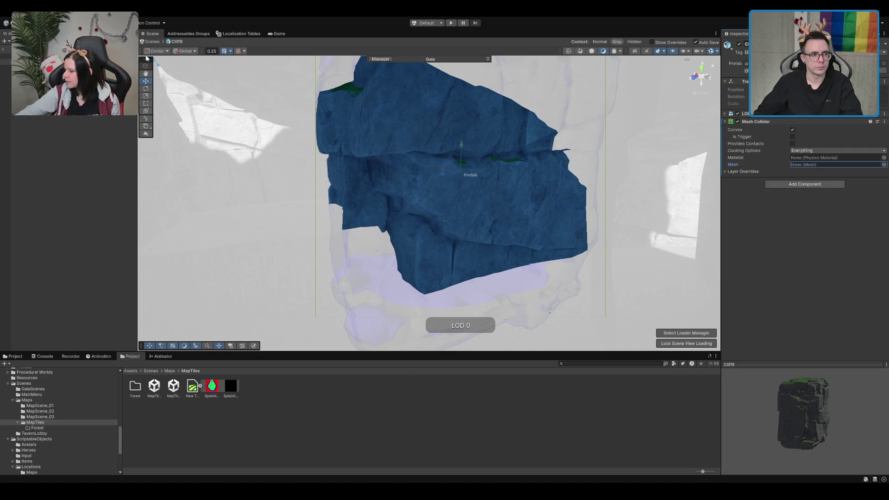
left_click(385, 121)
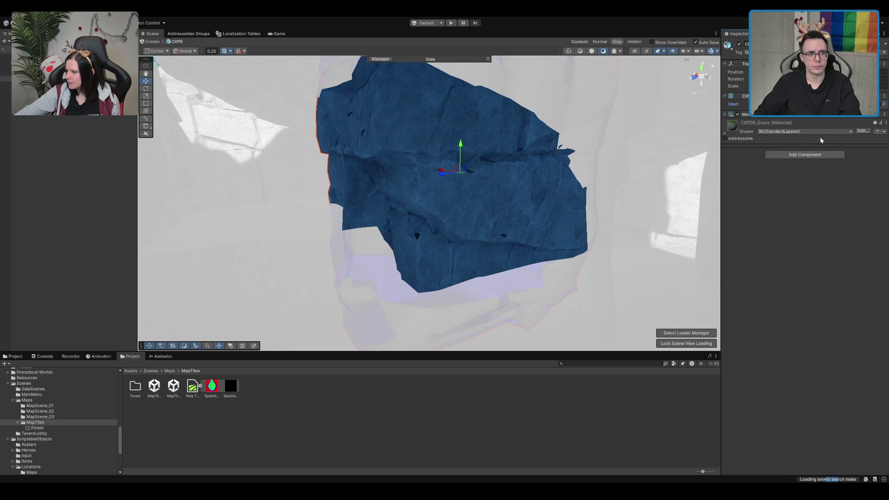
key("ctrl+shift+r")
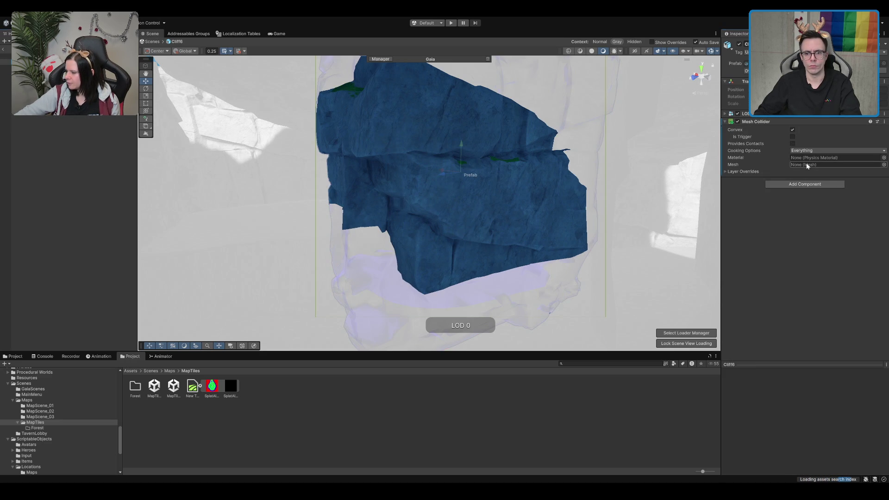
left_click_drag(723, 236, 831, 164)
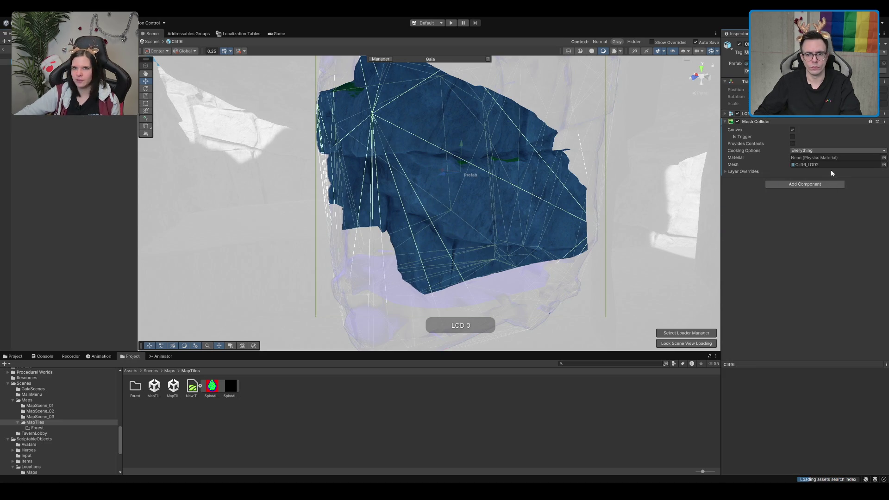
left_click(3, 51)
key("ctrl+d")
Move the cliff copy down and then slightly right toward the canyon floor
mouse_move(462, 143)
left_mouse_down()
mouse_move(455, 314)
mouse_move(367, 340)
mouse_move(274, 341)
left_mouse_up()
scroll(322, 266, "down", 5)
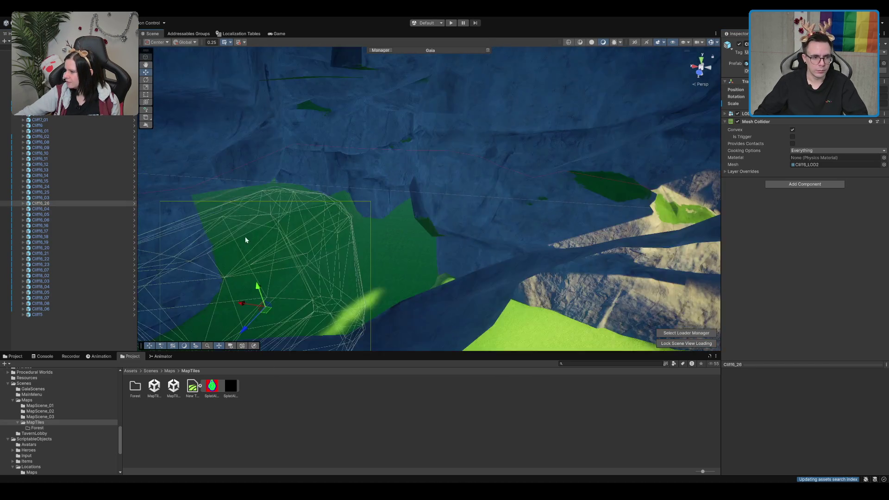
mouse_move(376, 302)
left_mouse_down()
mouse_move(411, 302)
mouse_move(401, 250)
mouse_move(423, 297)
mouse_move(452, 290)
mouse_move(418, 294)
mouse_move(431, 292)
left_mouse_up()
Rotate Cliff6_26 to fit the terrain and slide it left against the green floor
left_click(465, 236)
key("e")
scroll(535, 259, "up", 5)
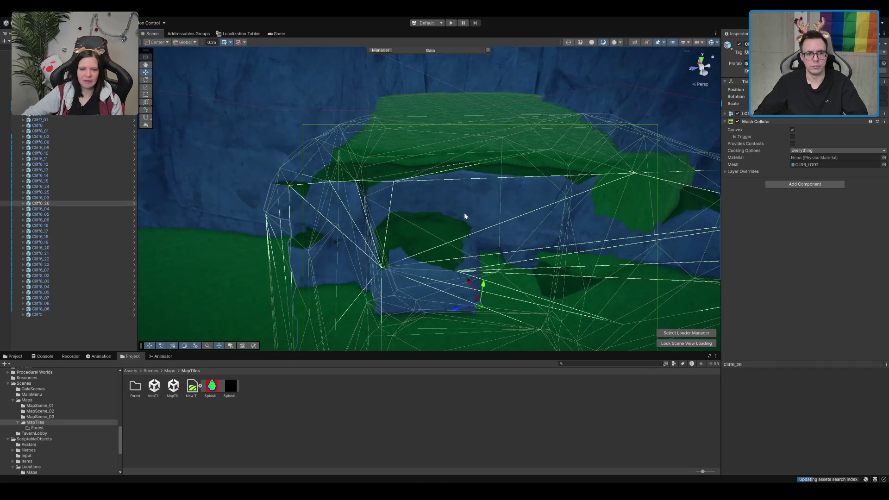
mouse_move(484, 324)
left_mouse_down()
mouse_move(565, 321)
mouse_move(668, 296)
left_mouse_up()
key("w")
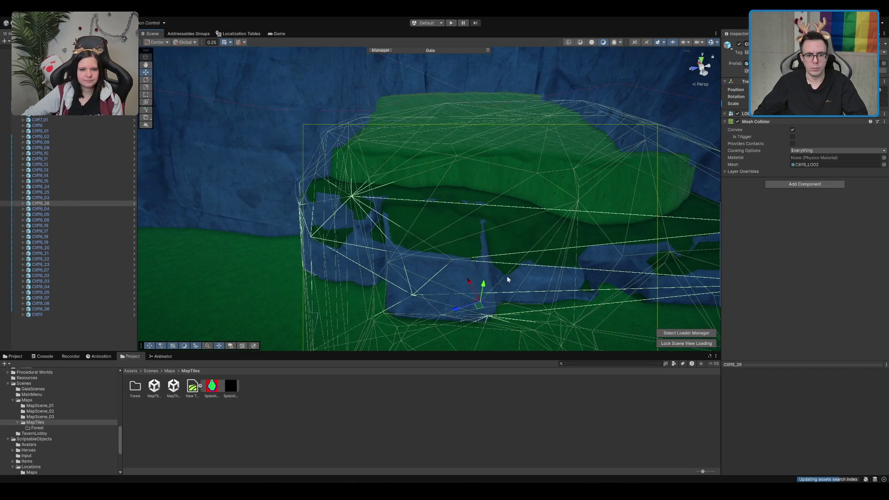
mouse_move(477, 307)
left_mouse_down()
mouse_move(450, 293)
mouse_move(452, 258)
mouse_move(462, 271)
mouse_move(466, 258)
mouse_move(457, 266)
mouse_move(435, 249)
mouse_move(461, 211)
mouse_move(537, 228)
mouse_move(632, 226)
mouse_move(569, 212)
mouse_move(540, 191)
mouse_move(540, 200)
mouse_move(625, 208)
mouse_move(478, 222)
mouse_move(437, 199)
mouse_move(463, 202)
mouse_move(337, 212)
mouse_move(290, 264)
mouse_move(548, 296)
mouse_move(401, 213)
mouse_move(476, 207)
mouse_move(502, 268)
mouse_move(500, 232)
mouse_move(352, 231)
left_mouse_up()
key("e")
key("w")
Select the terrain instead of the cliff pieces
left_click(401, 212)
left_click(400, 213)
key("w")
left_click(712, 45)
Try the terrain Smooth Height and Set Height tools, then return to the Move tool
left_click(144, 96)
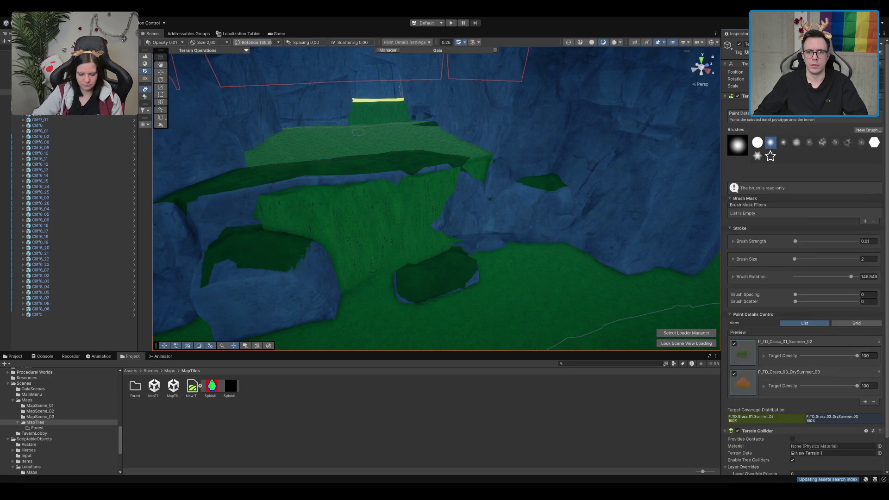
left_click(145, 55)
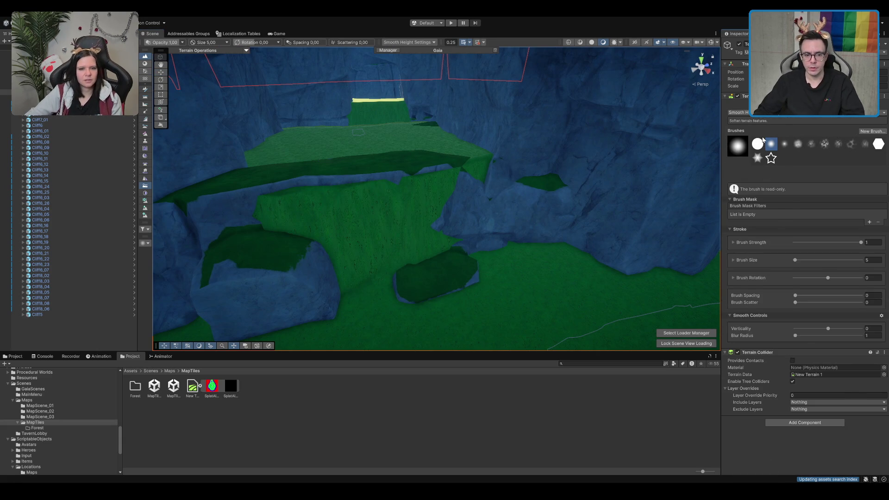
left_click(145, 97)
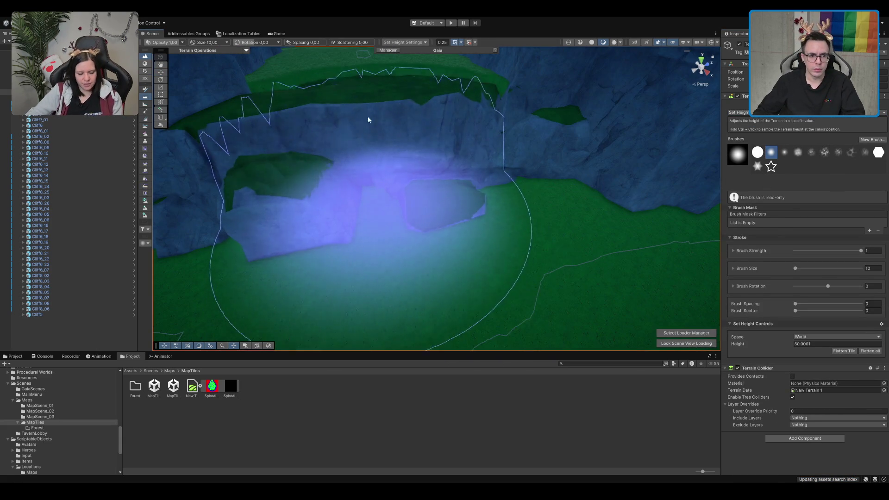
scroll(368, 125, "up", 5)
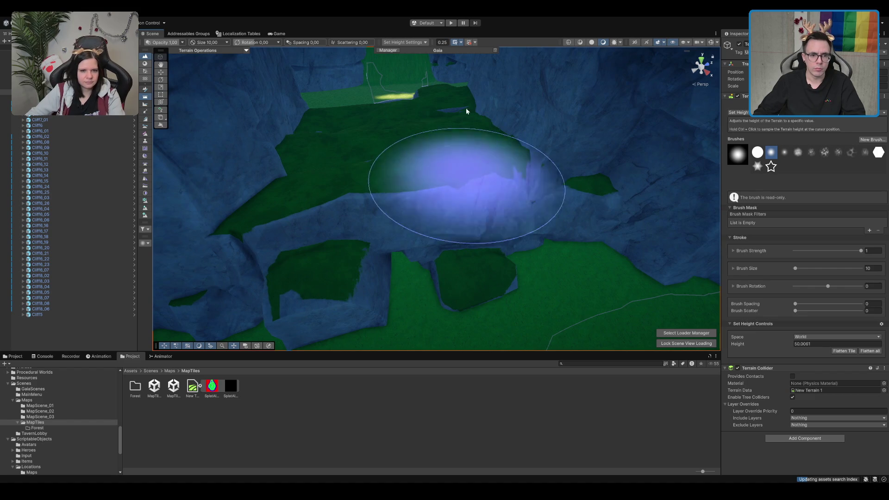
key("w")
Raise Cliff6_26 so it covers more of the grassy canyon floor
mouse_move(384, 243)
left_mouse_down()
mouse_move(582, 170)
mouse_move(517, 170)
mouse_move(493, 215)
mouse_move(460, 208)
mouse_move(449, 233)
left_mouse_up()
left_click(429, 211)
mouse_move(417, 320)
left_mouse_down()
mouse_move(410, 291)
mouse_move(414, 224)
mouse_move(472, 252)
mouse_move(447, 160)
mouse_move(418, 231)
mouse_move(506, 209)
mouse_move(497, 249)
mouse_move(526, 232)
mouse_move(478, 234)
mouse_move(585, 238)
mouse_move(461, 108)
mouse_move(440, 194)
mouse_move(480, 219)
left_mouse_up()
Frame Cliff8_04, then move the right-hand canyon cliff down and to the left
left_click(440, 194)
key("f")
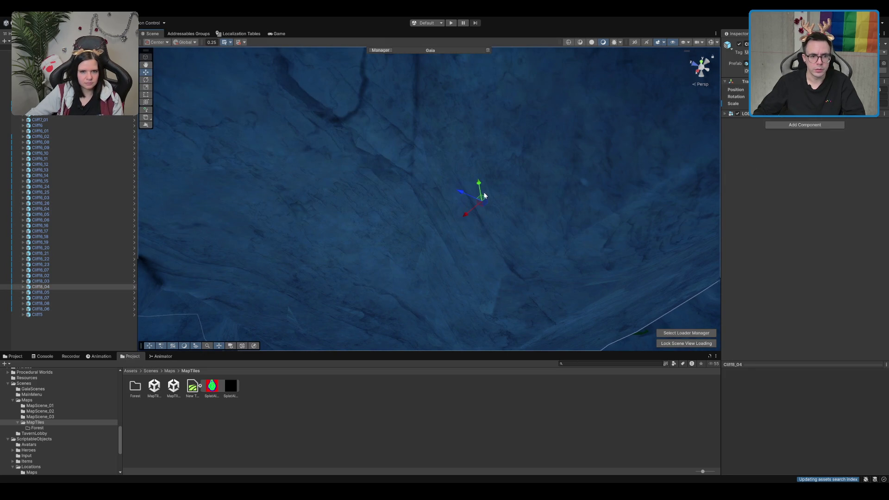
mouse_move(477, 182)
left_mouse_down()
mouse_move(474, 154)
mouse_move(464, 270)
mouse_move(432, 254)
mouse_move(444, 237)
mouse_move(395, 267)
mouse_move(391, 204)
mouse_move(405, 238)
mouse_move(369, 168)
mouse_move(420, 183)
left_mouse_up()
left_click(449, 176)
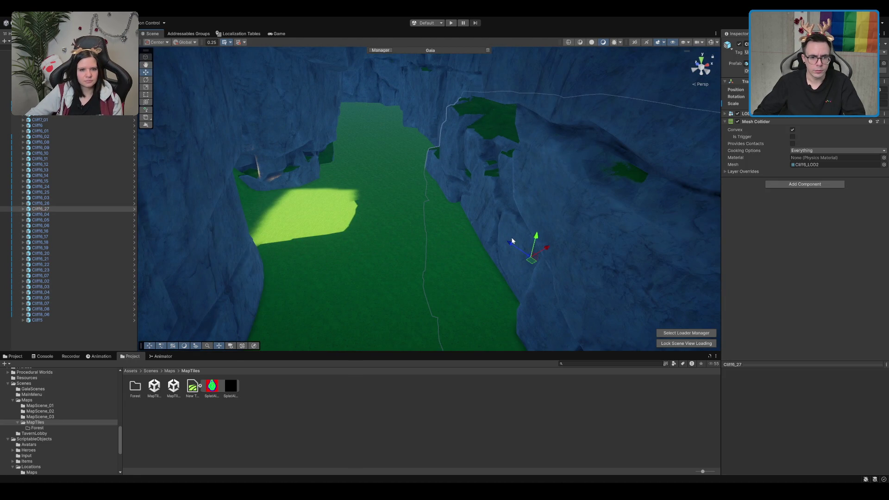
mouse_move(531, 266)
left_mouse_down()
mouse_move(270, 237)
mouse_move(270, 263)
mouse_move(213, 281)
mouse_move(220, 299)
mouse_move(429, 269)
mouse_move(519, 242)
mouse_move(397, 244)
mouse_move(476, 250)
mouse_move(393, 235)
mouse_move(403, 237)
mouse_move(398, 251)
mouse_move(487, 205)
mouse_move(500, 175)
mouse_move(268, 250)
left_mouse_up()
key("e")
key("w")
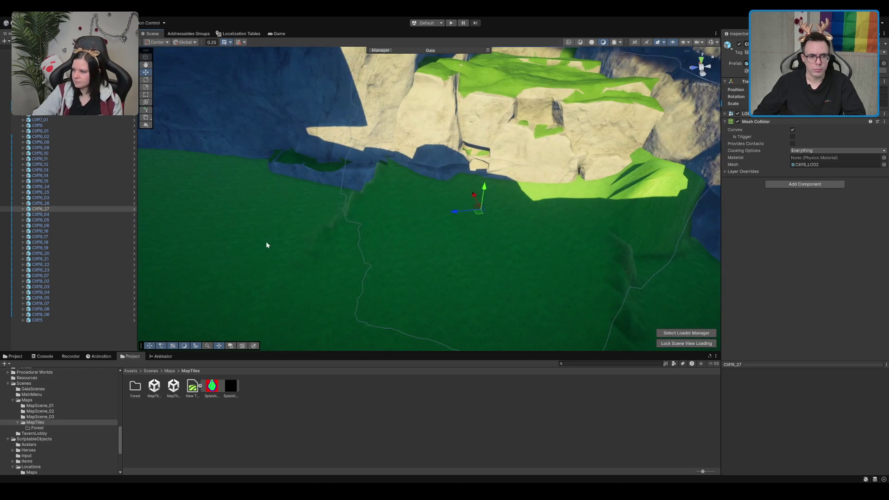
left_click(268, 250)
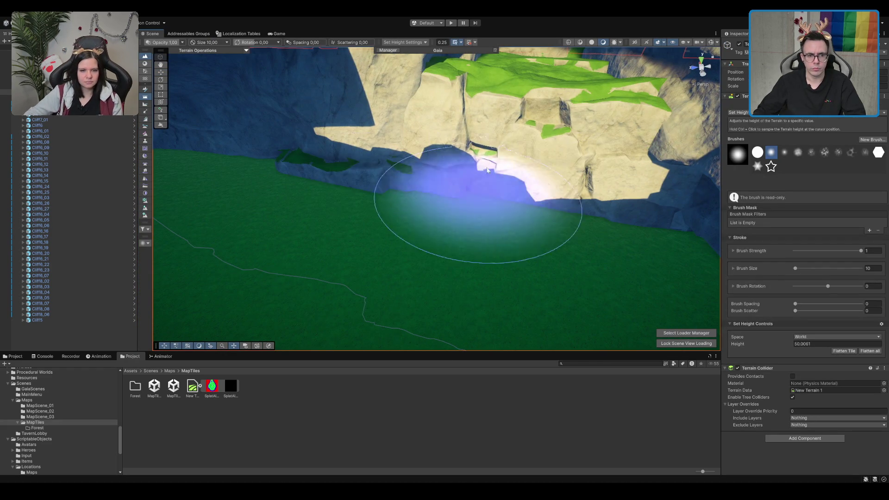
scroll(436, 209, "up", 5)
key("w")
scroll(596, 110, "down", 5)
scroll(507, 193, "up", 10)
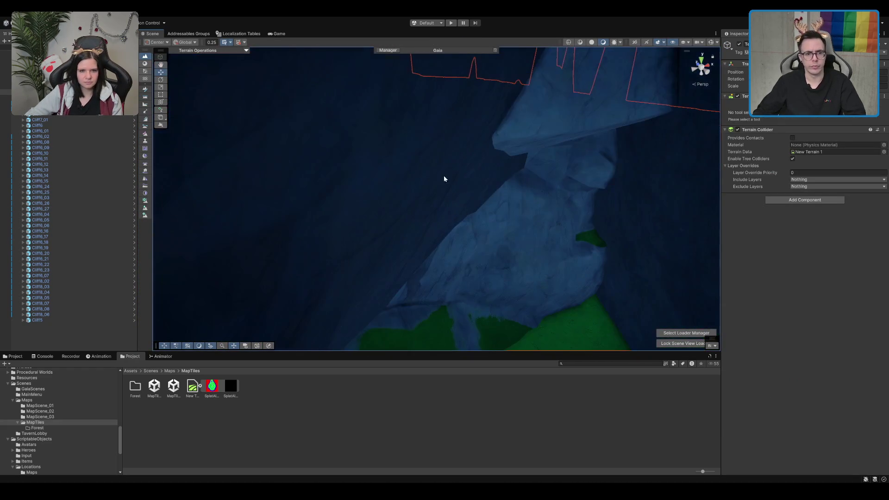
mouse_move(444, 179)
left_mouse_down()
mouse_move(398, 184)
mouse_move(478, 193)
mouse_move(422, 134)
left_mouse_up()
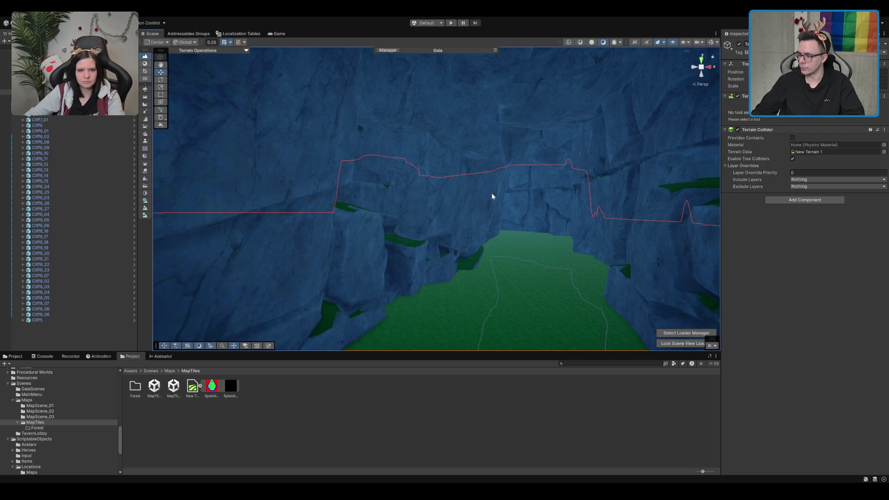
scroll(491, 193, "up", 5)
scroll(523, 180, "up", 5)
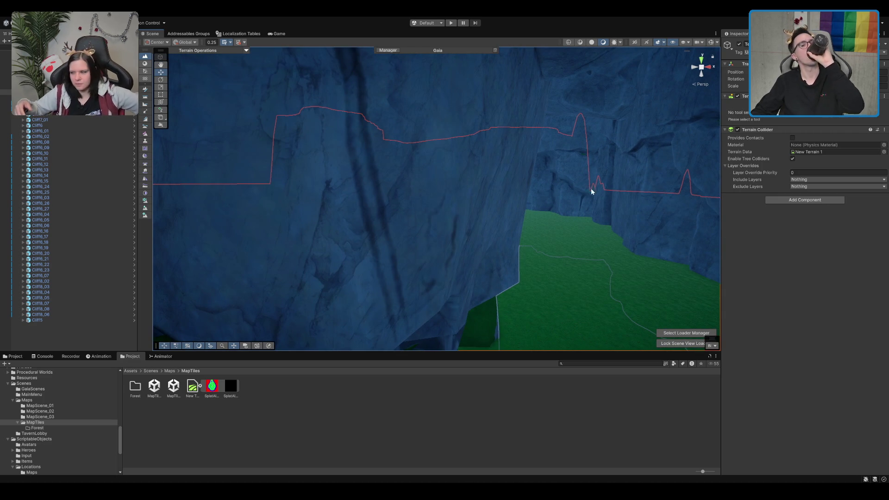
scroll(596, 198, "up", 10)
scroll(555, 190, "down", 10)
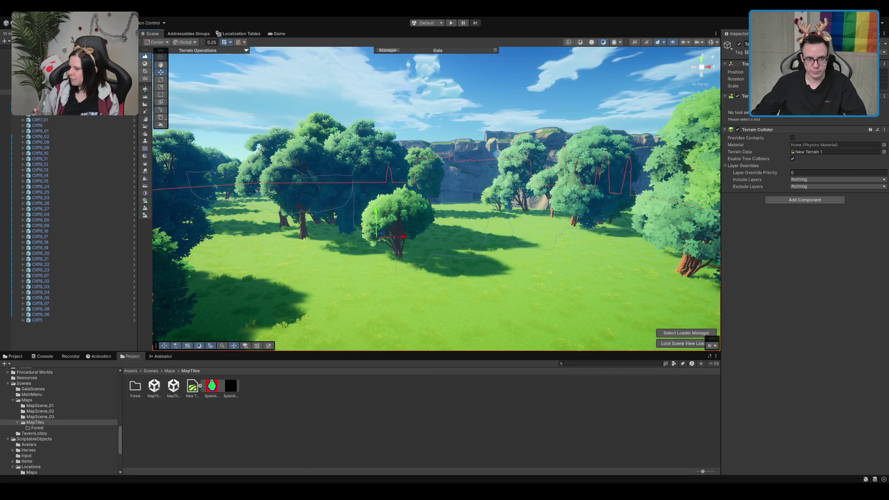
scroll(504, 136, "down", 5)
scroll(494, 156, "up", 10)
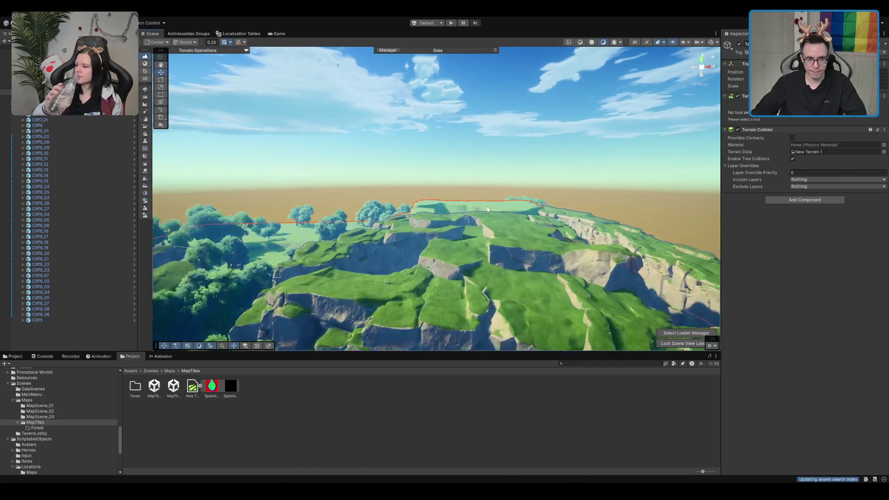
scroll(493, 157, "up", 10)
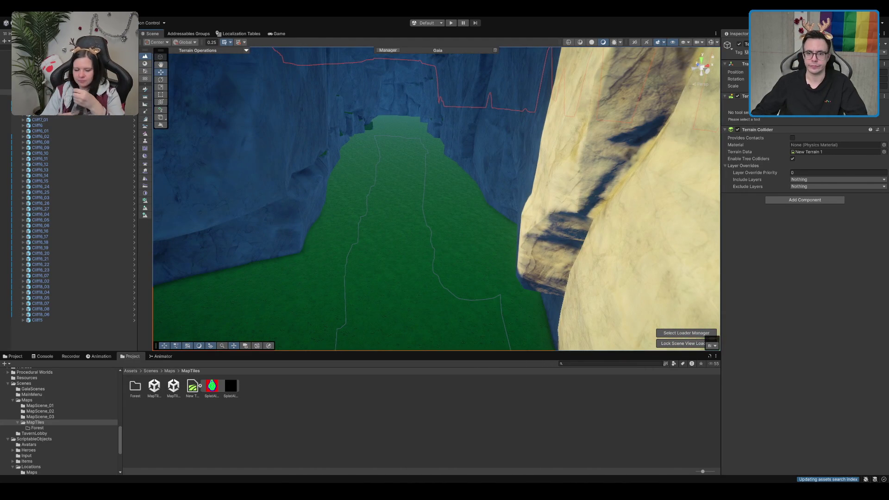
Paint the first, brown texture layer along the canyon floor with Paint Texture
left_click(145, 97)
key("F2")
scroll(793, 429, "down", 5)
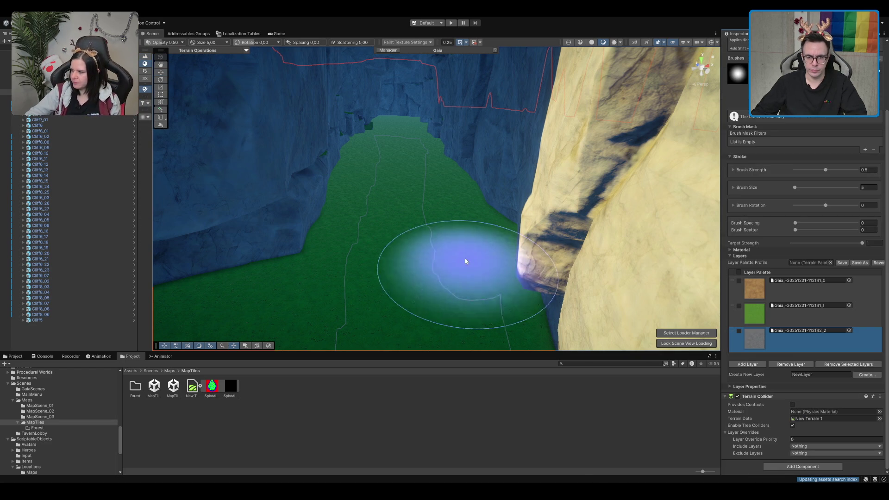
mouse_move(388, 194)
left_mouse_down()
mouse_move(456, 212)
mouse_move(449, 172)
left_mouse_up()
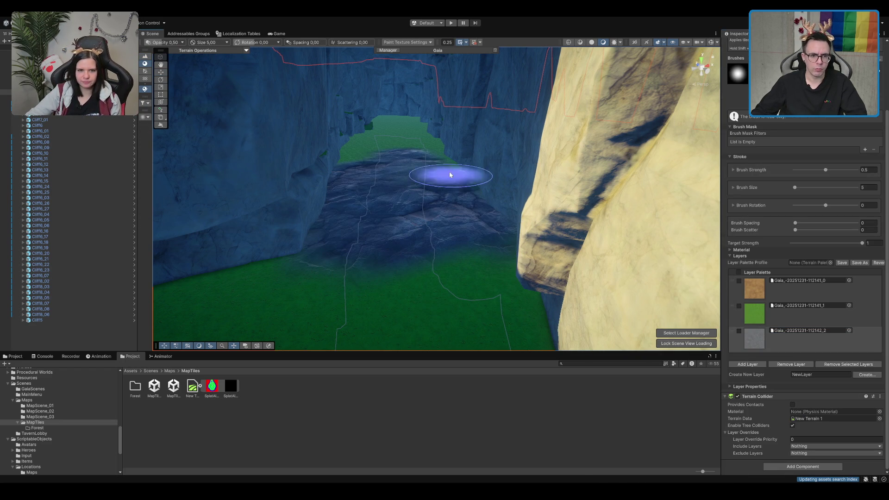
left_click(763, 290)
mouse_move(407, 228)
left_mouse_down()
mouse_move(398, 180)
mouse_move(396, 228)
mouse_move(373, 270)
mouse_move(435, 269)
left_mouse_up()
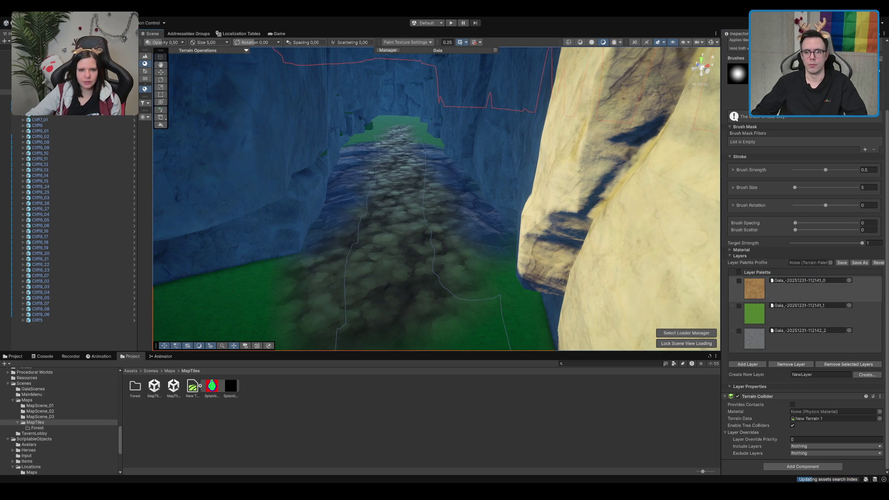
Choose the third, grey texture layer and bring the view down to ground level
mouse_move(419, 198)
left_mouse_down()
mouse_move(448, 145)
mouse_move(413, 179)
mouse_move(453, 148)
mouse_move(453, 185)
left_mouse_up()
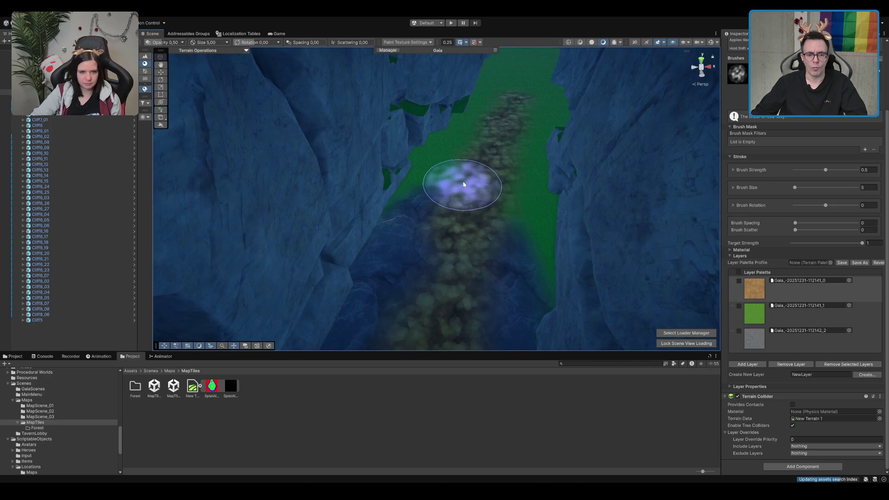
left_click(791, 341)
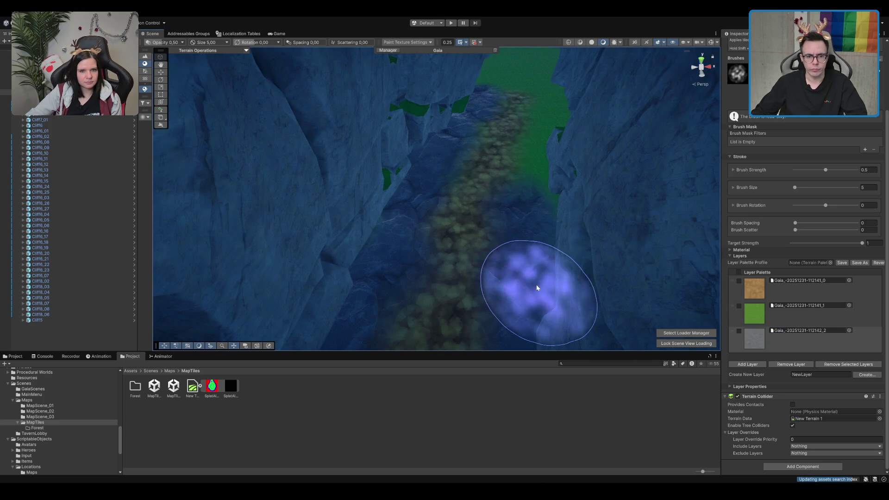
mouse_move(537, 193)
left_mouse_down()
mouse_move(520, 204)
mouse_move(536, 163)
left_mouse_up()
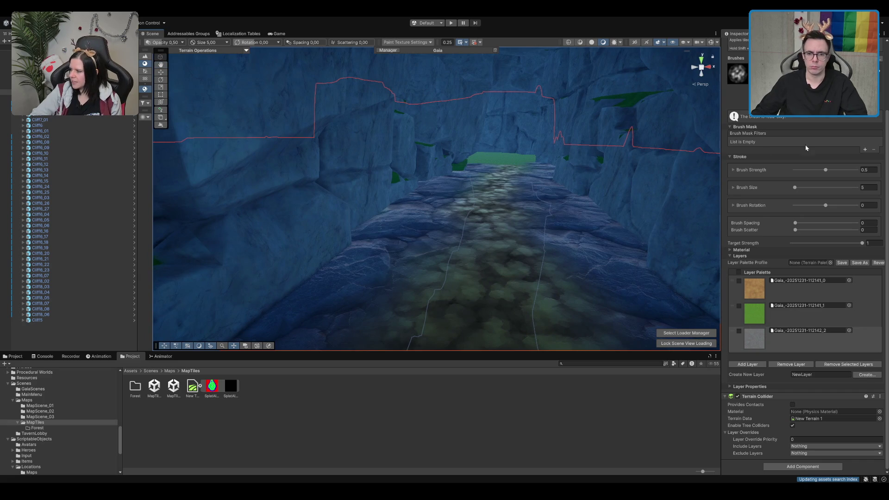
scroll(805, 278, "up", 3)
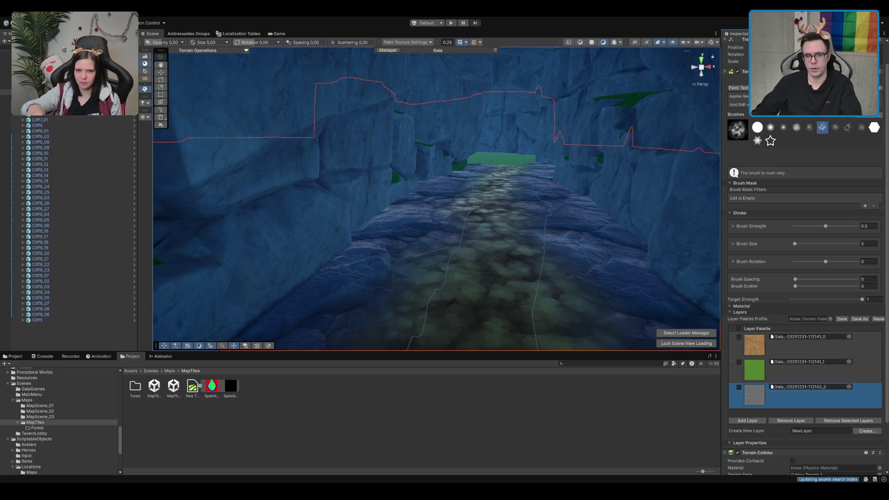
Switch to the Noise sculpt tool and set its noise X and Y scale to 1
left_click(145, 56)
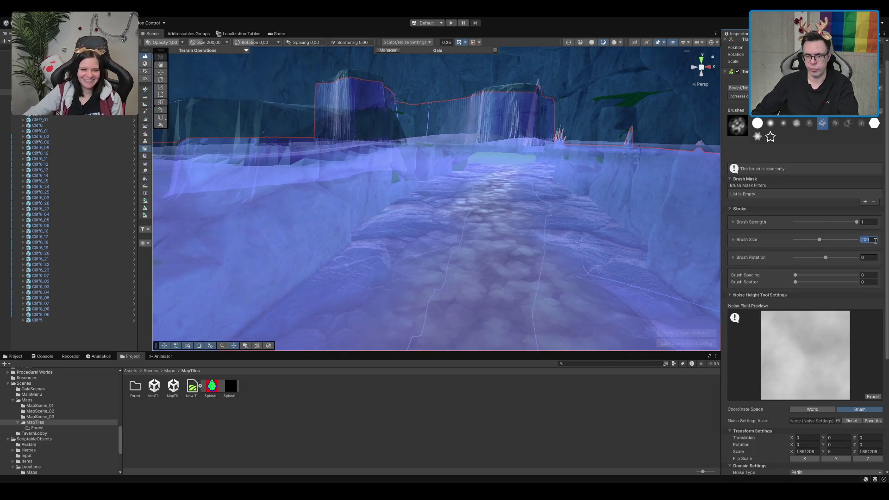
type("20")
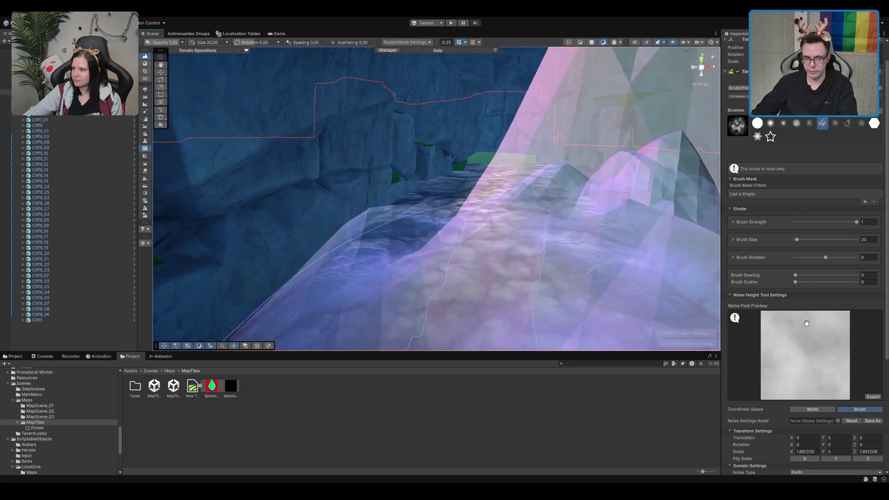
left_click(805, 451)
type("1")
key("Return")
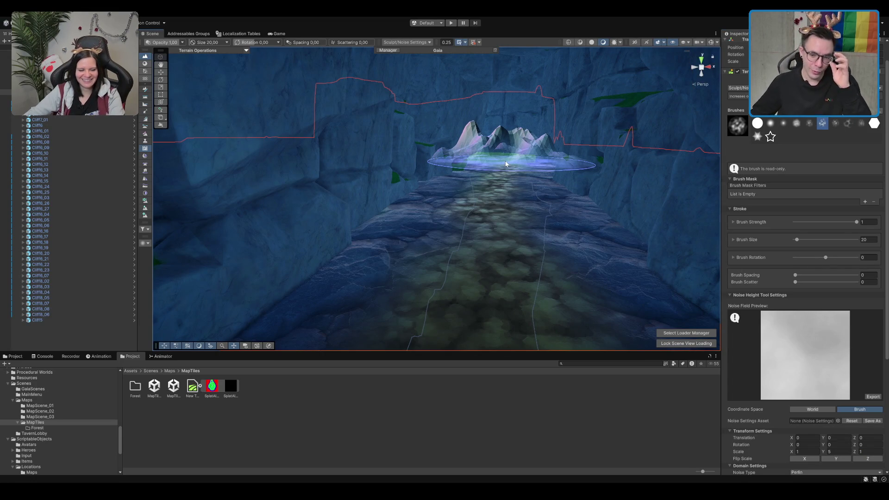
scroll(506, 164, "up", 3)
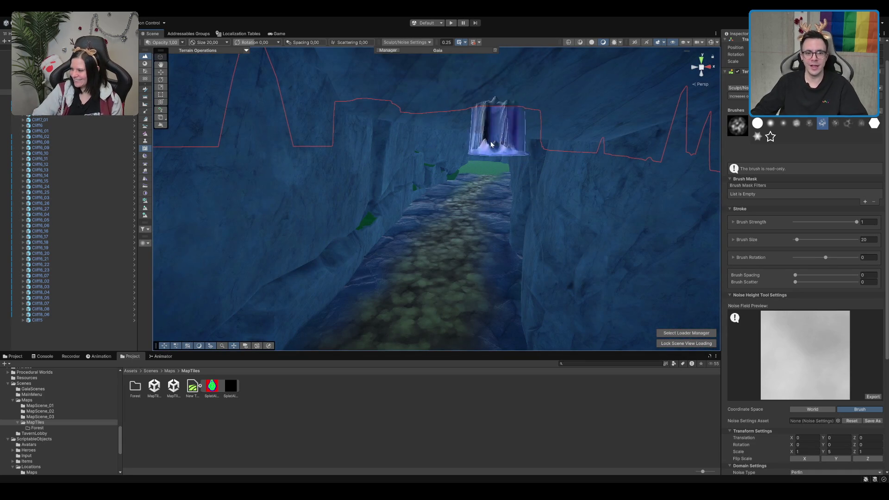
scroll(463, 208, "up", 2)
double_click(837, 451)
type("1")
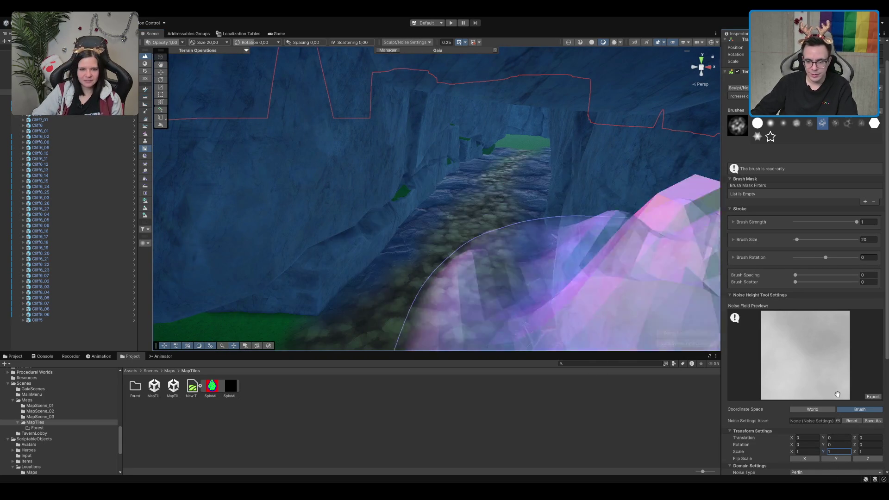
Undo a test noise bump and sculpt the canyon path at brush strength 0.2
left_click(473, 182)
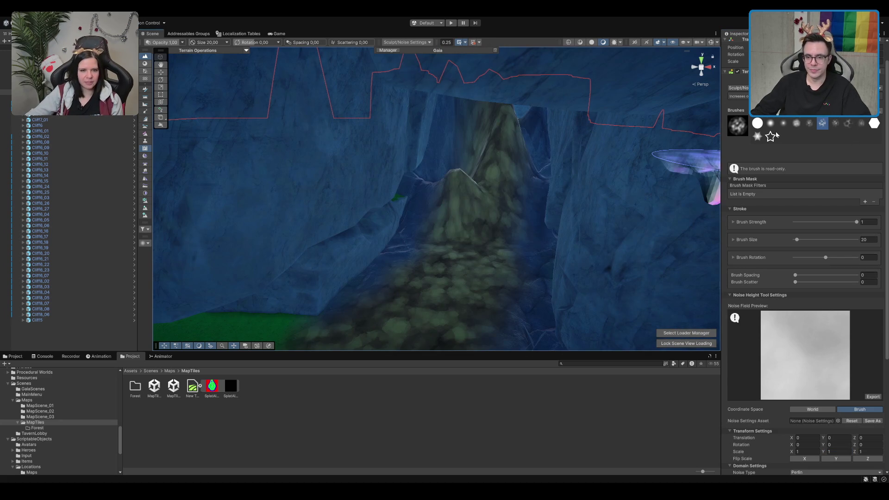
key("ctrl+z")
double_click(868, 221)
type("0.2")
key("Return")
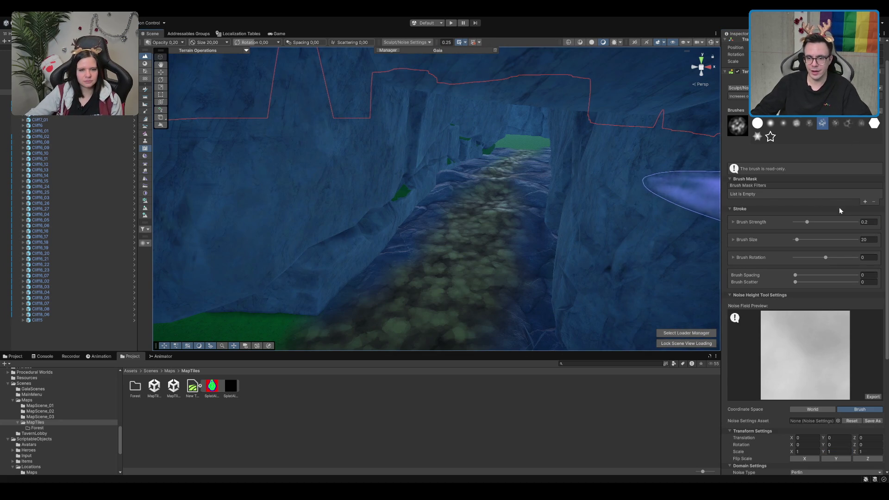
left_click(404, 221)
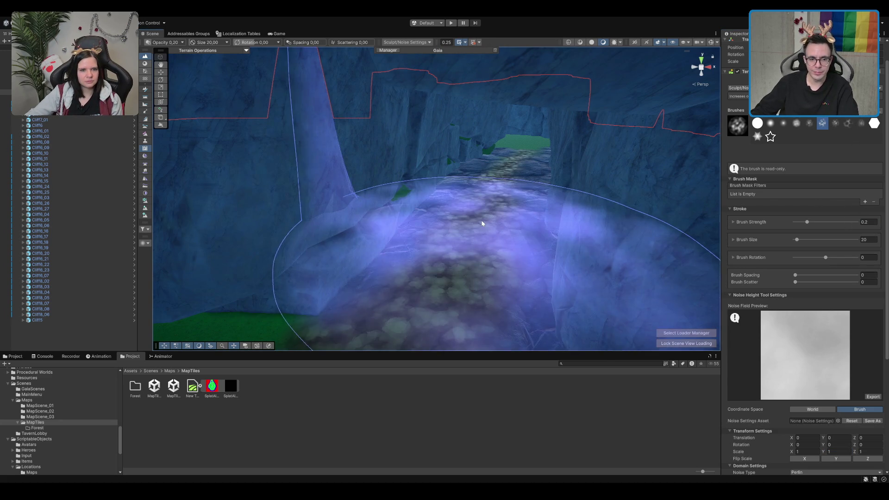
Lower brush strength to 0.1 and add noise further up the canyon path
scroll(512, 154, "up", 5)
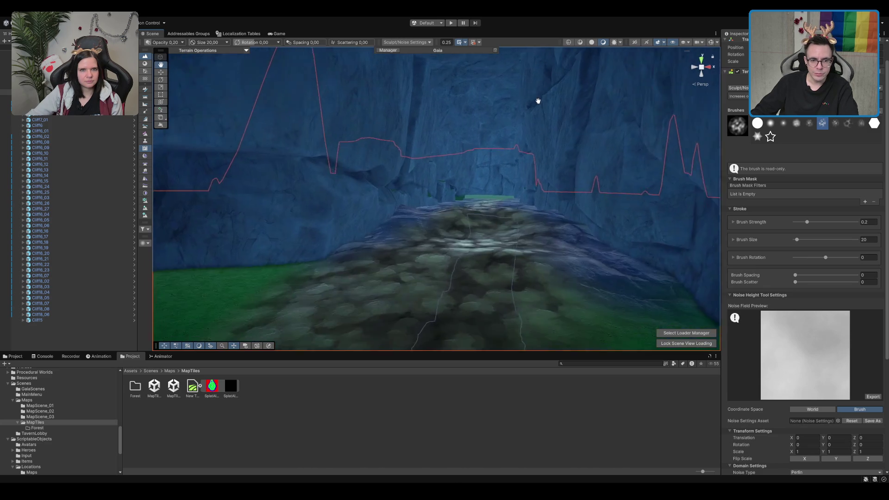
scroll(482, 164, "down", 5)
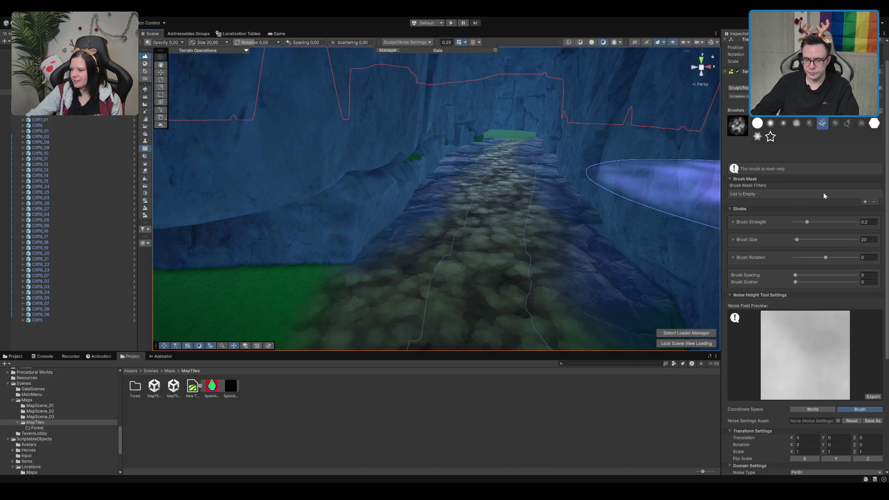
left_click(863, 222)
type("0.1")
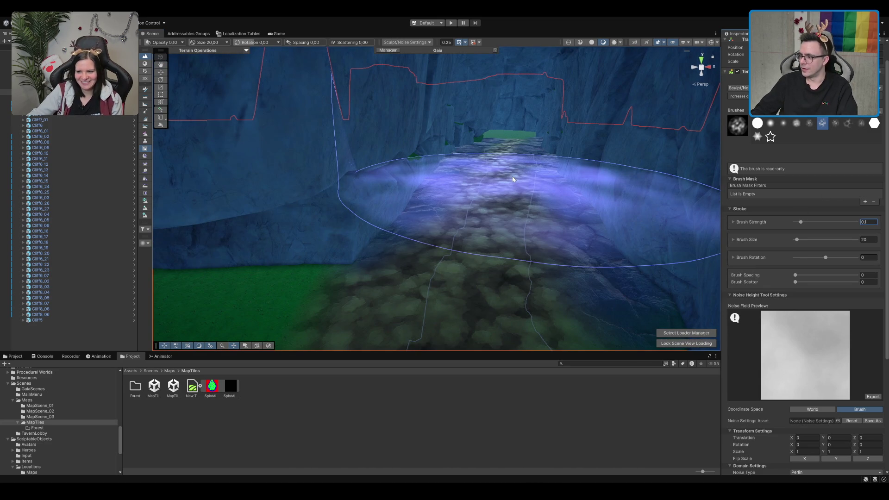
left_click(511, 179)
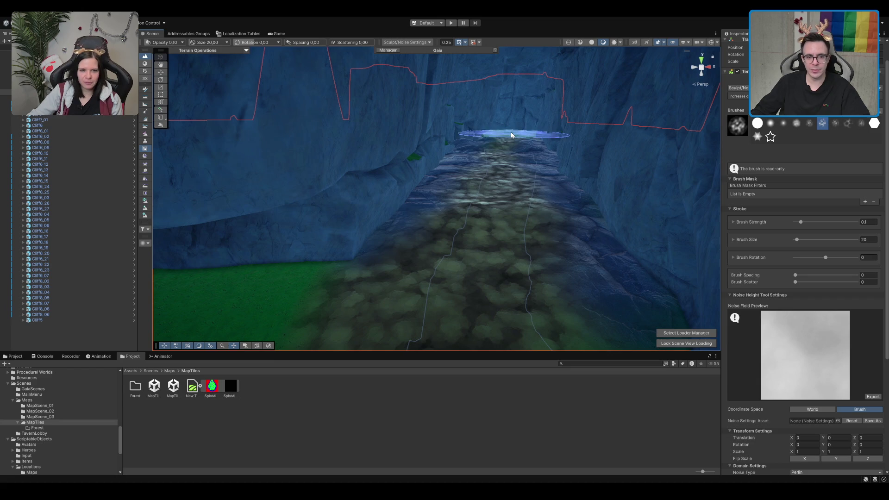
Raise gentle noisy terrain on the far ledge of the canyon
scroll(512, 134, "up", 5)
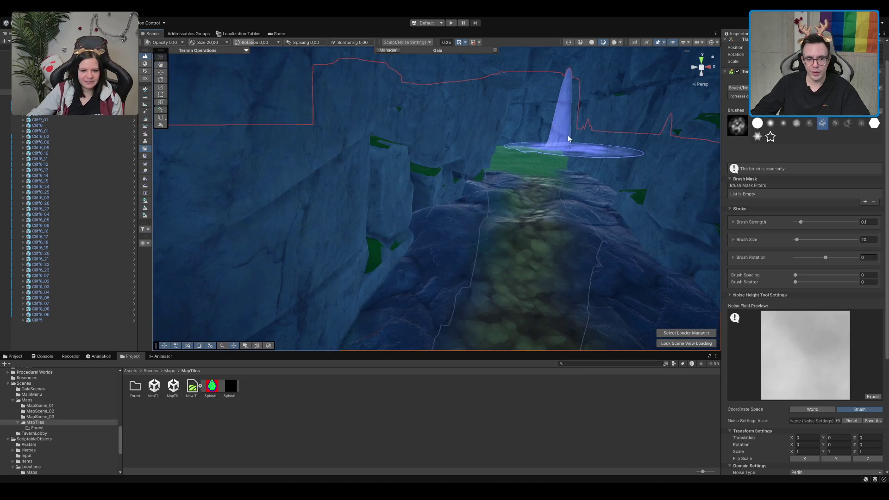
scroll(522, 174, "up", 5)
scroll(500, 178, "up", 8)
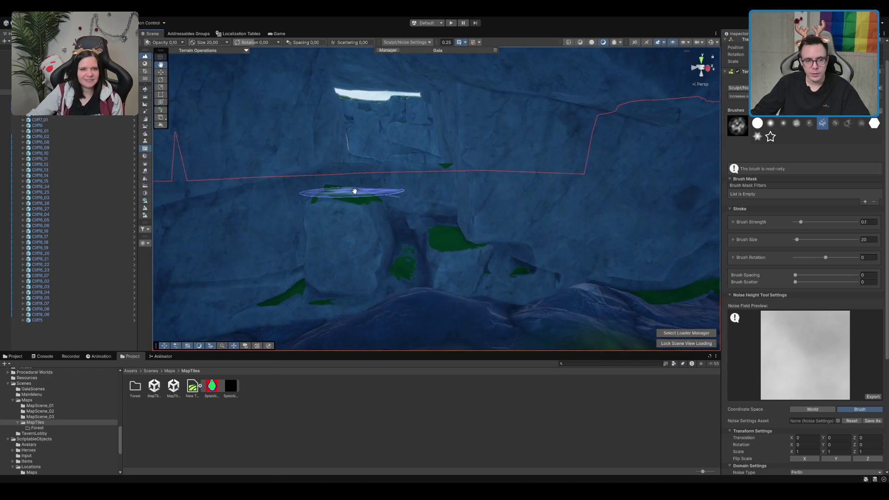
scroll(354, 191, "up", 3)
scroll(512, 198, "up", 5)
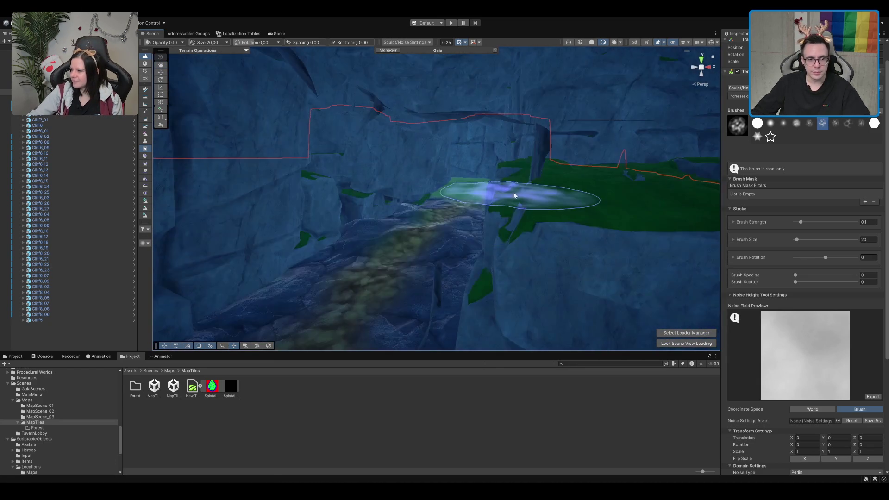
scroll(516, 192, "up", 10)
scroll(565, 170, "up", 5)
scroll(566, 171, "down", 5)
left_click(550, 164)
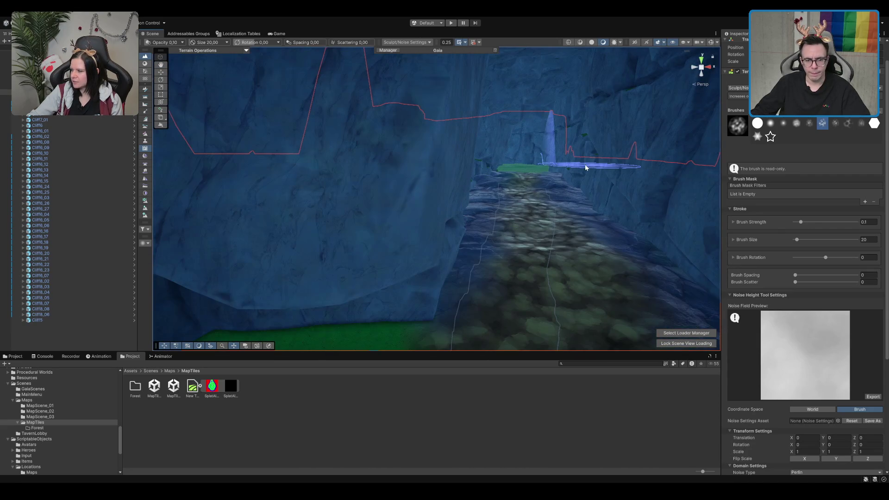
scroll(586, 167, "up", 3)
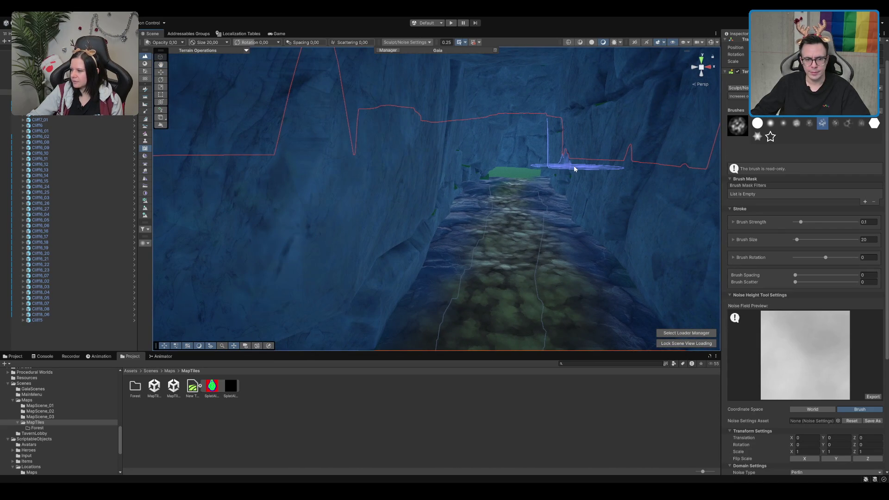
scroll(574, 163, "up", 6)
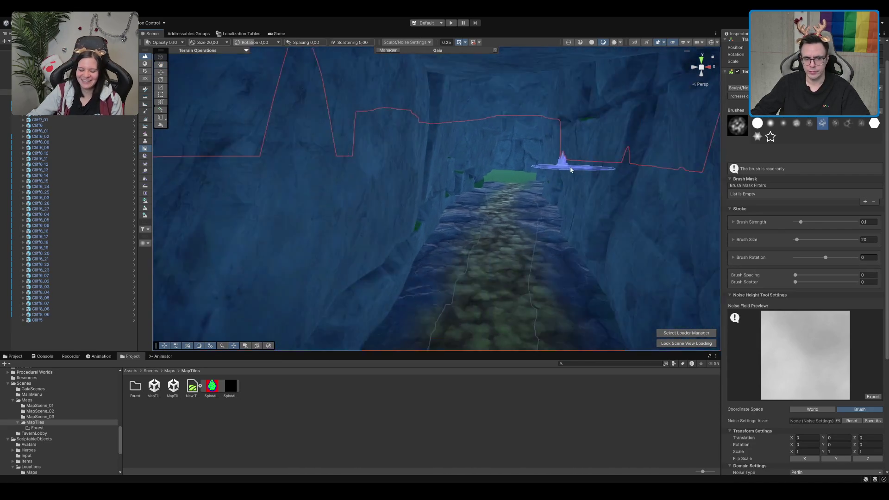
scroll(555, 195, "up", 5)
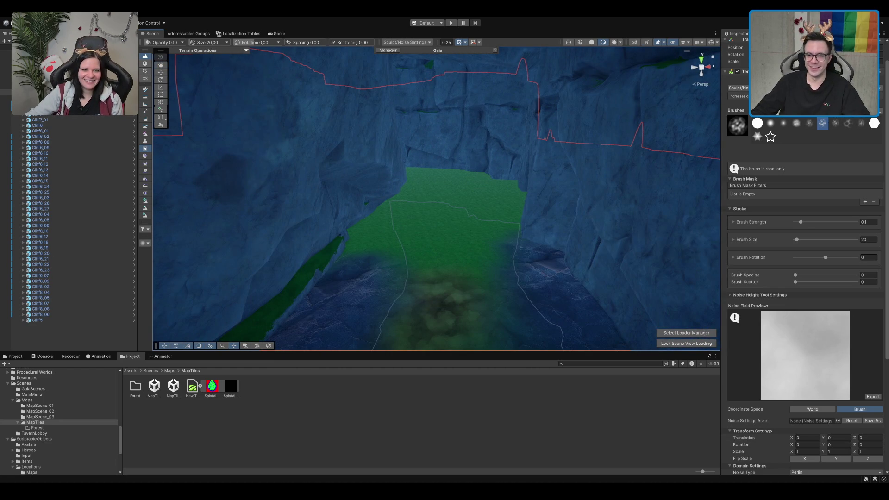
key("F2")
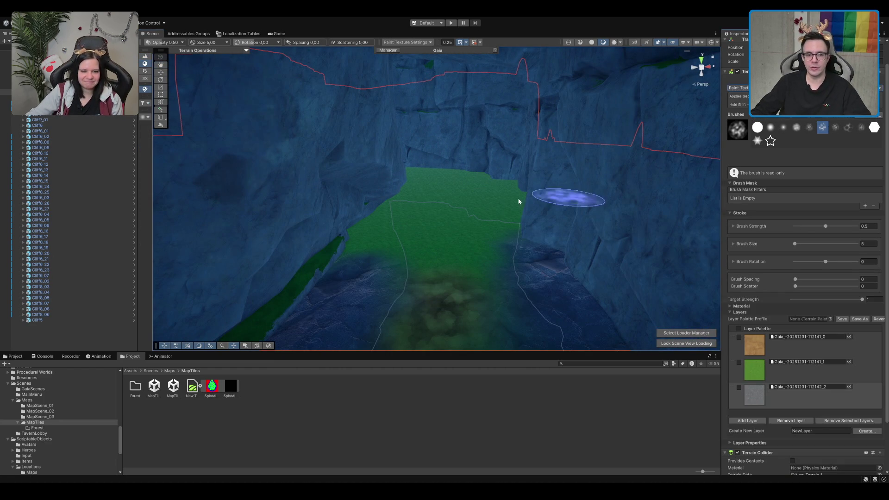
Paint the grey rock layer over the green middle of the canyon
scroll(453, 224, "up", 2)
left_click(805, 355)
scroll(504, 229, "up", 4)
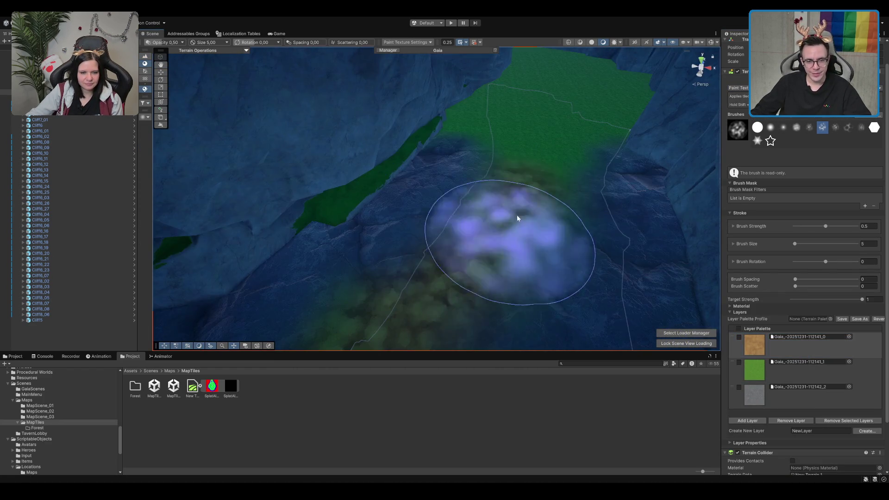
left_click(805, 393)
mouse_move(512, 268)
left_mouse_down()
mouse_move(377, 248)
mouse_move(545, 140)
left_mouse_up()
Cover the remaining green ground below the cliffs with the grey rock texture
scroll(533, 116, "up", 5)
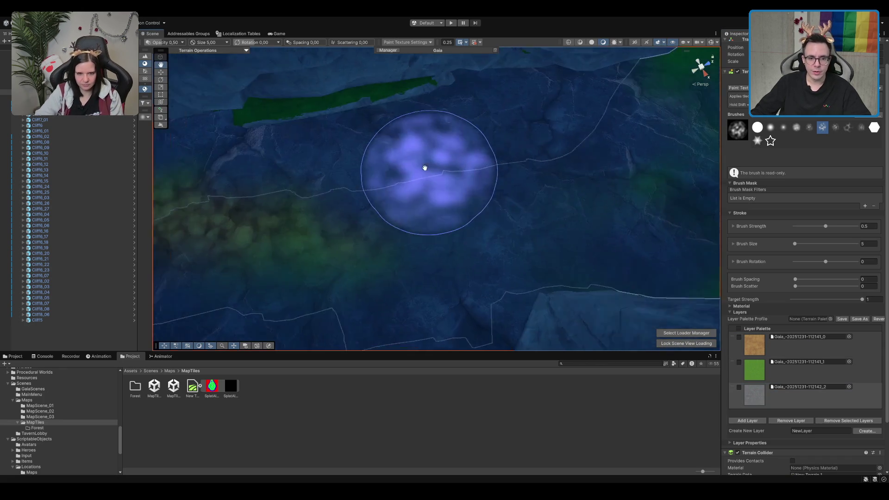
mouse_move(495, 69)
left_mouse_down()
mouse_move(481, 190)
mouse_move(526, 254)
left_mouse_up()
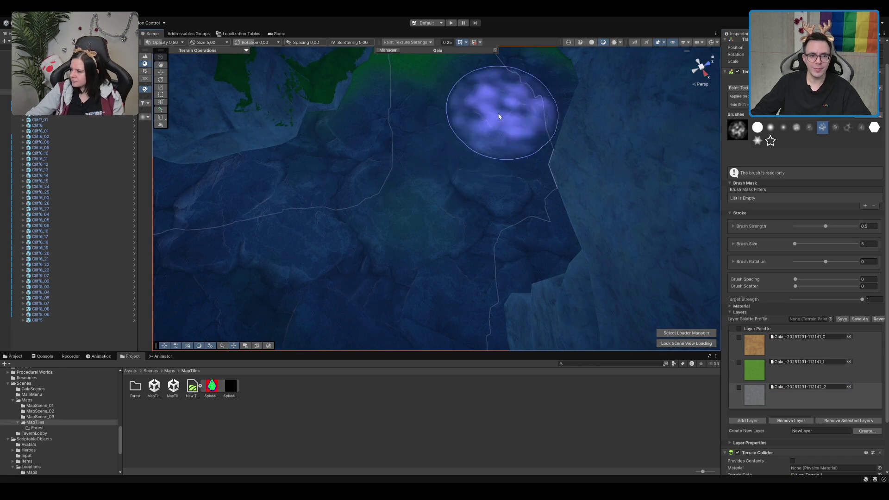
left_click_drag(513, 98, 440, 184)
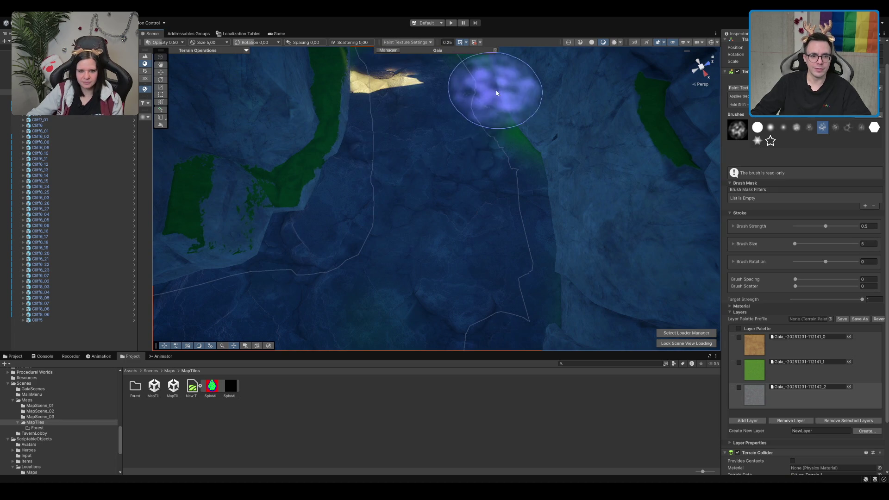
mouse_move(496, 93)
left_mouse_down()
mouse_move(477, 102)
mouse_move(472, 241)
left_mouse_up()
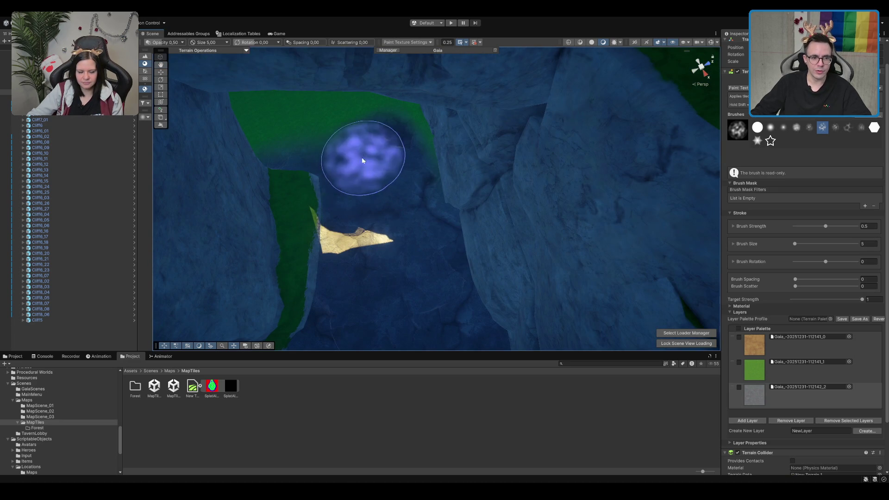
mouse_move(351, 115)
left_mouse_down()
mouse_move(486, 200)
mouse_move(410, 206)
mouse_move(389, 222)
mouse_move(589, 129)
mouse_move(605, 159)
mouse_move(417, 169)
mouse_move(444, 138)
mouse_move(476, 158)
left_mouse_up()
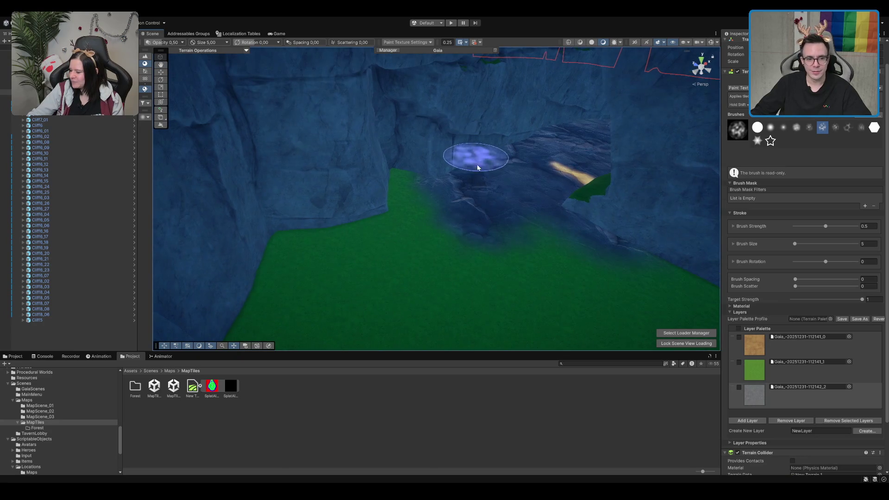
left_click_drag(456, 254, 605, 258)
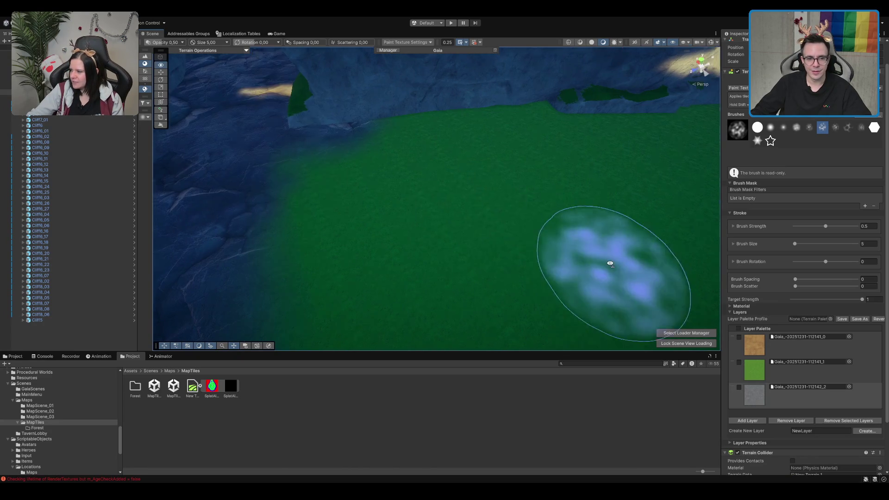
mouse_move(269, 139)
left_mouse_down()
mouse_move(317, 178)
mouse_move(562, 110)
mouse_move(482, 198)
mouse_move(391, 204)
mouse_move(373, 238)
mouse_move(509, 155)
mouse_move(564, 195)
mouse_move(410, 97)
mouse_move(577, 172)
mouse_move(606, 203)
mouse_move(389, 114)
left_mouse_up()
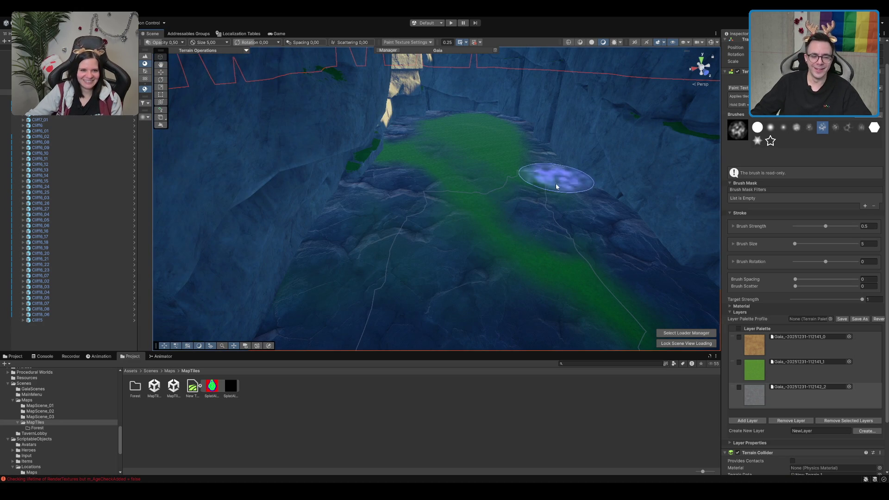
mouse_move(497, 135)
left_mouse_down()
mouse_move(492, 152)
mouse_move(451, 129)
left_mouse_up()
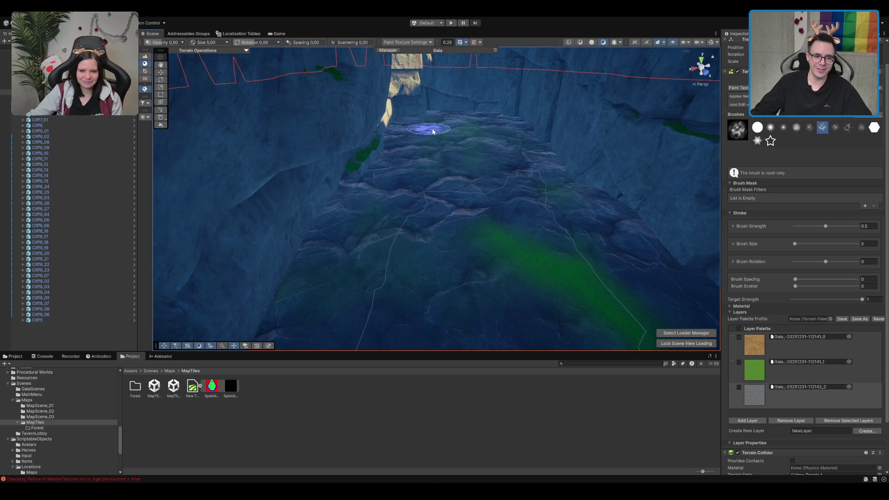
Extend the first-layer cobble path texture further up the canyon floor
scroll(505, 232, "up", 3)
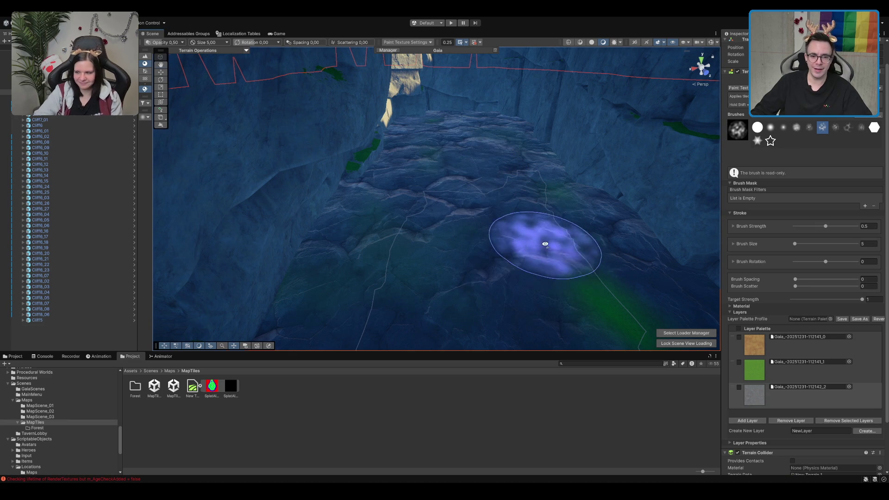
scroll(532, 222, "up", 4)
mouse_move(449, 99)
left_mouse_down()
mouse_move(387, 174)
mouse_move(540, 158)
mouse_move(466, 154)
mouse_move(551, 165)
mouse_move(684, 308)
left_mouse_up()
left_click(753, 343)
mouse_move(401, 163)
left_mouse_down()
mouse_move(410, 186)
mouse_move(370, 153)
mouse_move(366, 119)
left_mouse_up()
mouse_move(412, 200)
left_mouse_down()
mouse_move(440, 279)
mouse_move(404, 276)
mouse_move(405, 266)
mouse_move(460, 254)
left_mouse_up()
mouse_move(604, 231)
left_mouse_down()
mouse_move(576, 159)
mouse_move(535, 123)
mouse_move(459, 175)
mouse_move(338, 298)
mouse_move(357, 214)
mouse_move(317, 175)
mouse_move(359, 143)
mouse_move(307, 142)
mouse_move(383, 143)
mouse_move(248, 165)
mouse_move(500, 164)
mouse_move(532, 121)
mouse_move(515, 268)
mouse_move(505, 182)
mouse_move(526, 113)
mouse_move(373, 228)
mouse_move(582, 162)
mouse_move(457, 234)
mouse_move(486, 148)
mouse_move(546, 192)
mouse_move(524, 250)
mouse_move(452, 228)
mouse_move(454, 212)
left_mouse_up()
Duplicate Cliff6_28 and lower it into the rocky channel between cliffs
key("w")
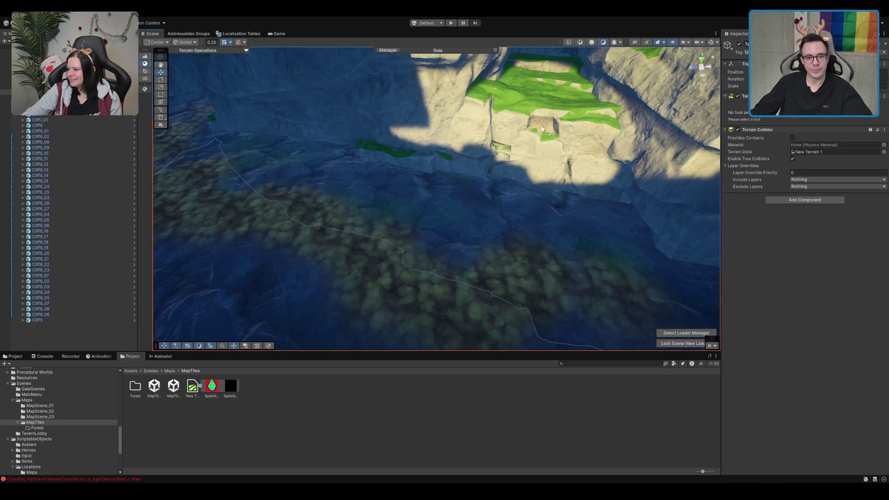
scroll(540, 130, "up", 3)
left_click(468, 199)
key("ctrl+d")
mouse_move(461, 214)
left_mouse_down()
mouse_move(459, 232)
mouse_move(481, 251)
mouse_move(662, 118)
left_mouse_up()
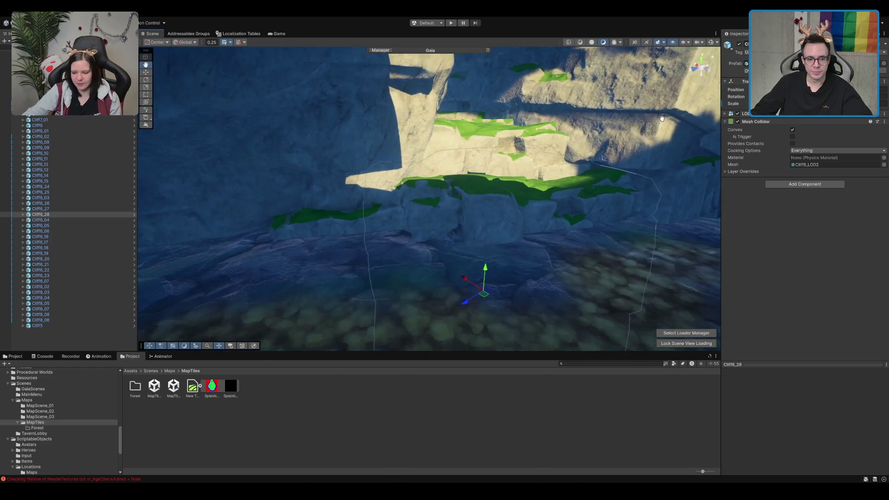
mouse_move(554, 144)
left_mouse_down()
mouse_move(417, 159)
mouse_move(503, 190)
mouse_move(686, 166)
mouse_move(637, 206)
mouse_move(401, 123)
mouse_move(454, 107)
left_mouse_up()
Frame Cliff6_29 and shift it right and up to sit against the terrain
left_click(438, 147)
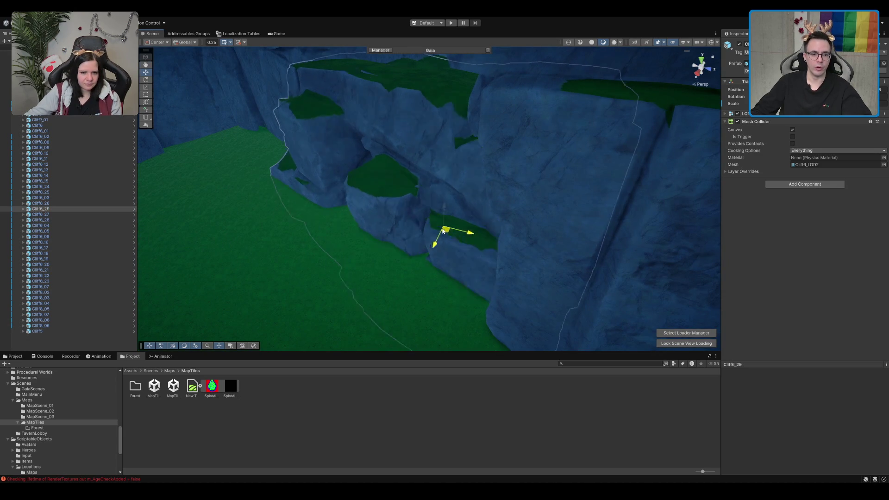
key("f")
left_click(393, 238)
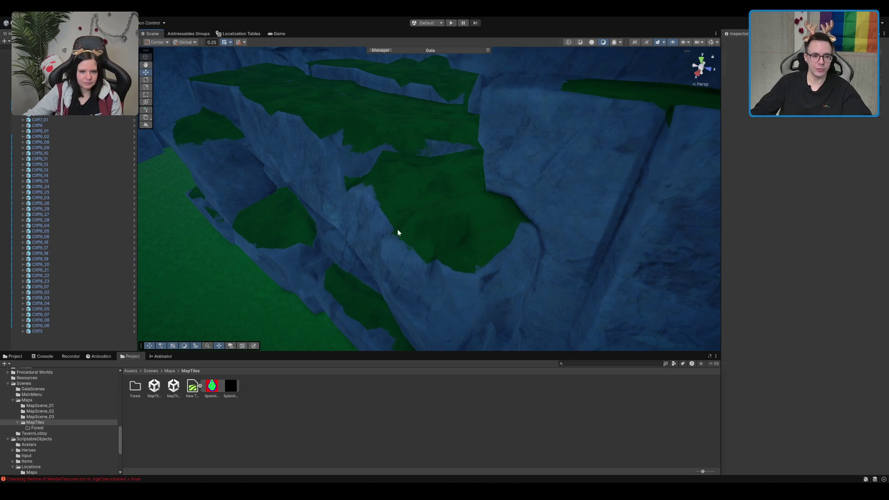
left_click(396, 236)
key("f")
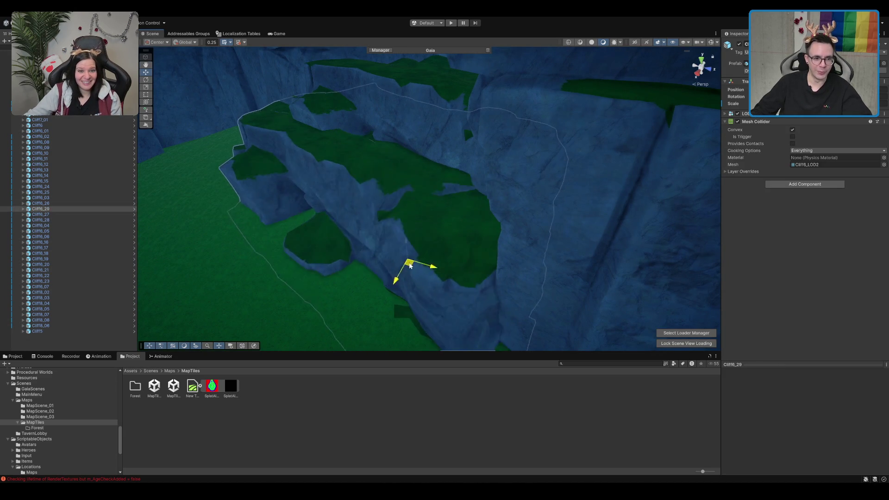
mouse_move(409, 266)
left_mouse_down()
mouse_move(536, 258)
mouse_move(597, 242)
mouse_move(389, 192)
mouse_move(331, 226)
left_mouse_up()
left_click_drag(405, 243, 401, 240)
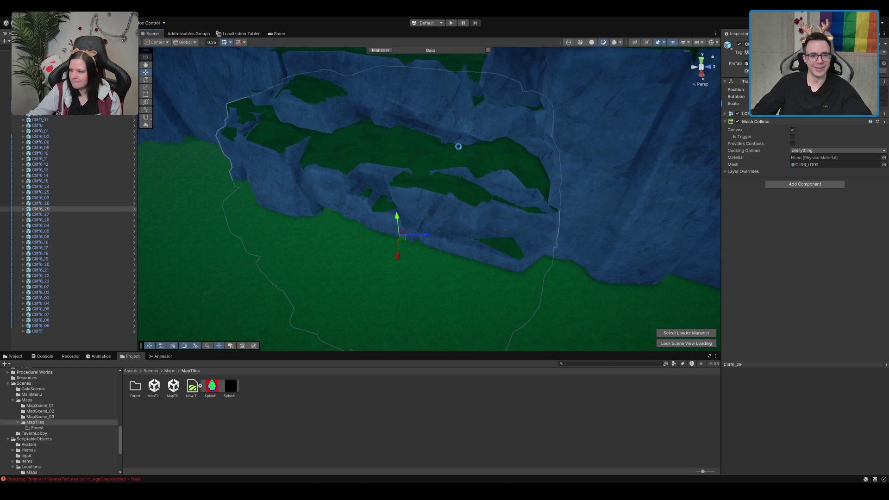
scroll(459, 147, "down", 2)
mouse_move(406, 209)
left_mouse_down()
mouse_move(421, 159)
mouse_move(510, 155)
left_mouse_up()
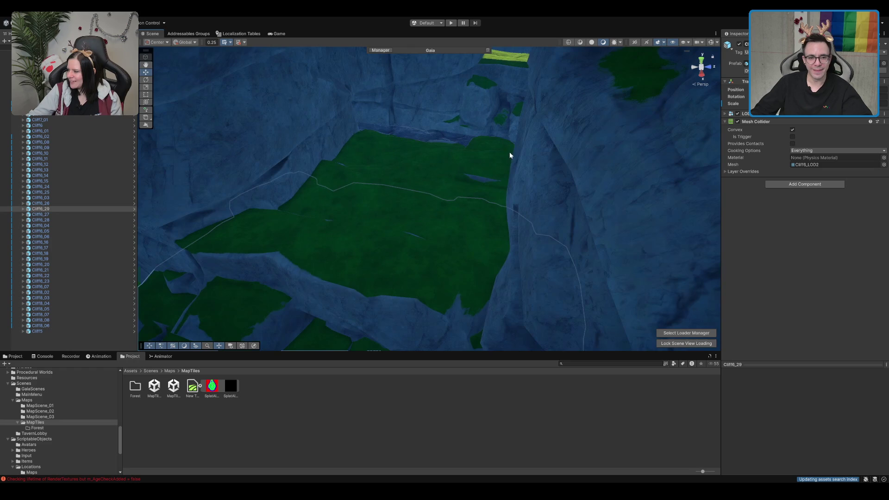
left_click(471, 456)
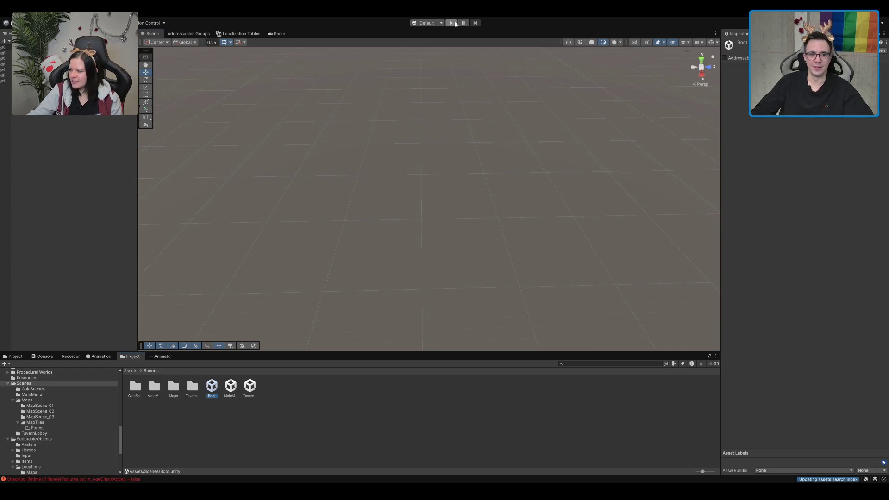
Enter Play mode with the toolbar Play button, launching the Boot scene
left_click(456, 23)
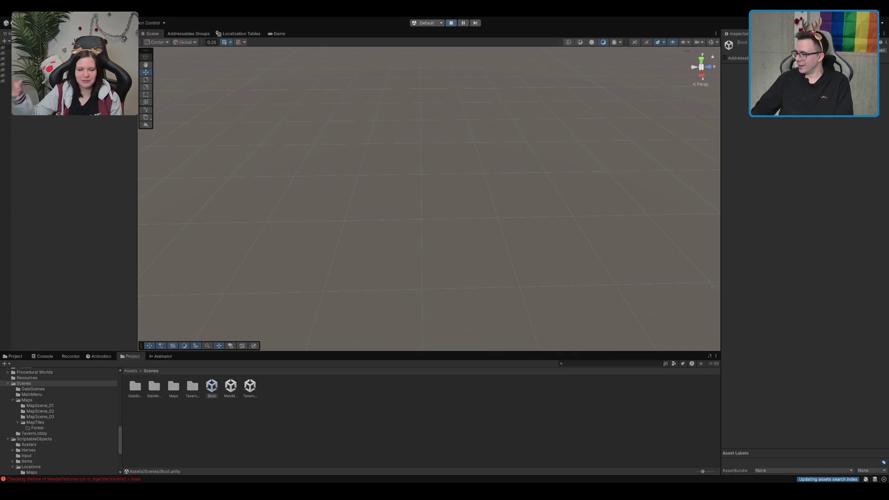
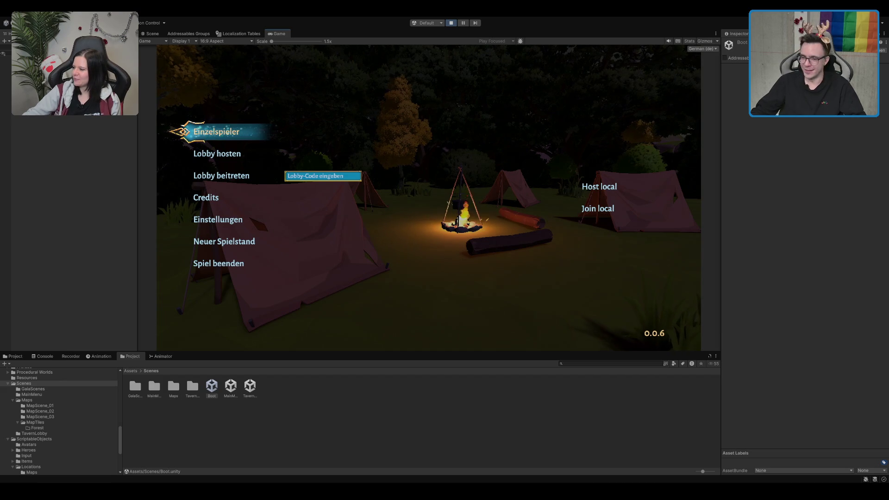
Start a single-player game and run the character along the dirt path into the green portal
left_click(242, 136)
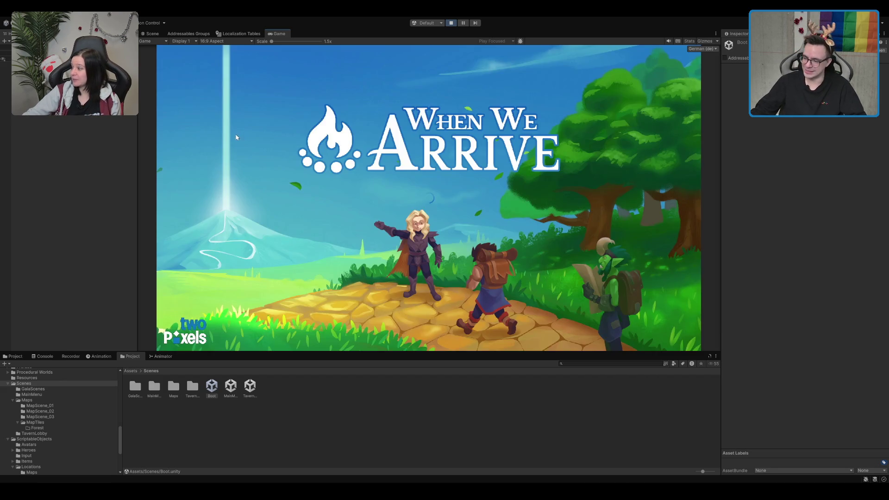
key("w")
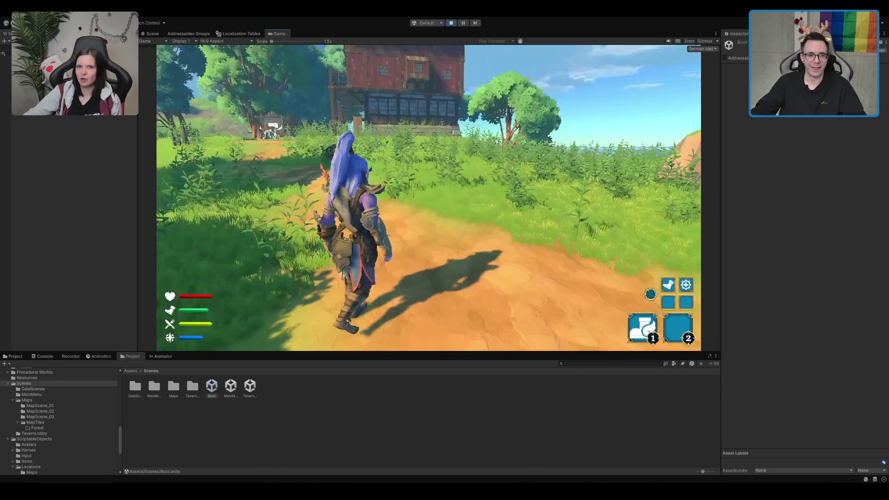
key("w")
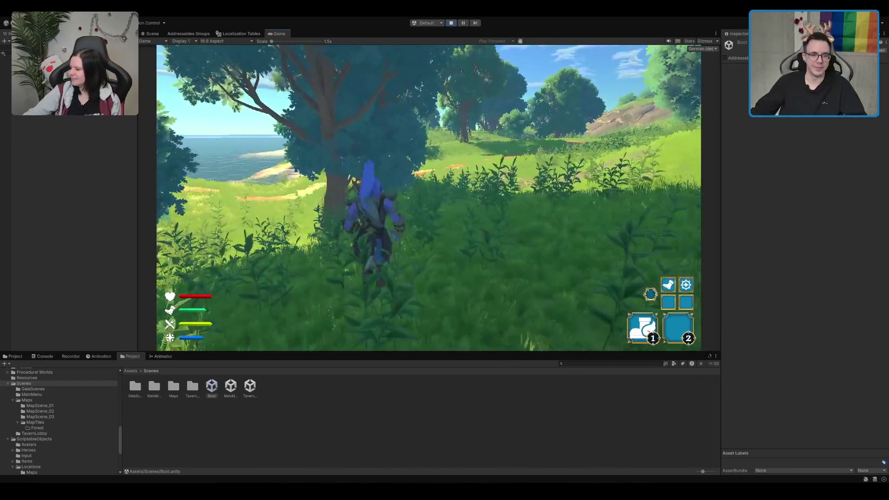
key("w")
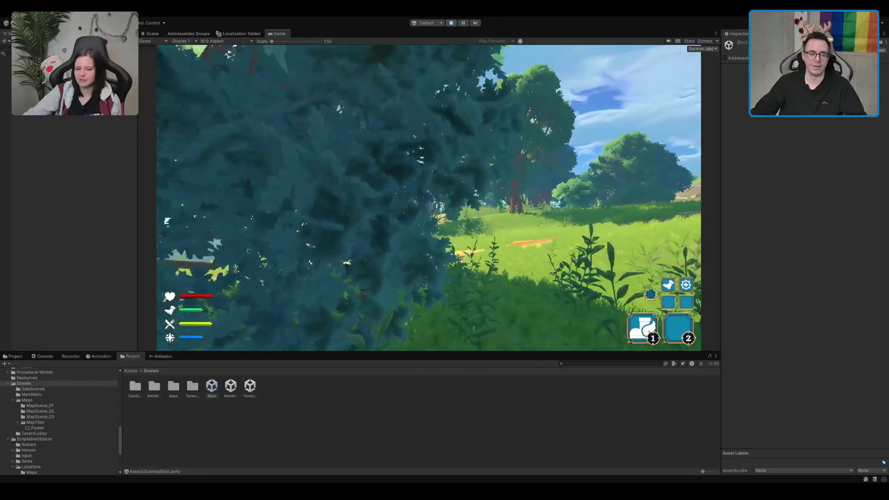
key("w")
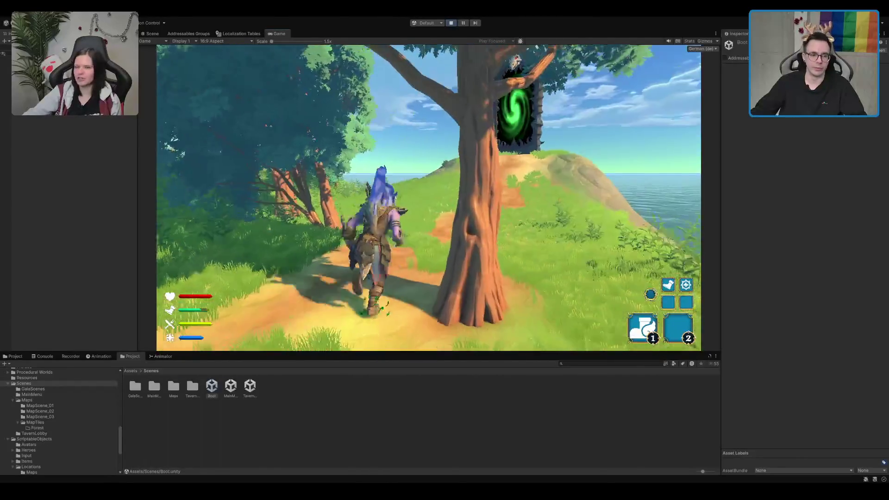
key("w")
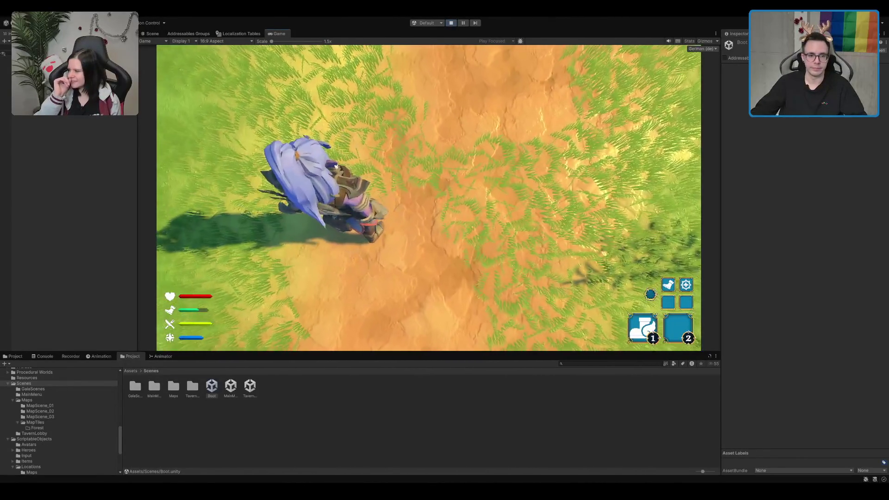
key("w")
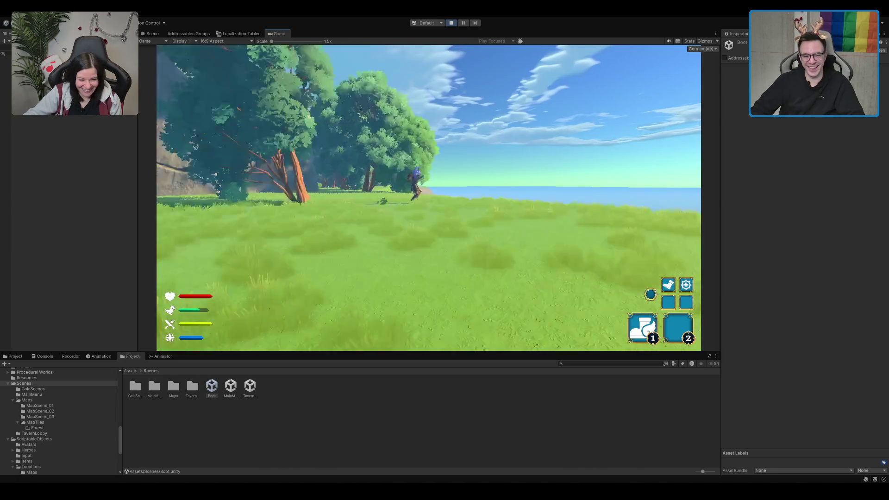
Run the character across the grassy meadow toward the trees
key("w")
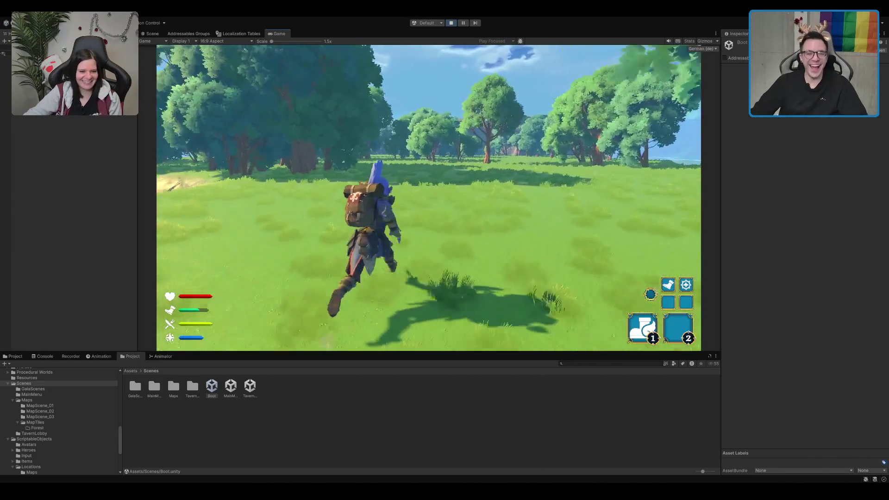
key("d")
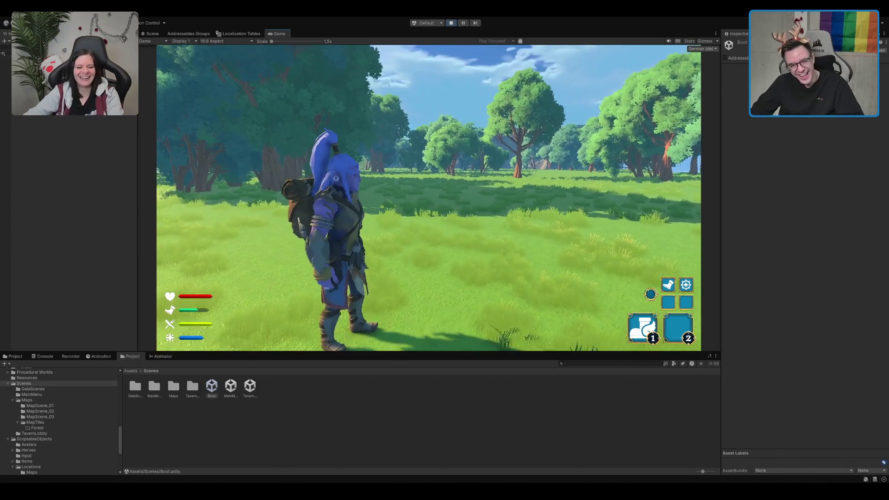
key("w")
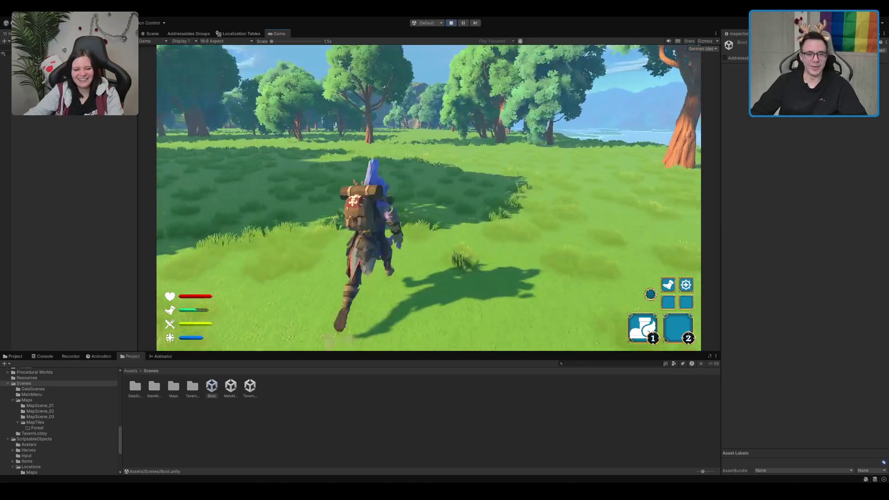
key("ctrl+p")
Stop the playtest and open the MapTileTest 1 scene from Maps > MapTiles
left_click(60, 401)
left_click(270, 392)
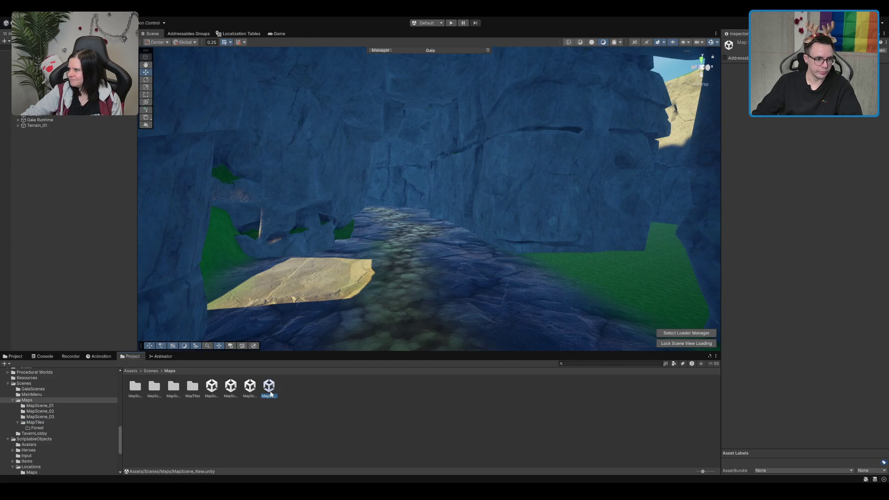
double_click(194, 388)
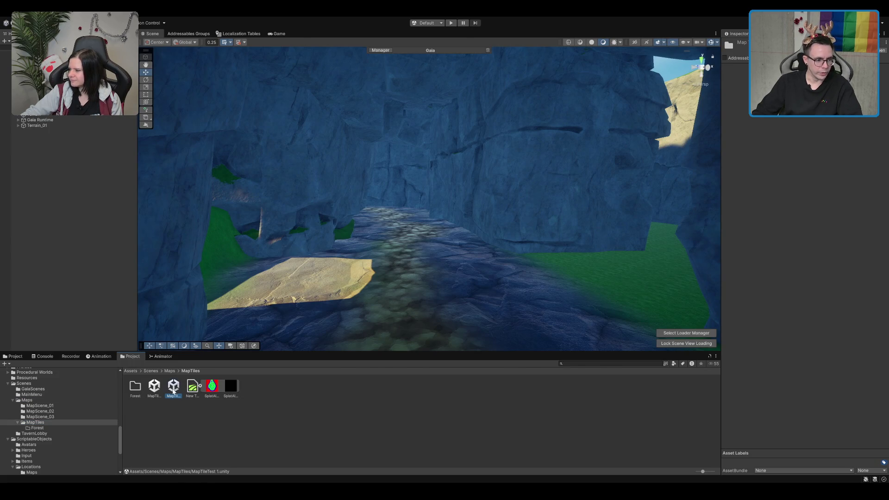
double_click(174, 389)
Inspect Terrain_01's collider, then open the Boot scene from the Scenes folder
left_click(46, 92)
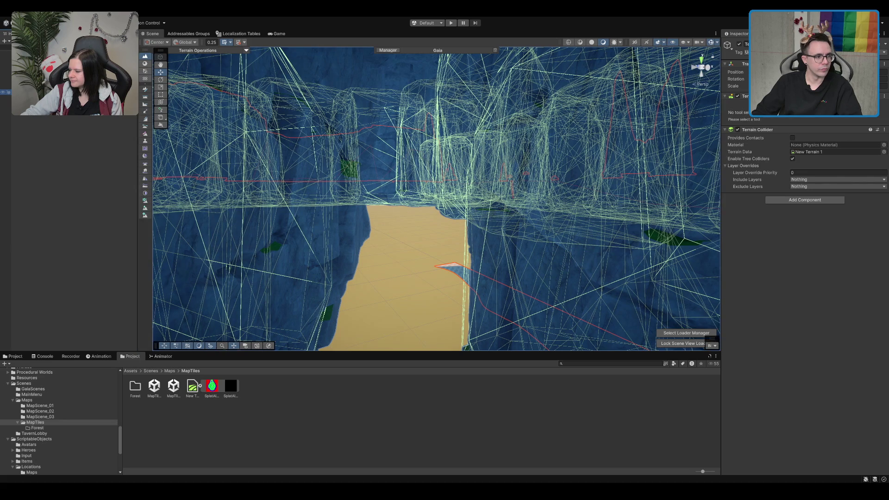
left_click(71, 133)
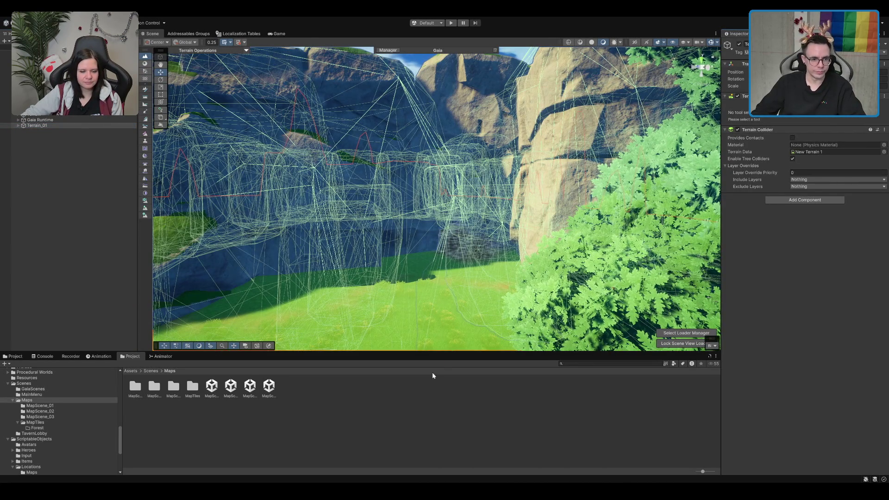
left_click(150, 370)
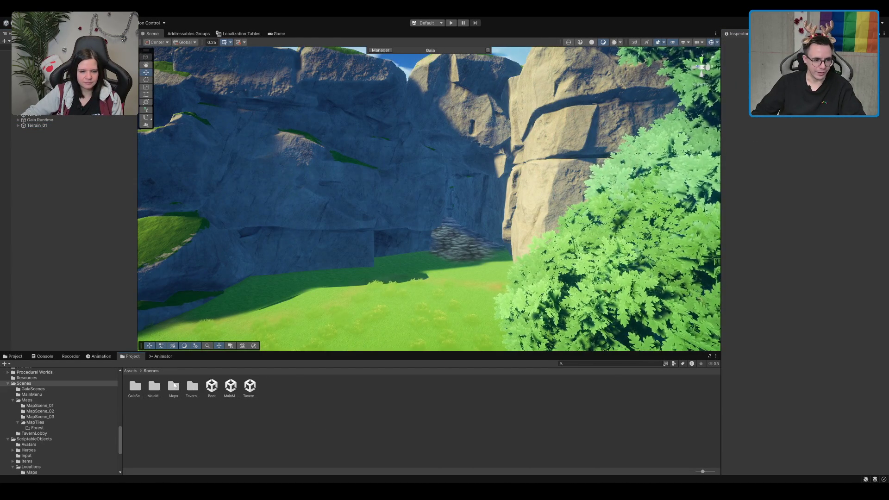
double_click(209, 389)
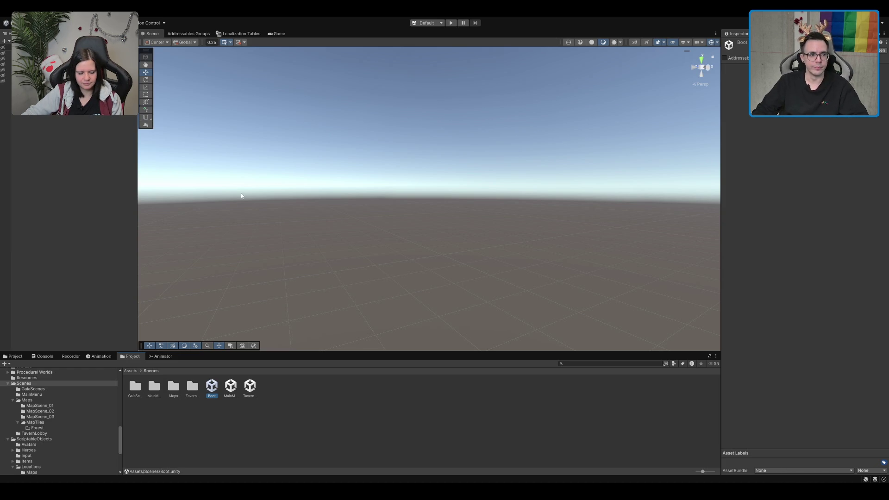
Play the Boot scene, start single-player, and walk the character into the green portal
left_click(451, 23)
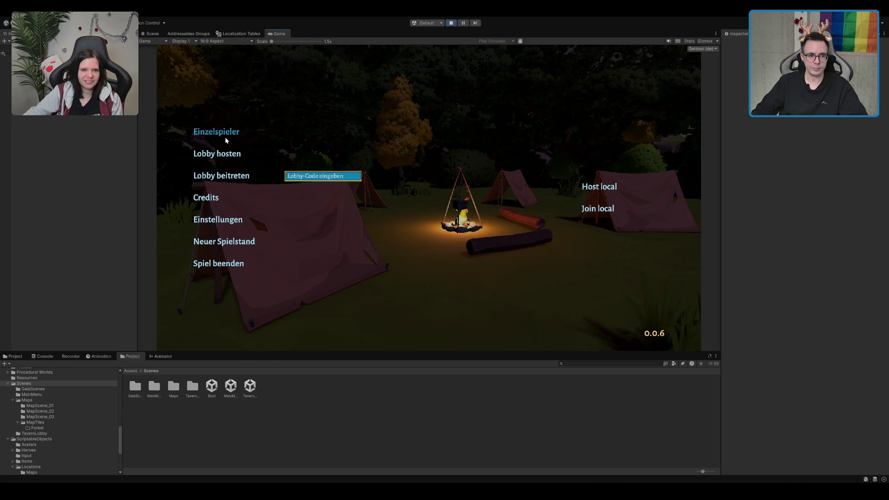
left_click(204, 133)
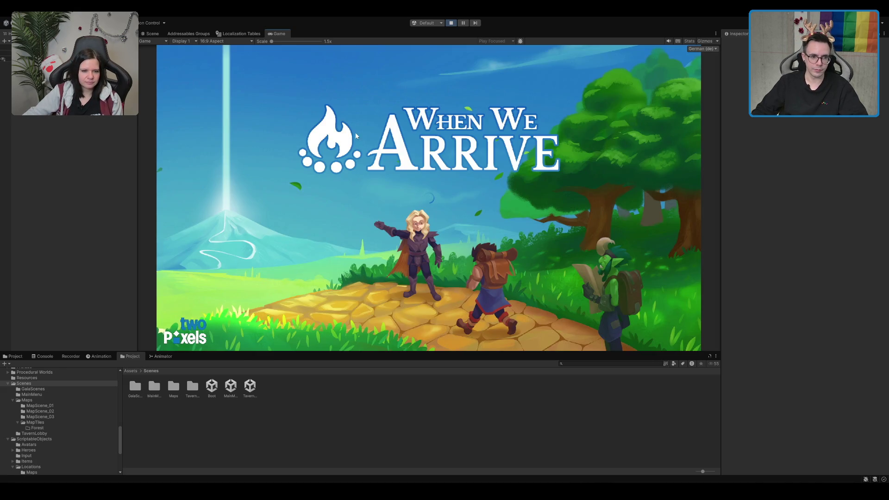
key("w")
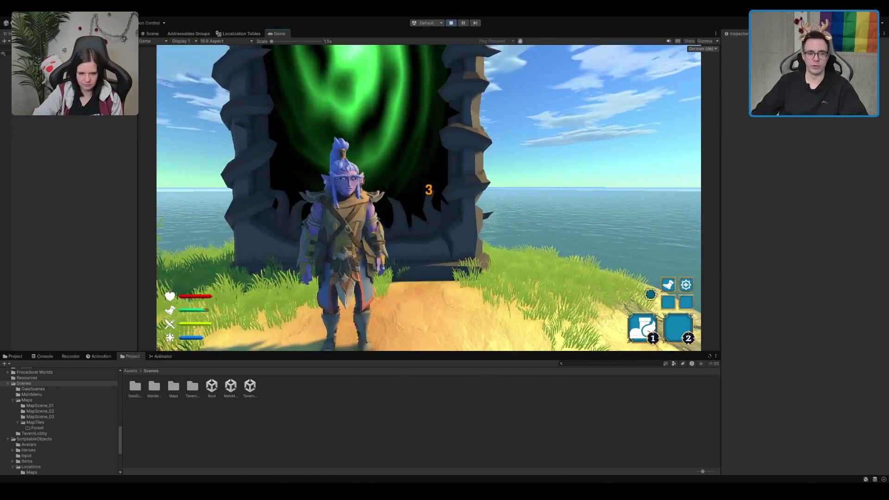
key("w")
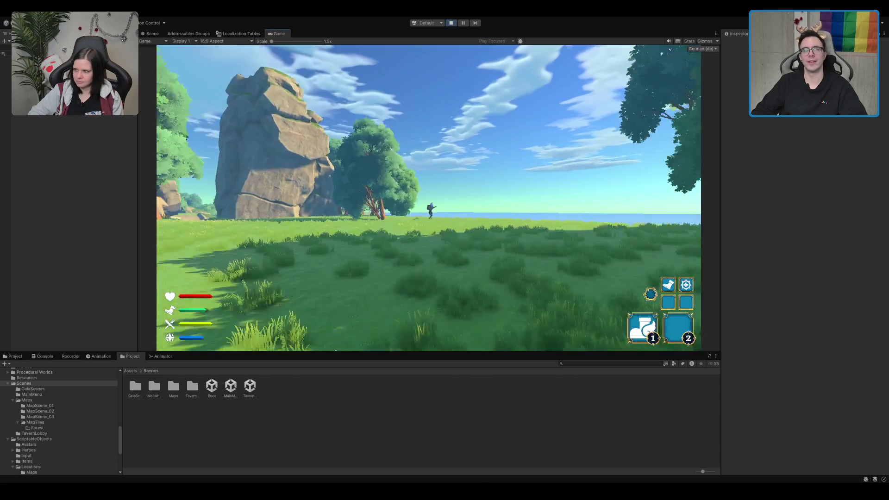
Run the character through the meadow past the trees toward the cliffs
key("w")
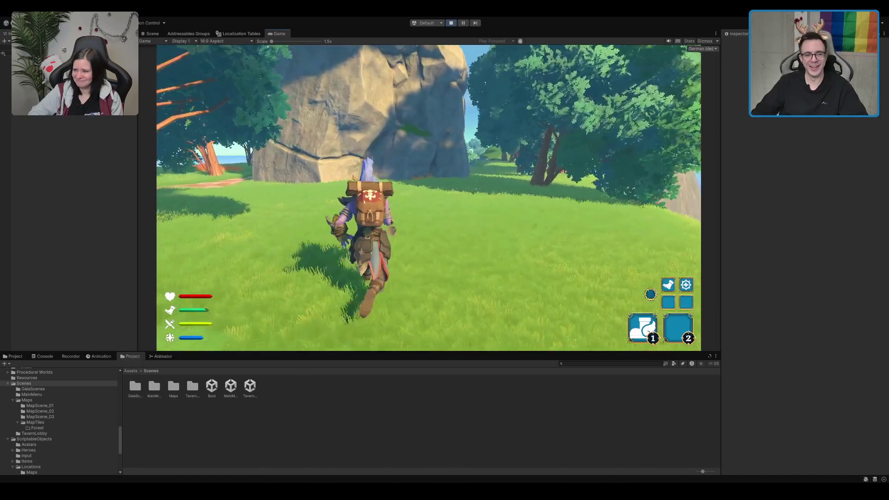
key("w")
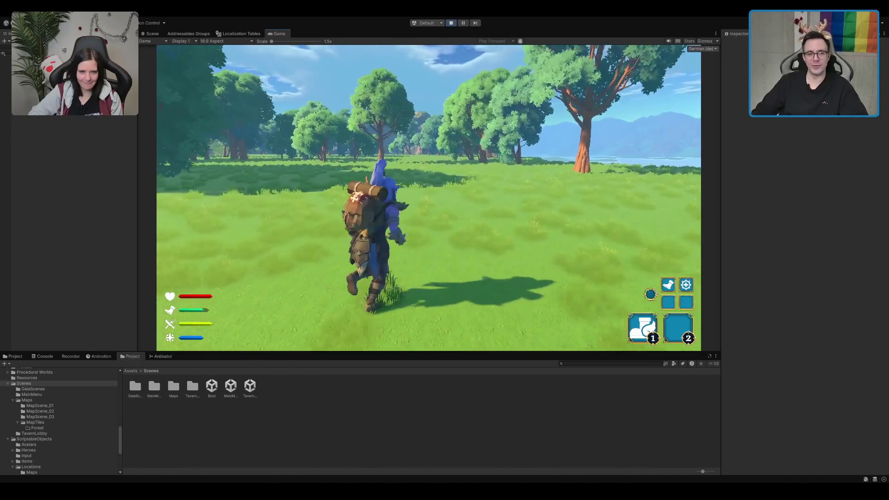
key("w")
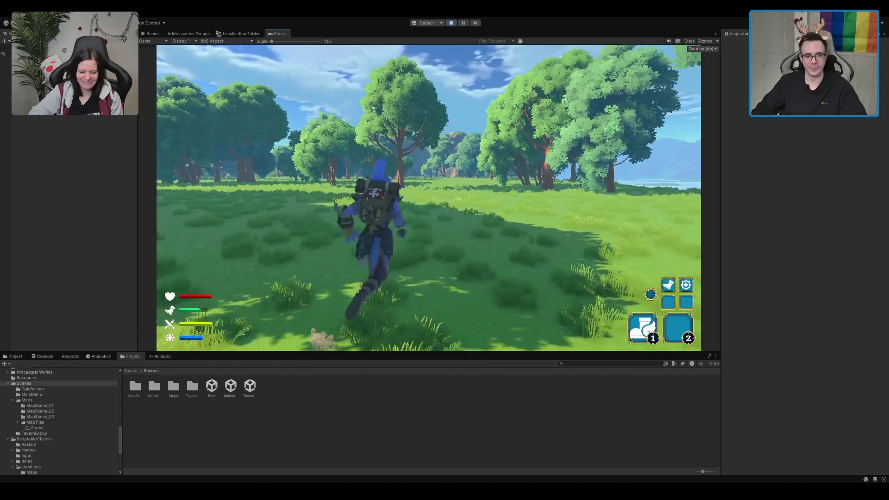
key("w")
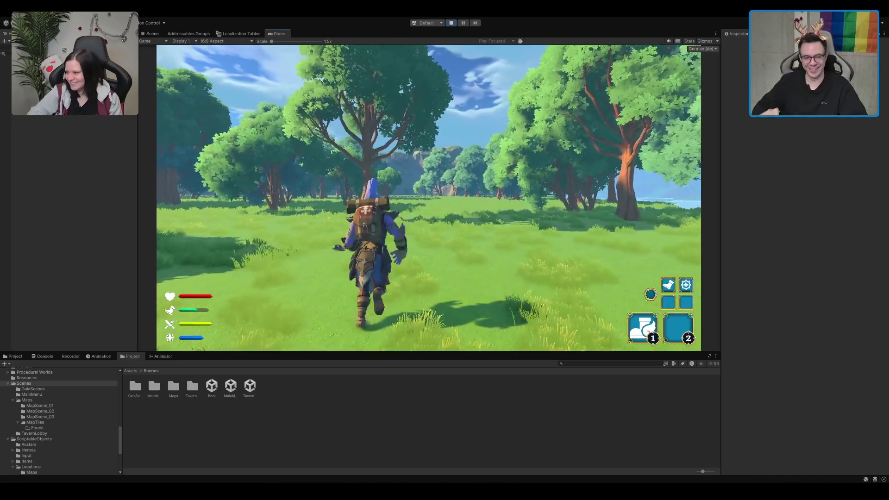
key("w")
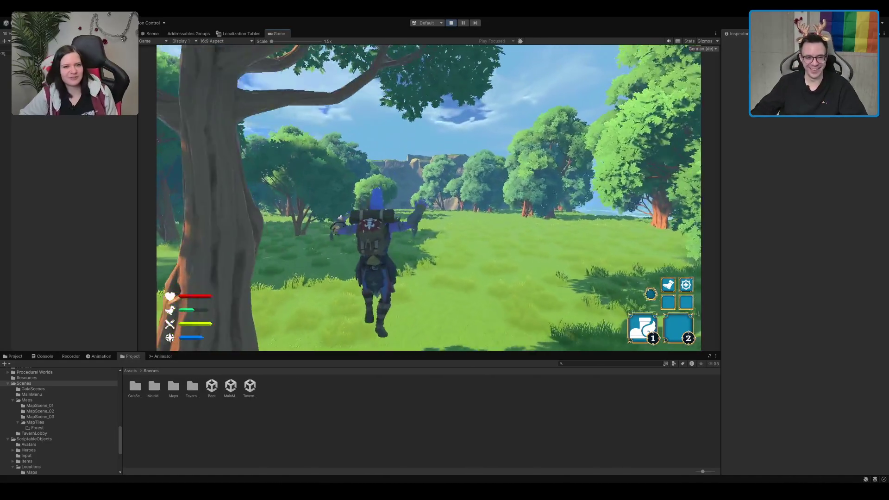
key("w")
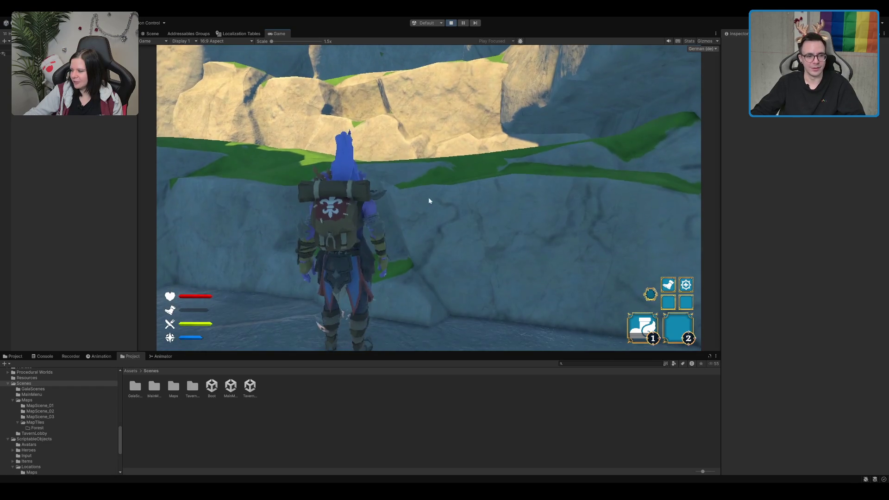
Select the cliff piece under the character, frame it, and lower it slightly
left_click(151, 34)
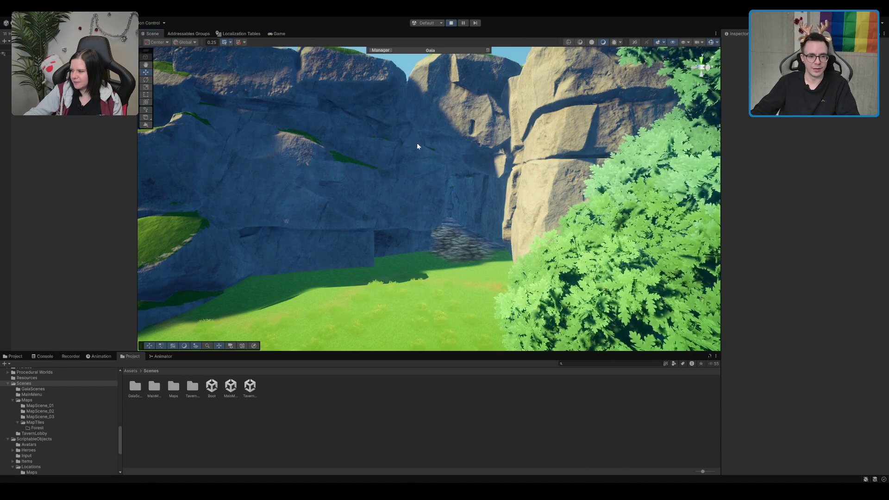
scroll(409, 169, "up", 5)
mouse_move(415, 169)
left_mouse_down()
mouse_move(452, 210)
mouse_move(424, 199)
mouse_move(573, 193)
mouse_move(375, 227)
mouse_move(459, 225)
mouse_move(463, 204)
mouse_move(402, 228)
left_mouse_up()
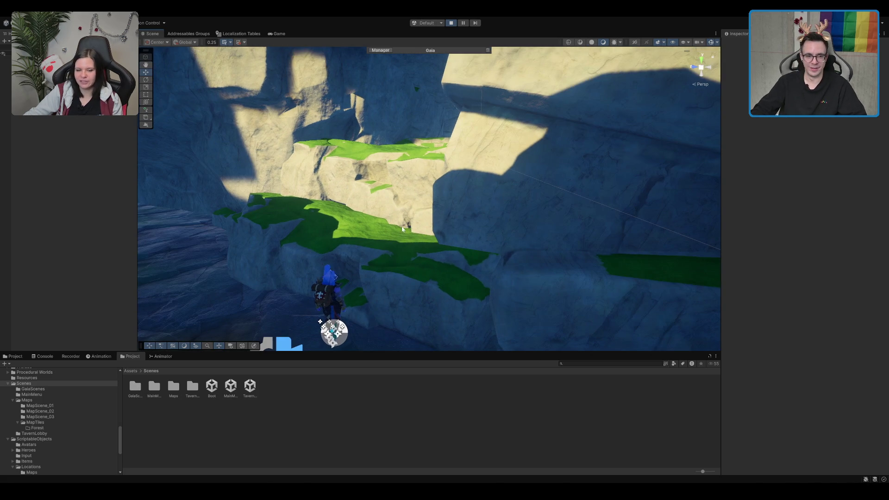
left_click(345, 239)
key("f")
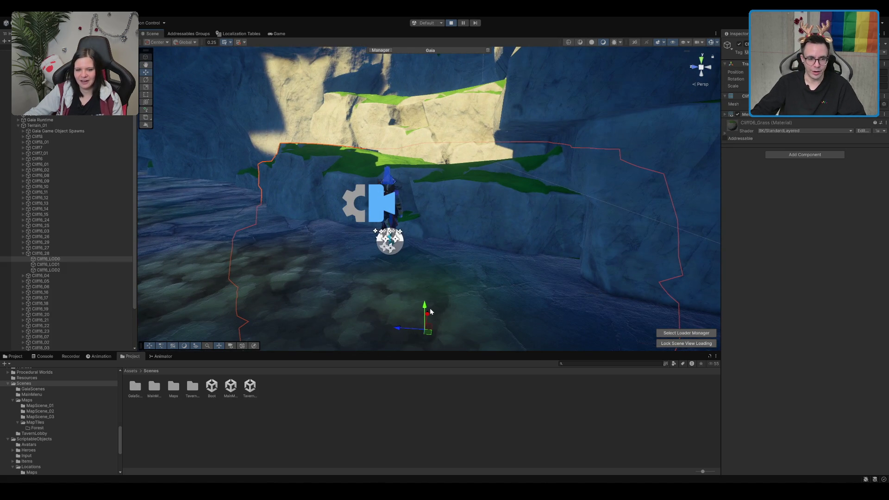
mouse_move(425, 309)
left_mouse_down()
mouse_move(424, 329)
mouse_move(438, 301)
left_mouse_up()
Duplicate the cliff piece, then shift the original Cliff6_LOD0 slightly to the left
key("ctrl+d")
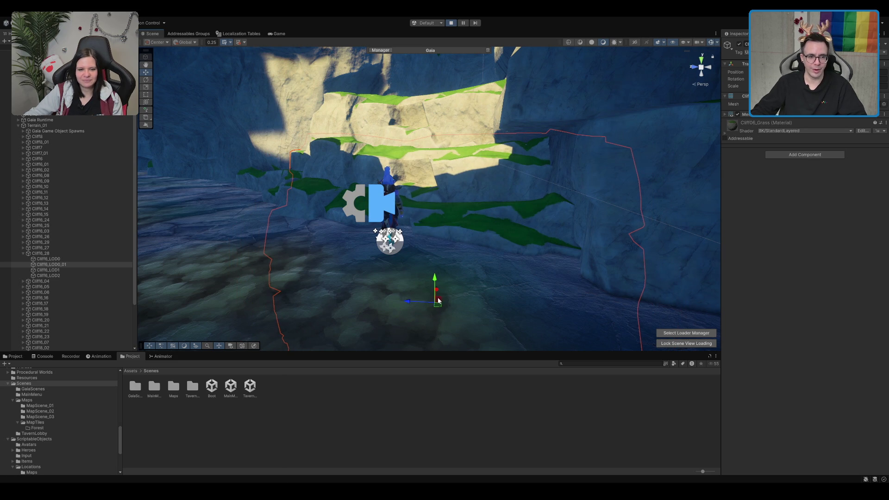
left_click(367, 223)
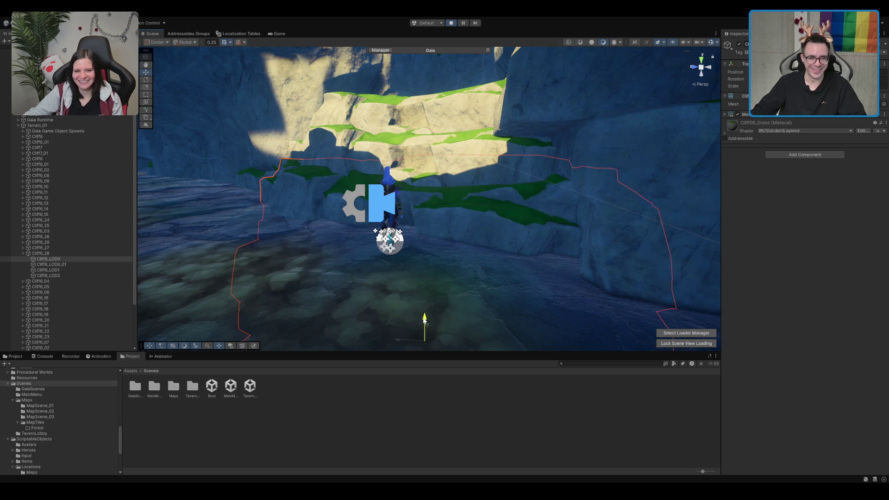
scroll(426, 323, "down", 2)
left_click_drag(429, 321, 427, 323)
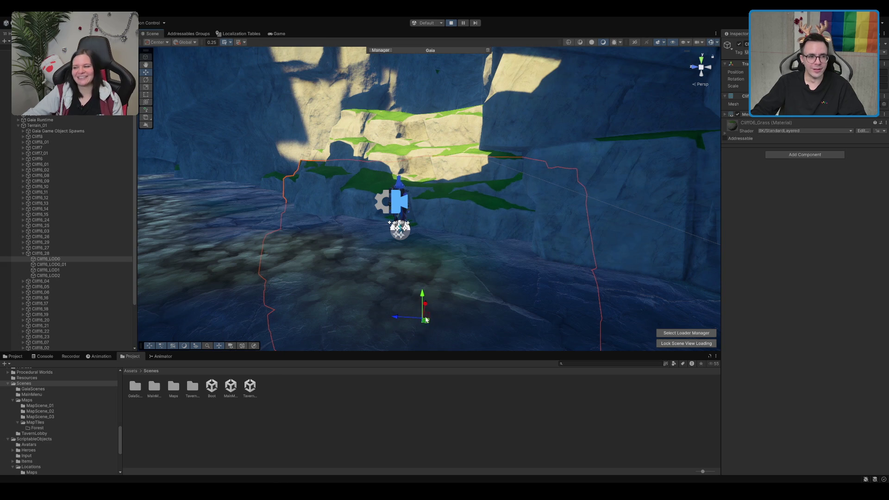
left_click(277, 34)
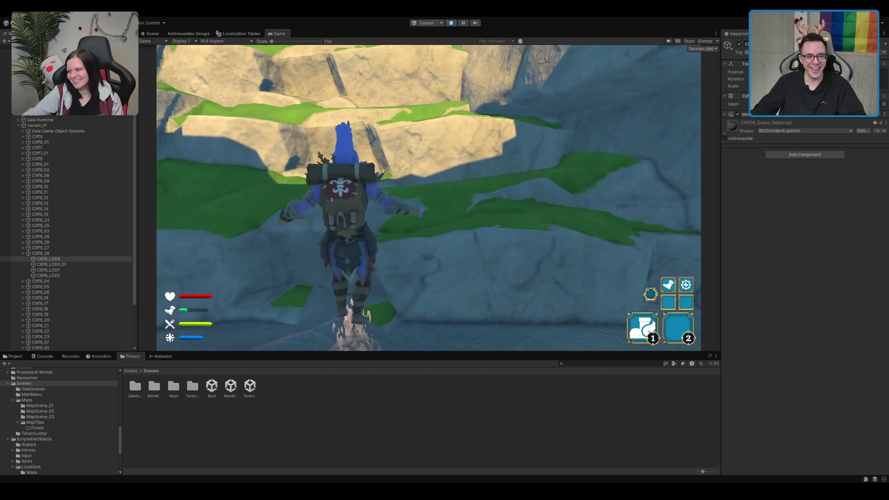
key("w")
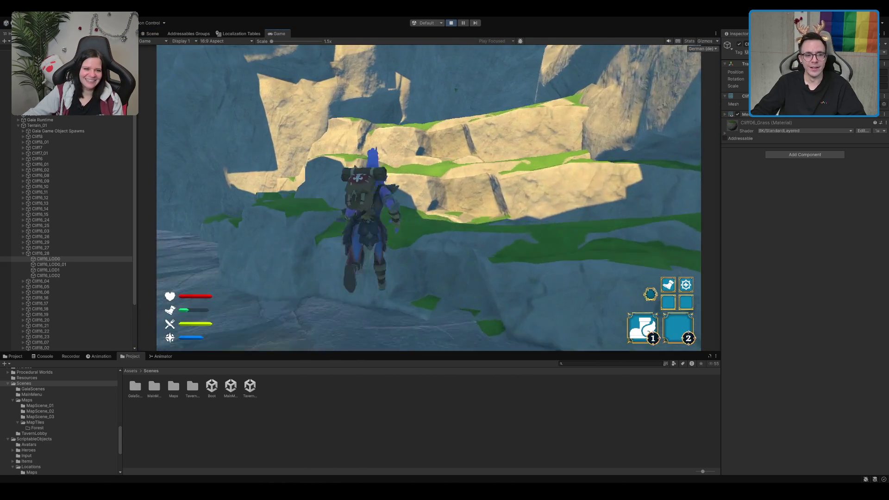
key("s")
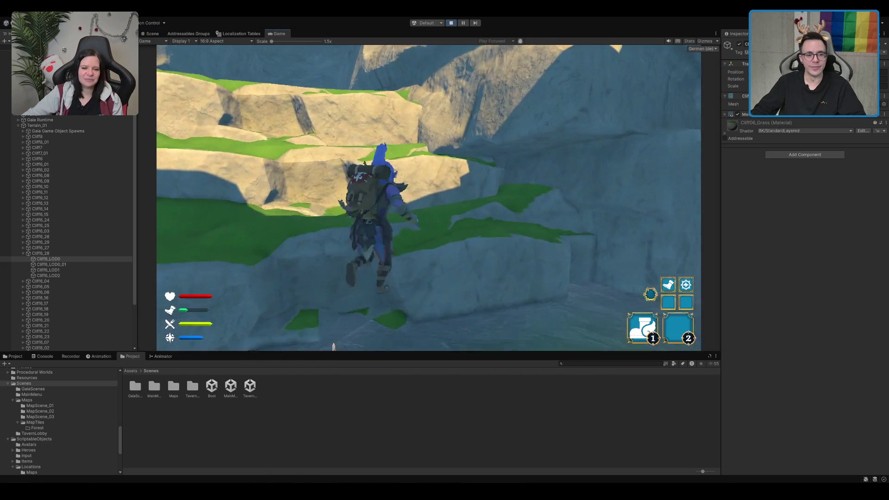
key("s")
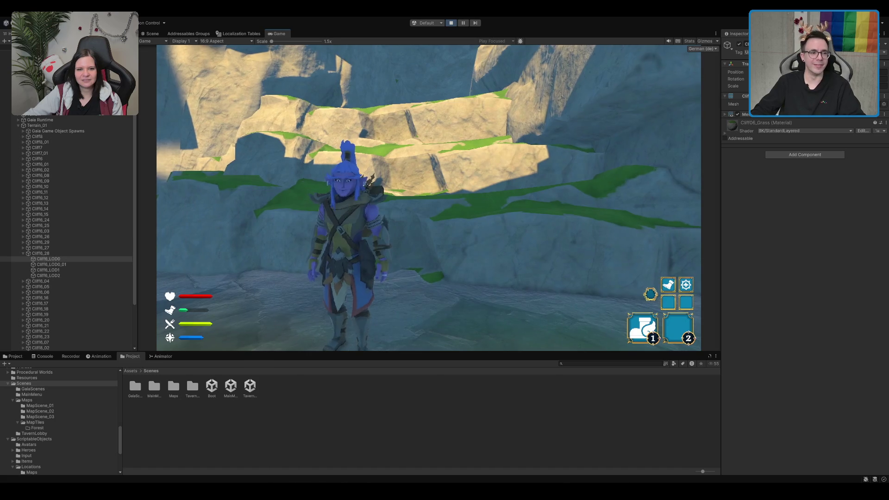
key("ctrl+1")
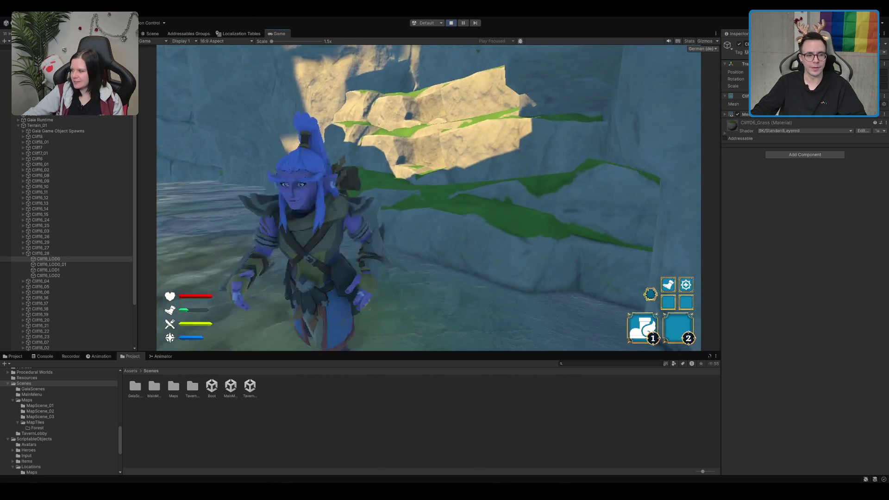
key("w")
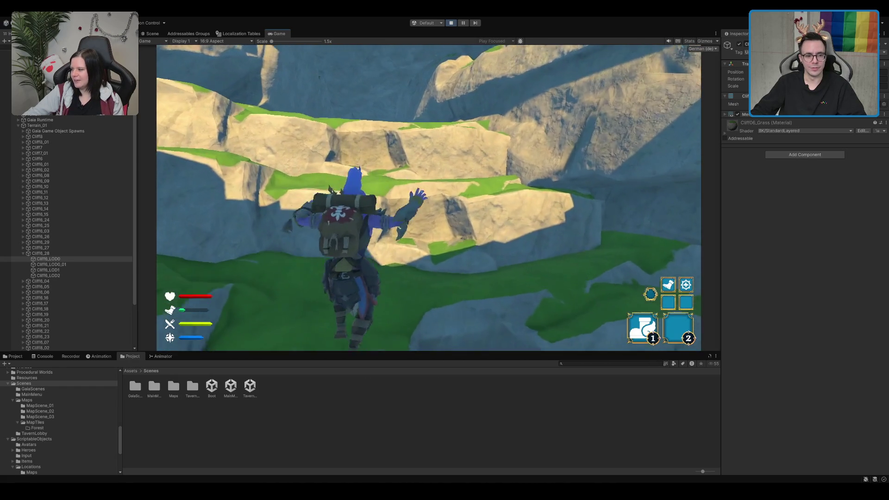
key("s")
key("w")
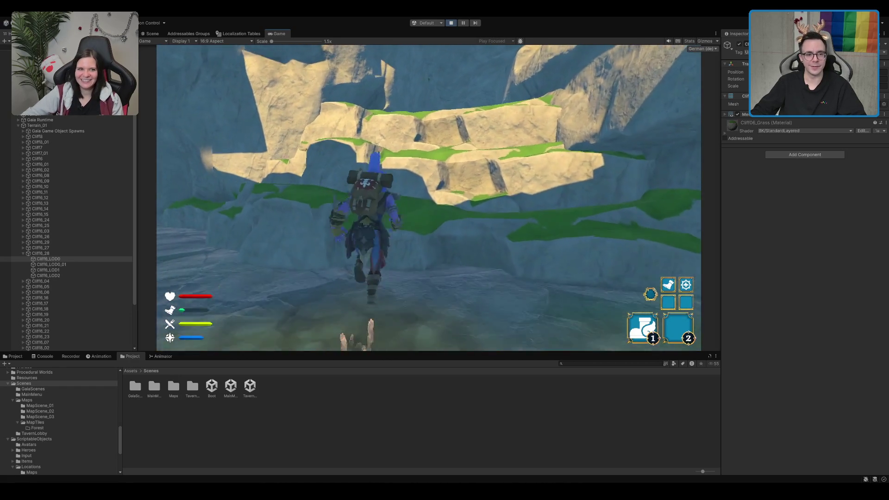
key("w")
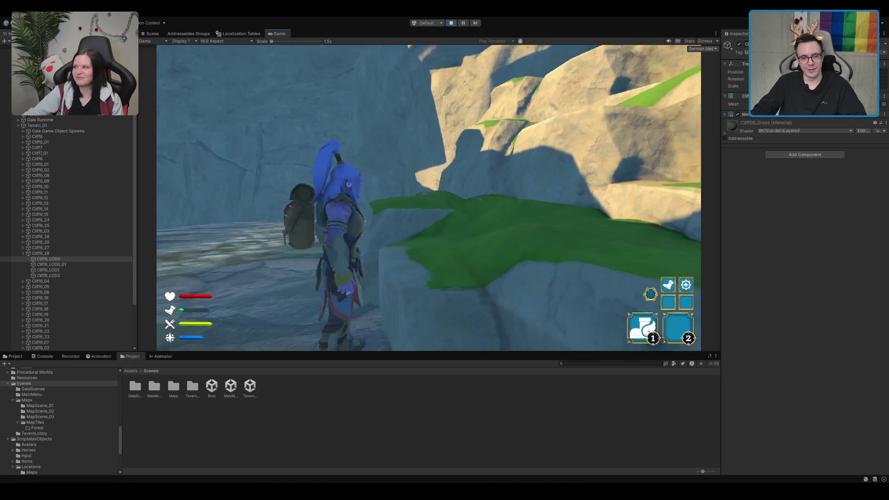
key("ctrl+1")
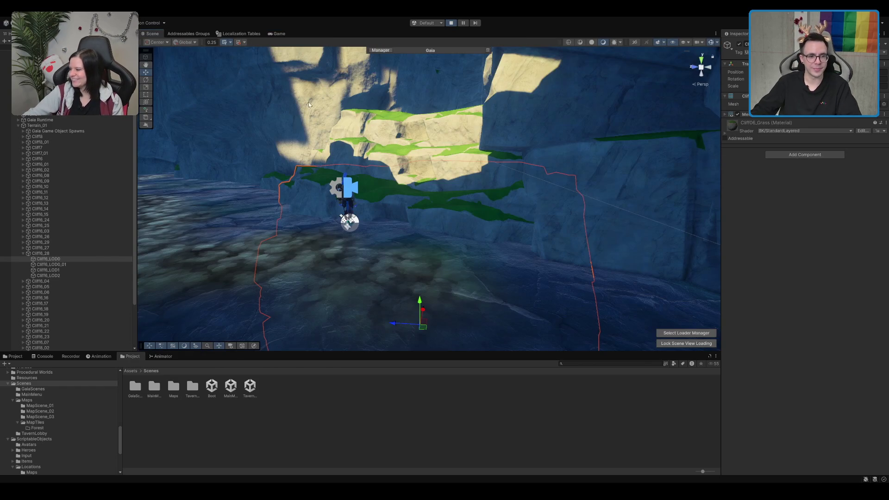
Delete the duplicate Cliff6_LOD0_01 object from under Cliff6_28
left_click(428, 153, "shift")
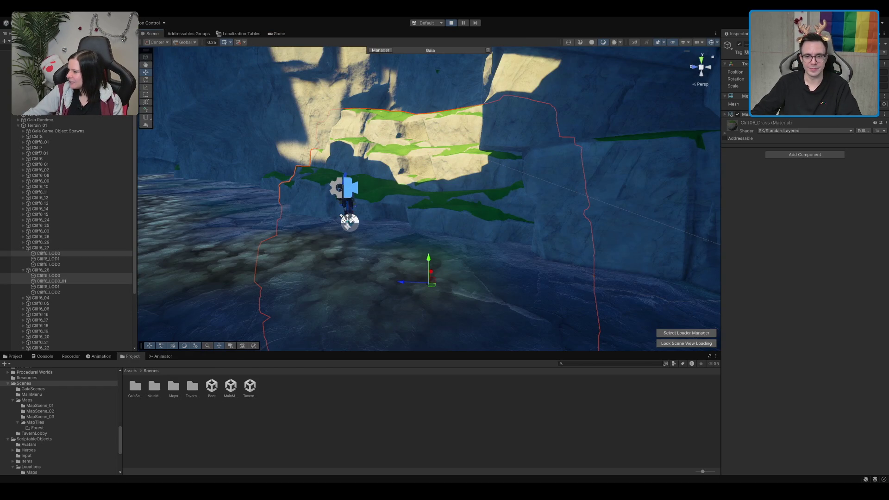
left_click(63, 248)
left_click(53, 270, "ctrl")
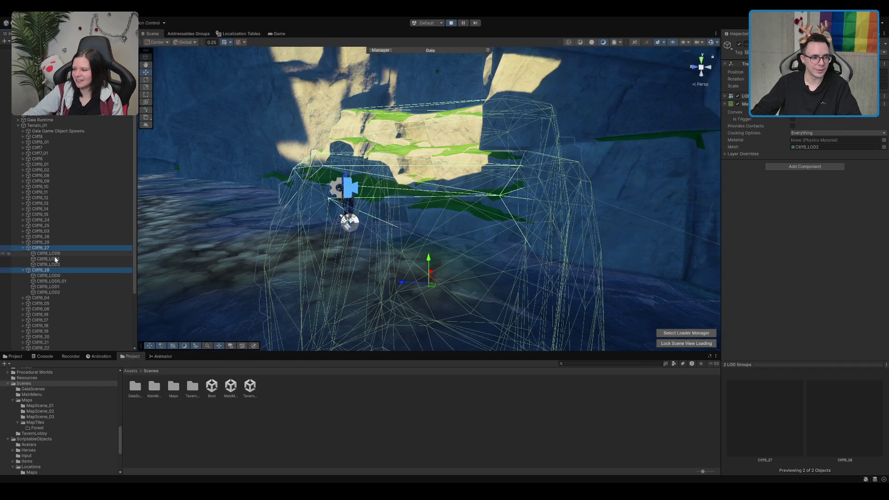
left_click(423, 162)
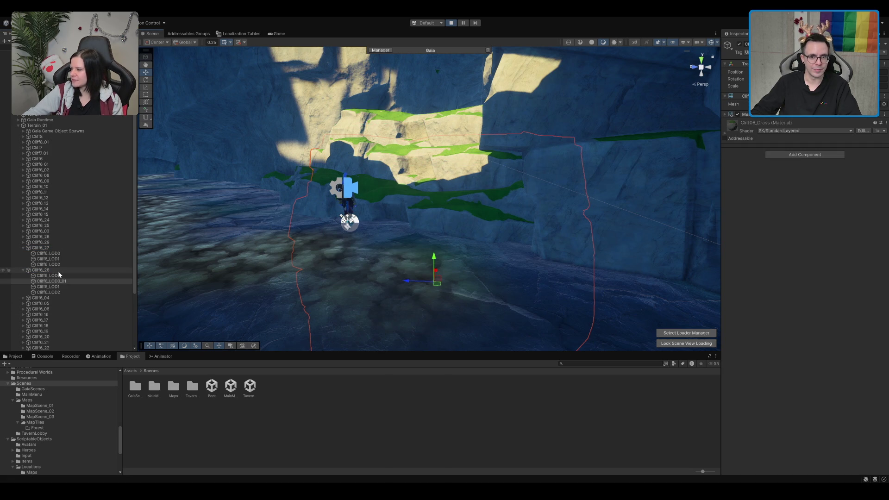
key("Delete")
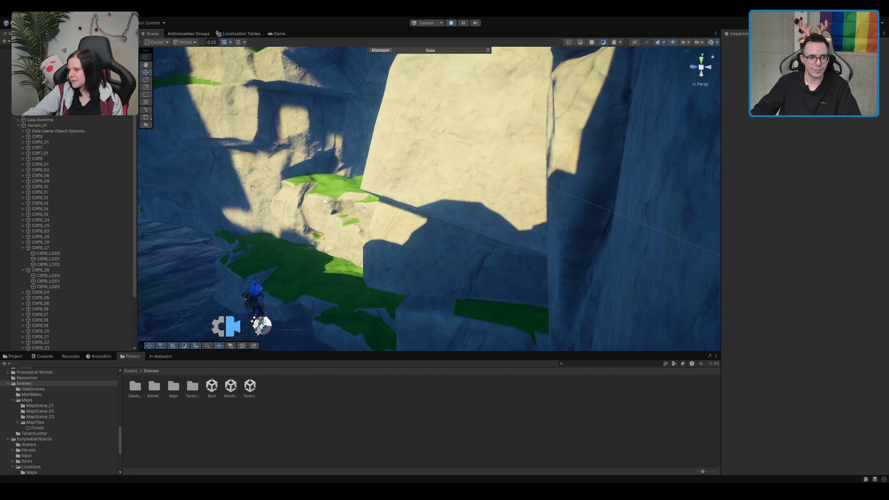
Untick Convex on Cliff6_28's Mesh Collider so it follows the full cliff mesh
left_click(90, 270)
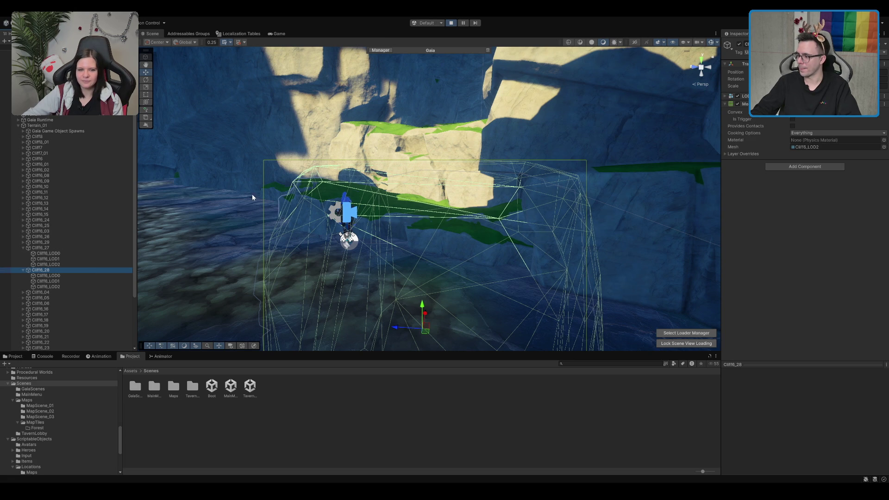
left_click(792, 112)
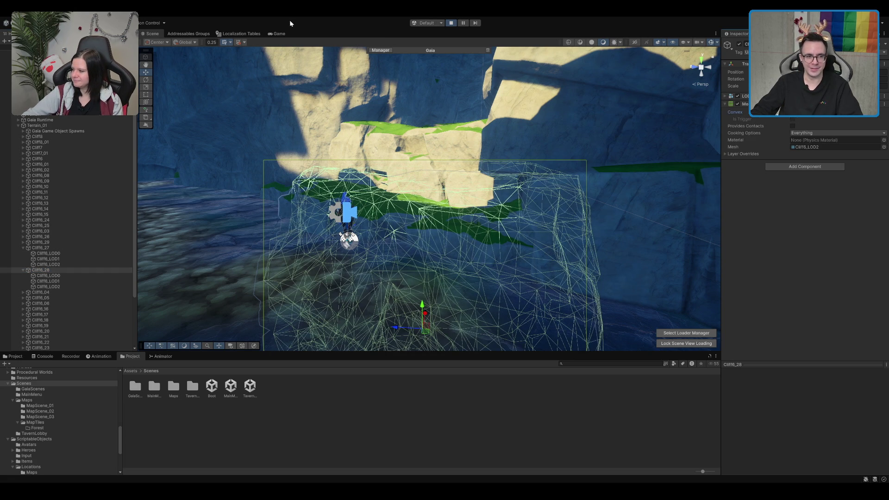
left_click(283, 33)
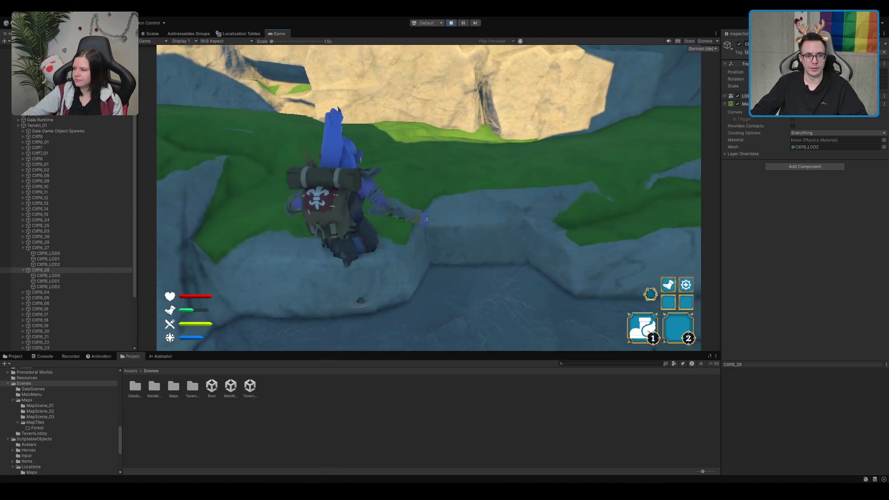
key("w")
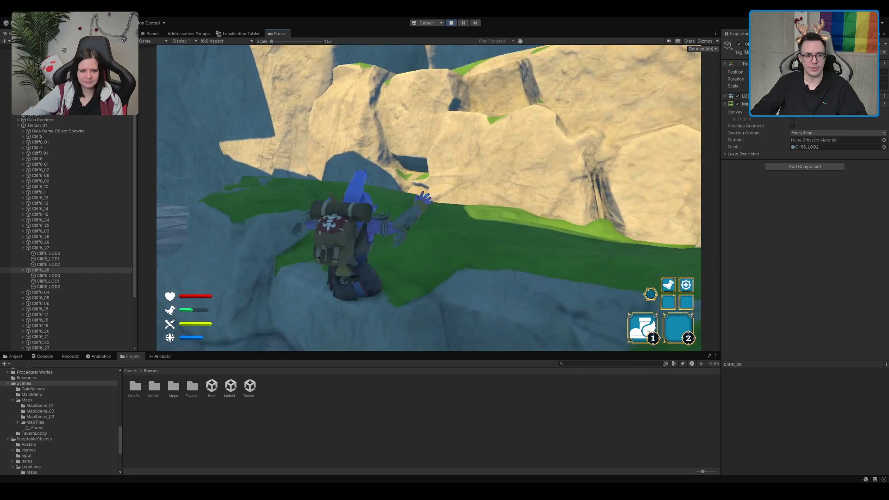
key("d")
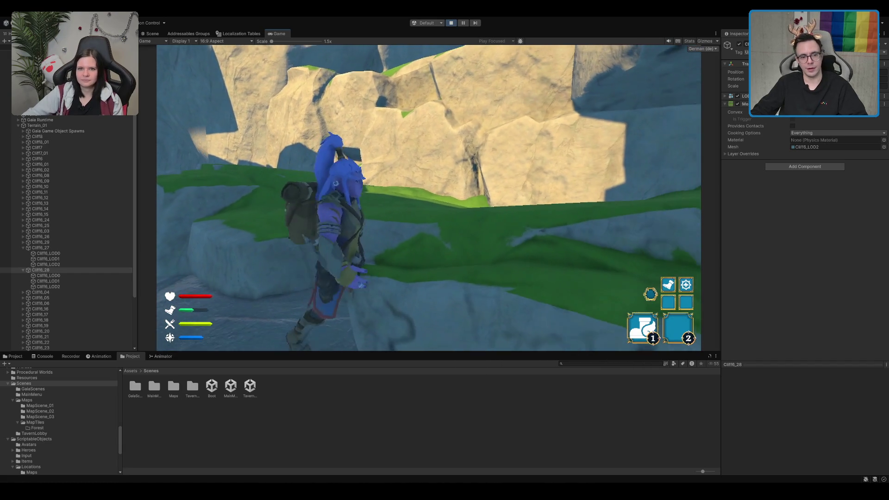
key("w")
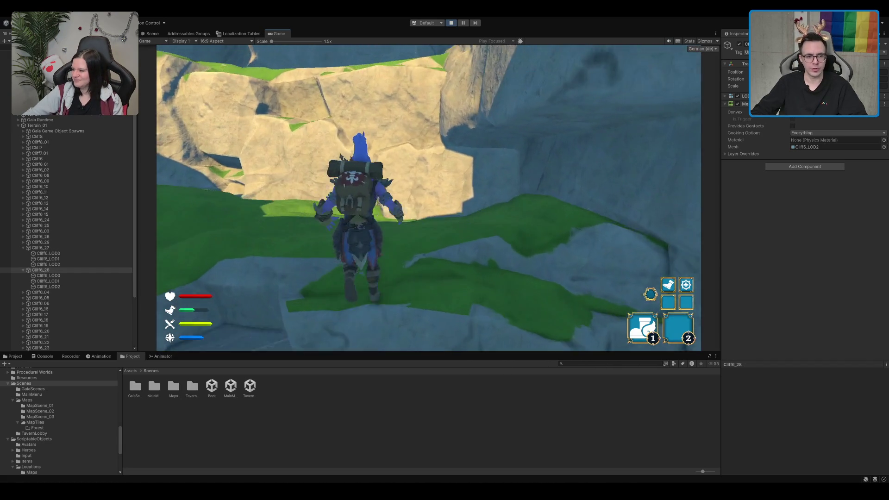
key("a")
key("w")
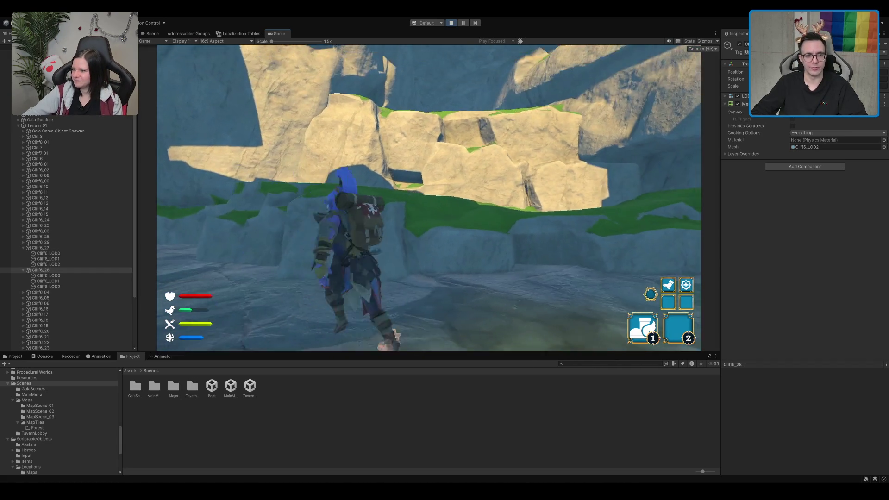
key("w")
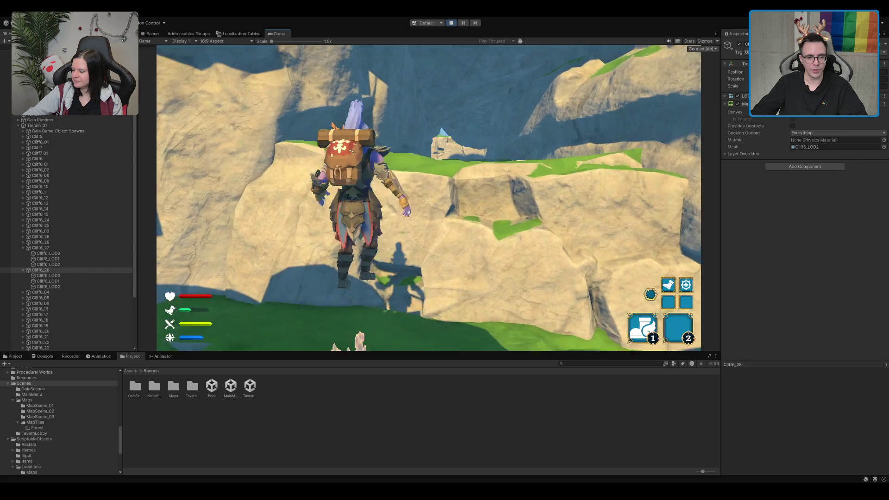
key("s")
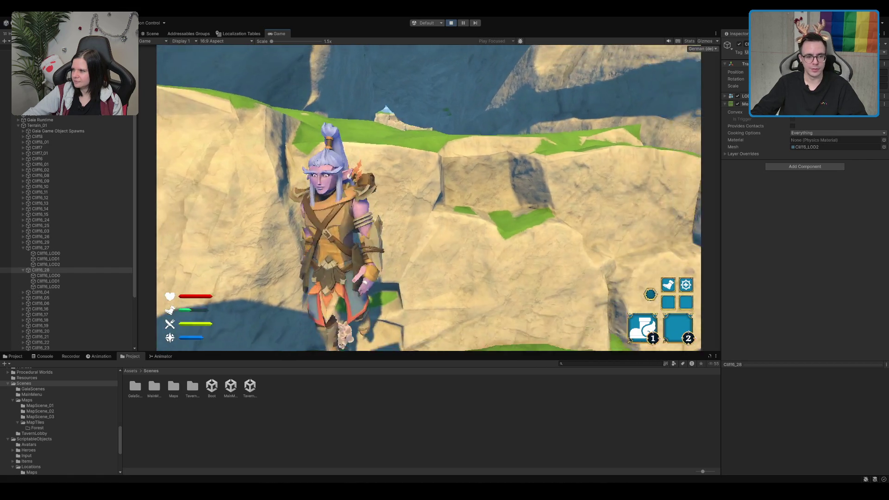
key("w")
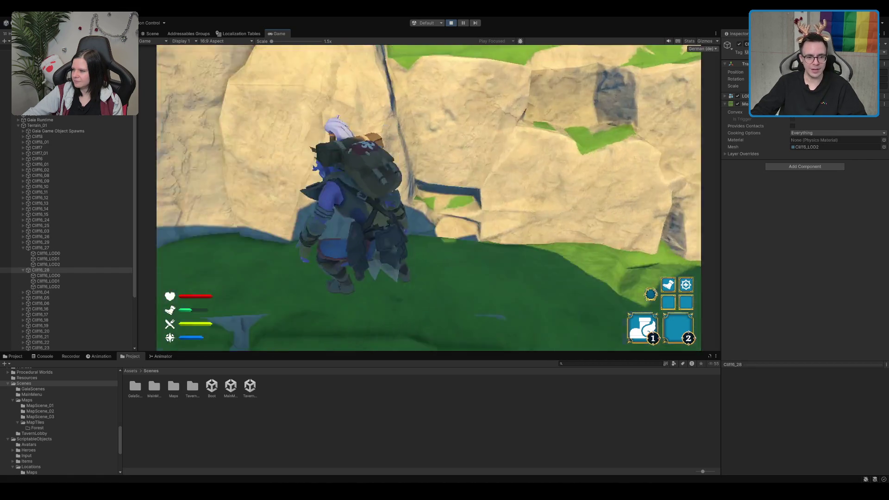
key("s")
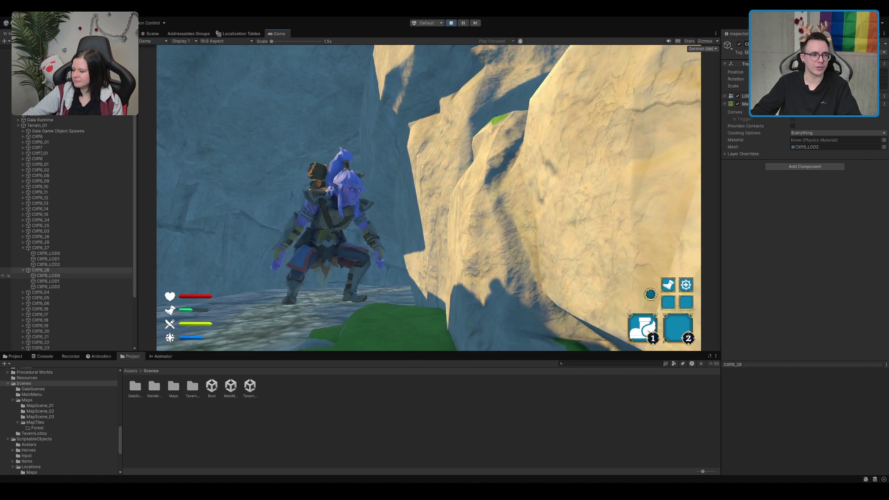
key("ctrl+1")
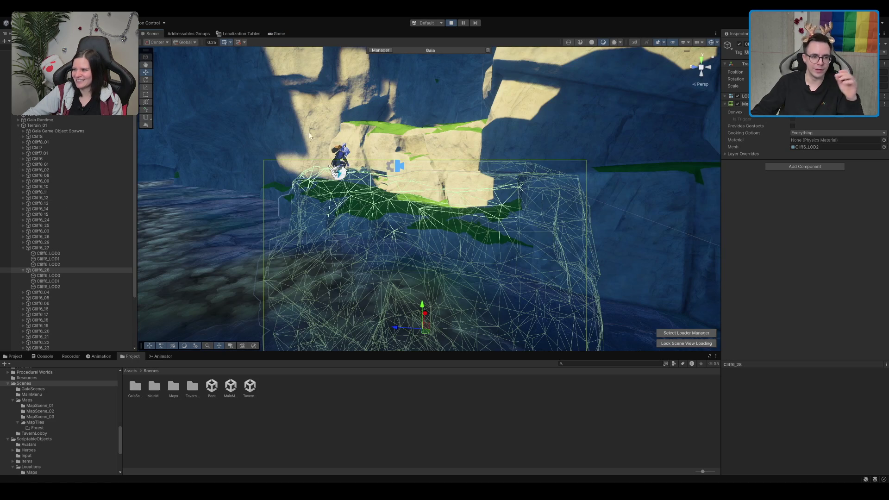
Toggle Convex on the cliff collider and reselect Cliff6_28 to view its Mesh Collider wireframe
scroll(423, 135, "up", 3)
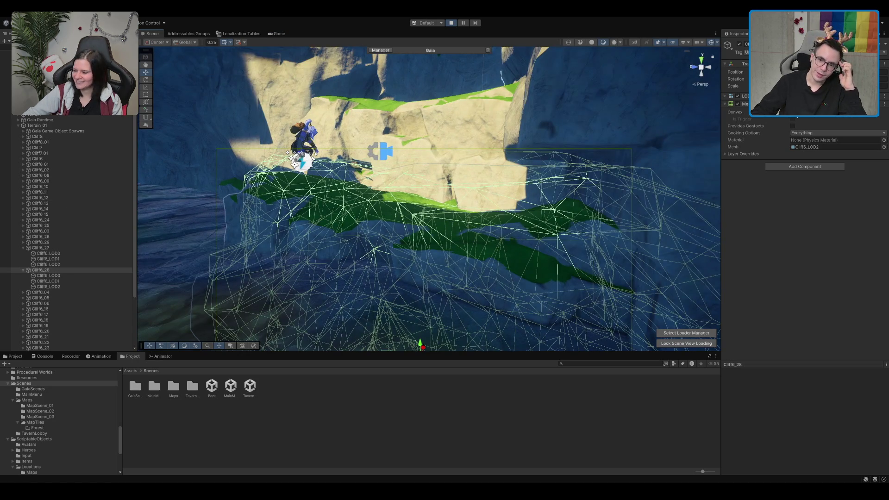
left_click(792, 112)
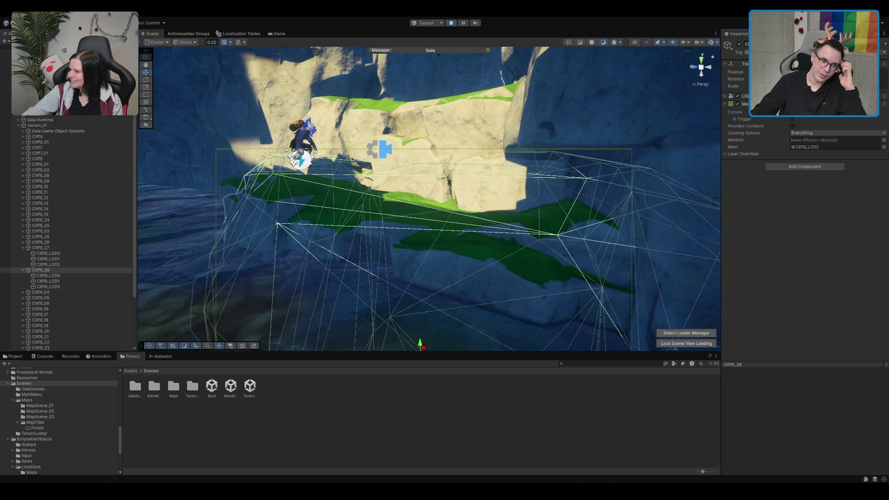
mouse_move(452, 240)
left_mouse_down()
mouse_move(452, 149)
mouse_move(407, 156)
mouse_move(416, 103)
mouse_move(463, 29)
mouse_move(477, 476)
mouse_move(426, 90)
mouse_move(425, 180)
left_mouse_up()
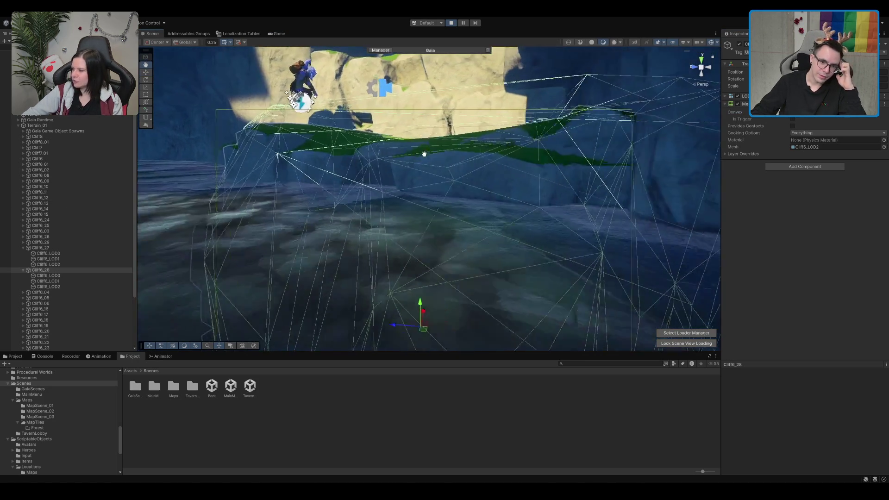
scroll(404, 153, "up", 6)
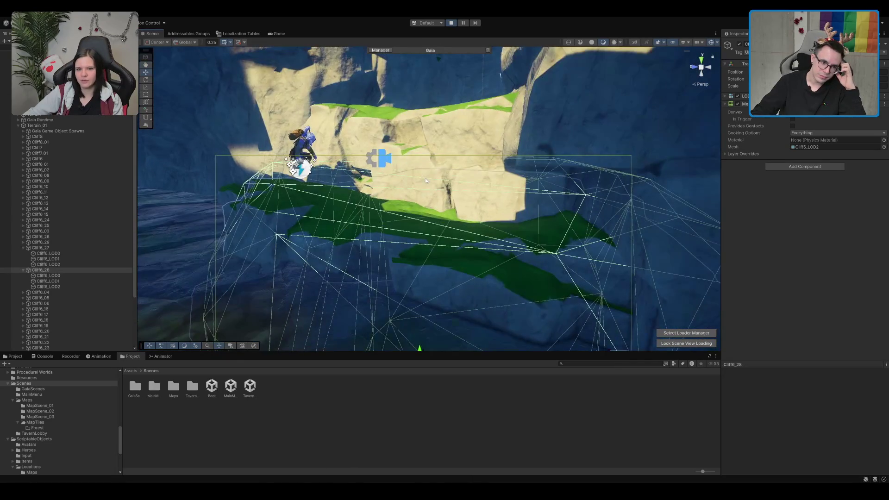
left_click(279, 197)
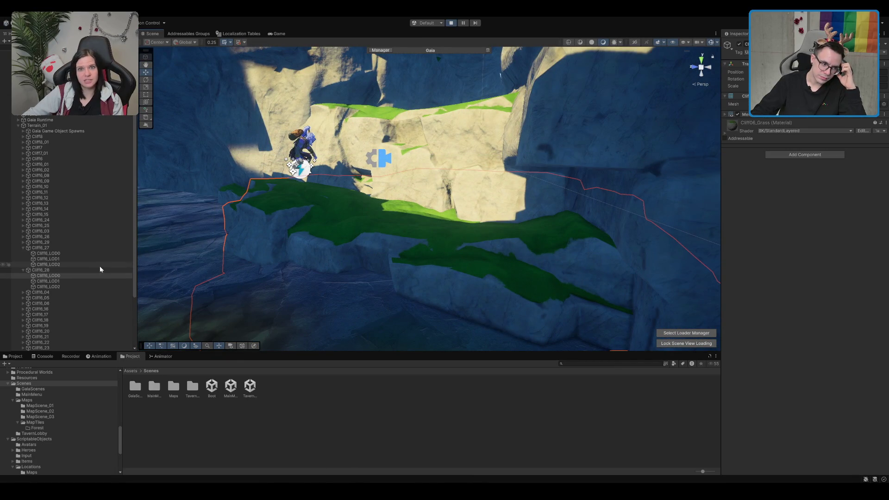
left_click(93, 282)
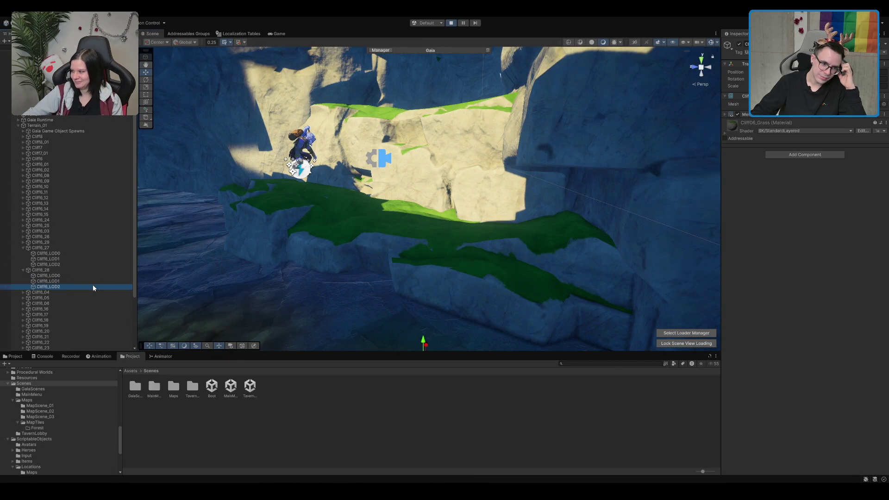
left_click(88, 272)
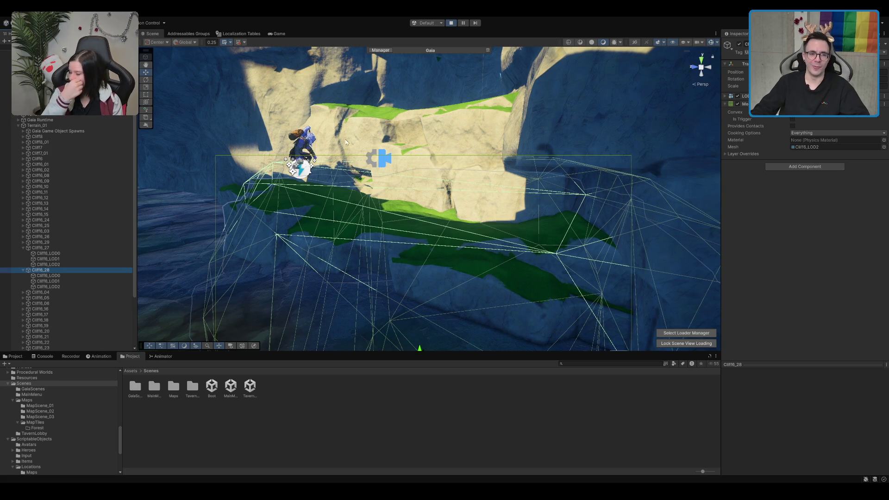
Test the character climbing over the cliff and dropping to lower ground, then stop Play mode
left_click(276, 33)
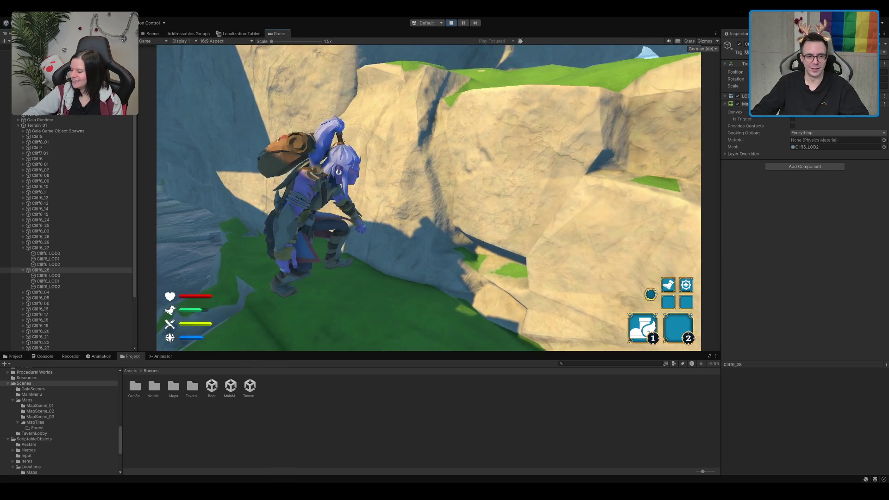
key("w")
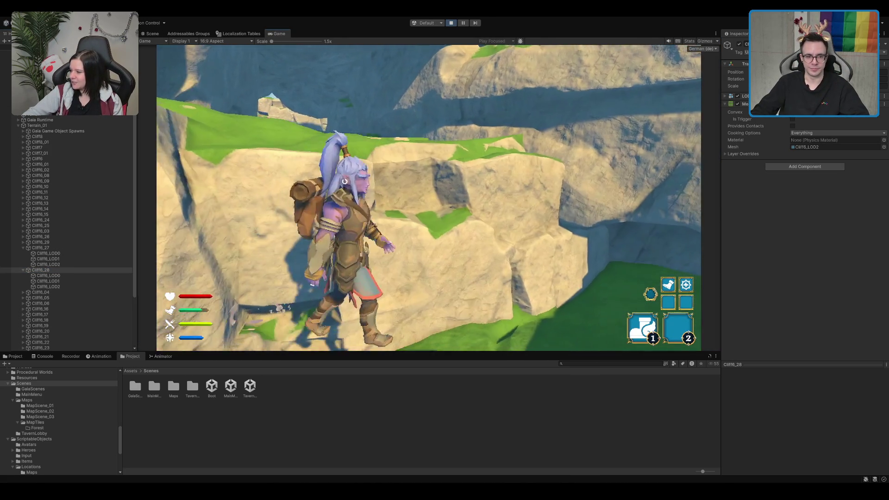
key("w")
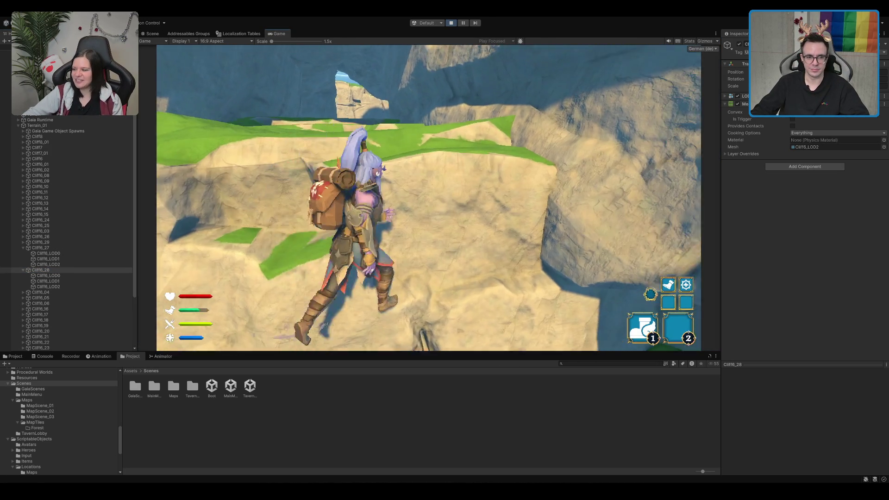
key("w")
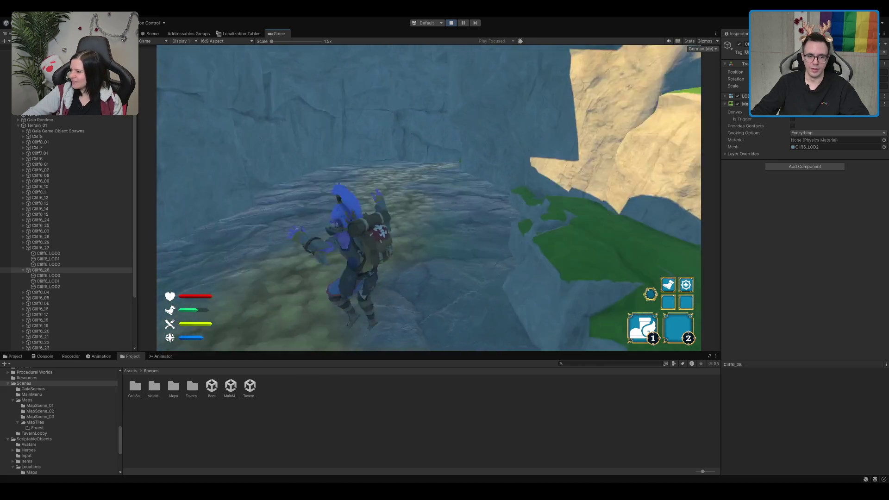
left_click(452, 24)
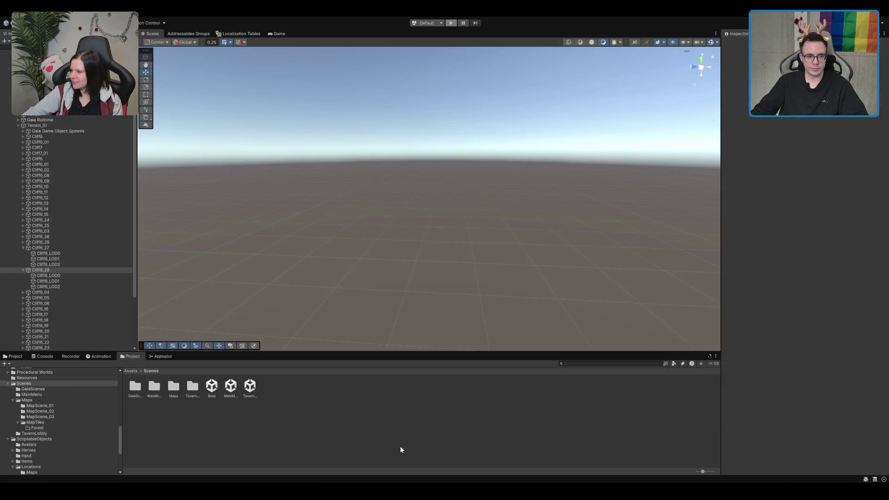
Open MapTileTest 1 from Scenes > Maps > MapTiles and select cliff piece Cliff6_28
left_click(214, 392)
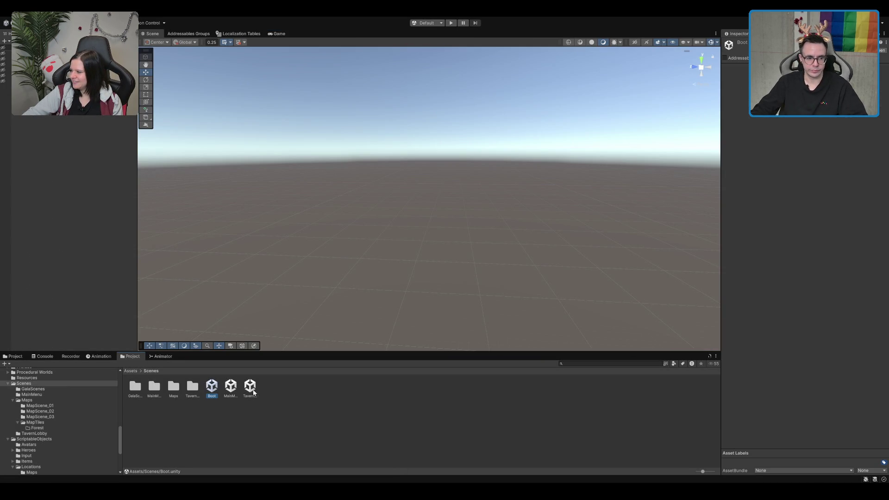
double_click(193, 388)
left_click(151, 371)
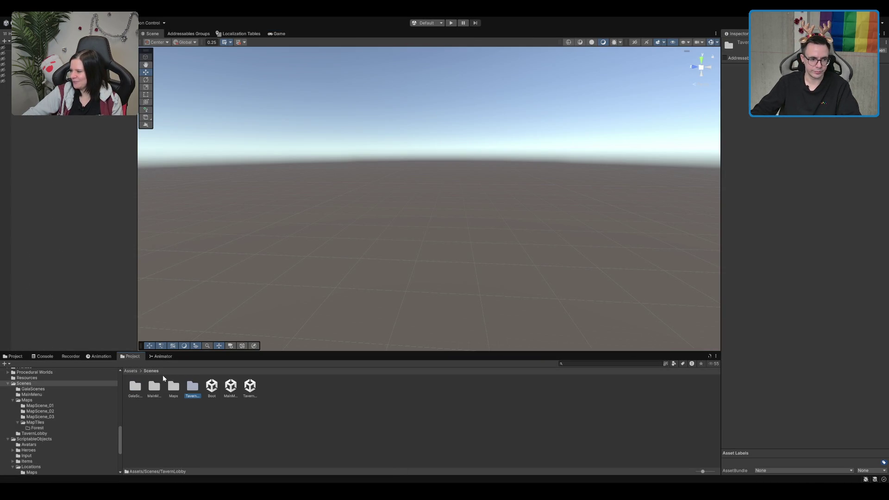
double_click(172, 389)
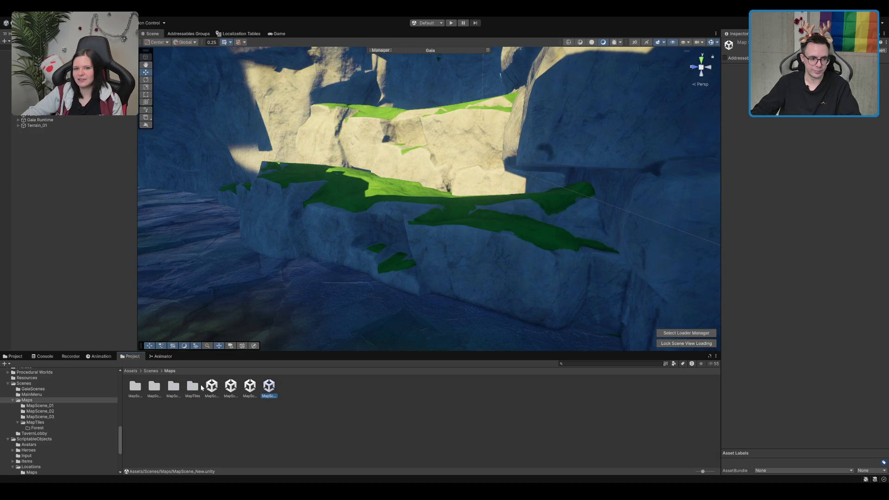
double_click(192, 388)
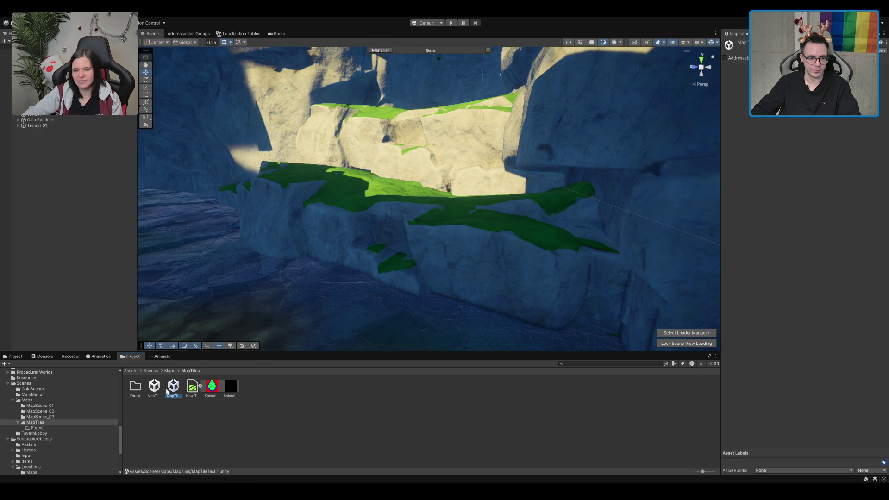
double_click(176, 389)
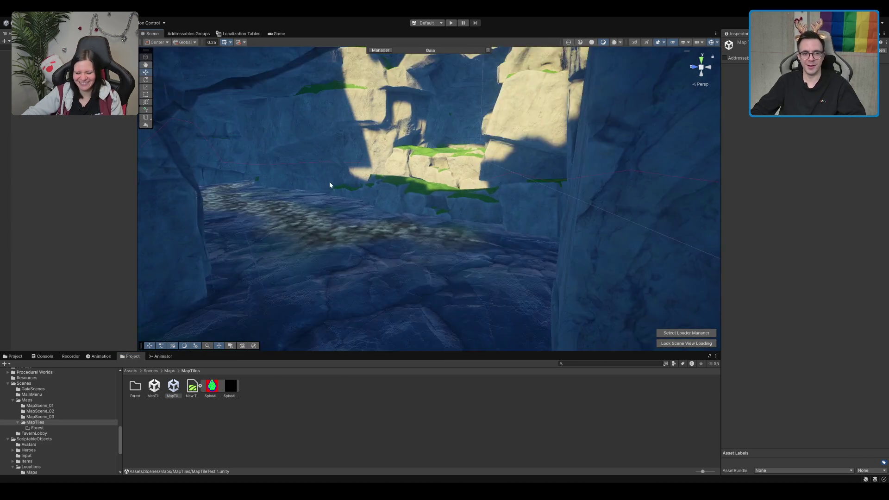
left_click(381, 221)
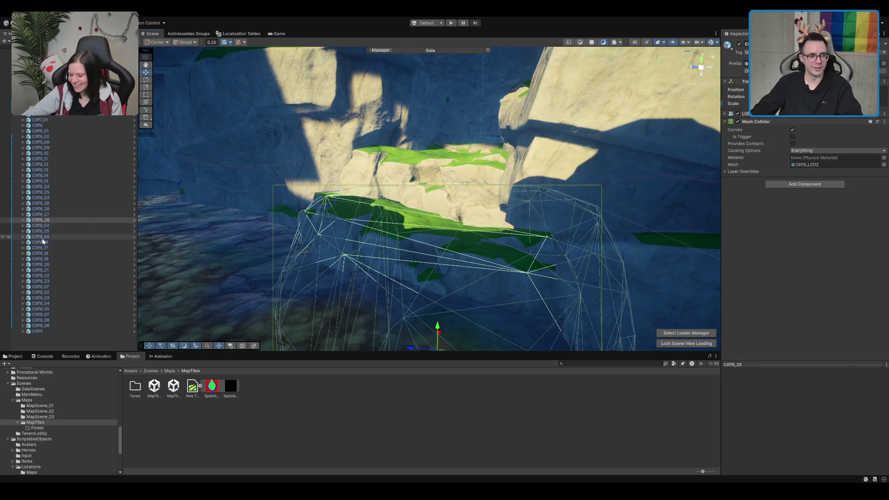
Select Cliff6_27 and turn off Convex on its Mesh Collider
left_click(452, 167)
mouse_move(452, 167)
left_mouse_down()
mouse_move(463, 161)
mouse_move(446, 186)
left_mouse_up()
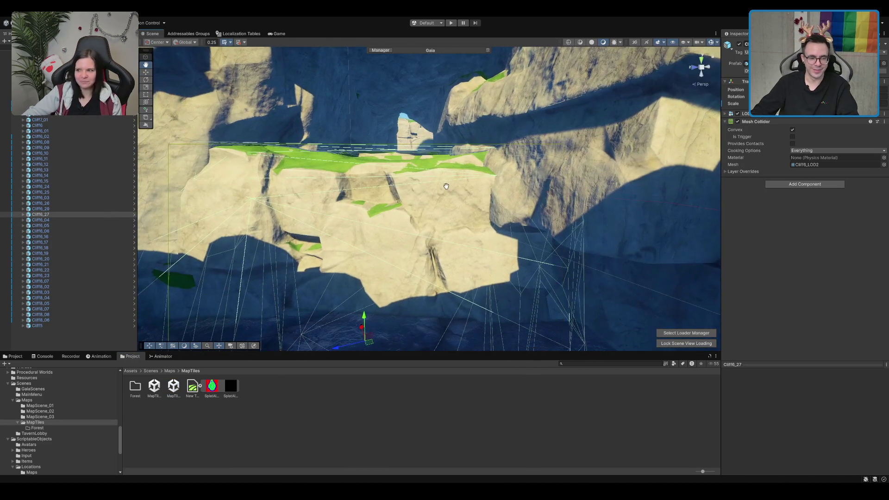
left_click(795, 132)
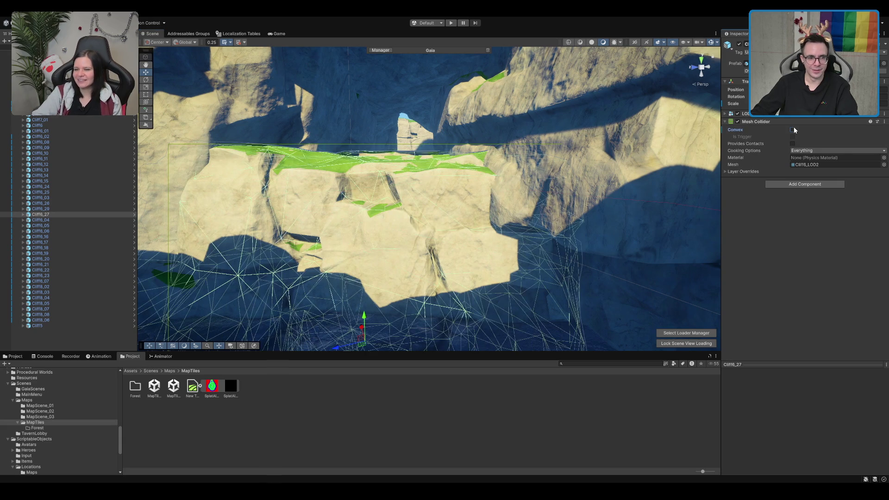
Select Cliff6_26 and frame the camera close to its rock wall
scroll(416, 175, "up", 8)
scroll(398, 159, "down", 5)
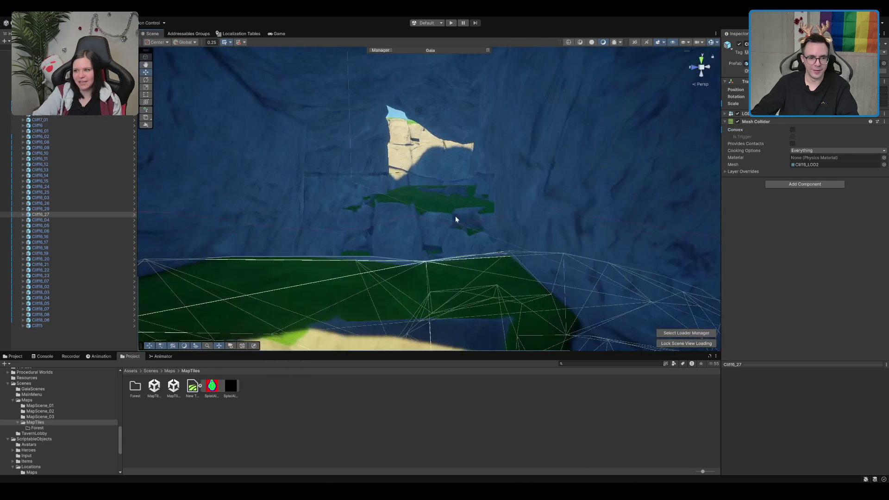
left_click(441, 215)
key("f")
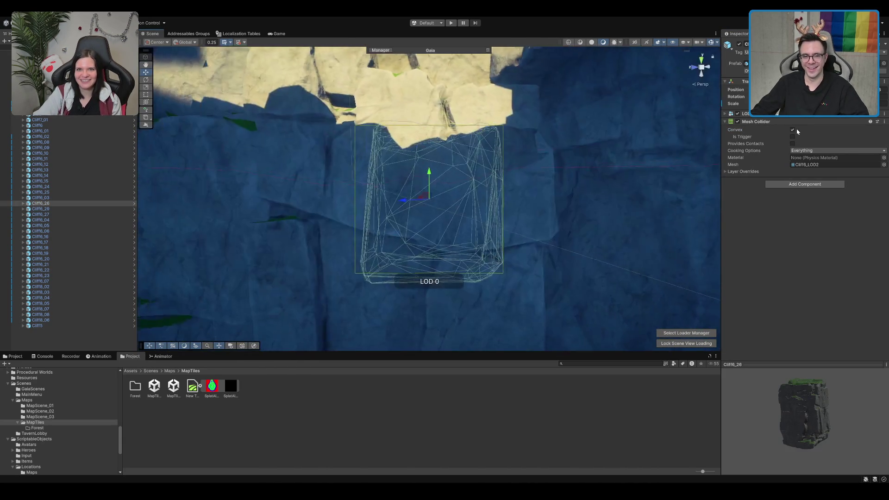
scroll(509, 145, "up", 3)
scroll(505, 202, "up", 2)
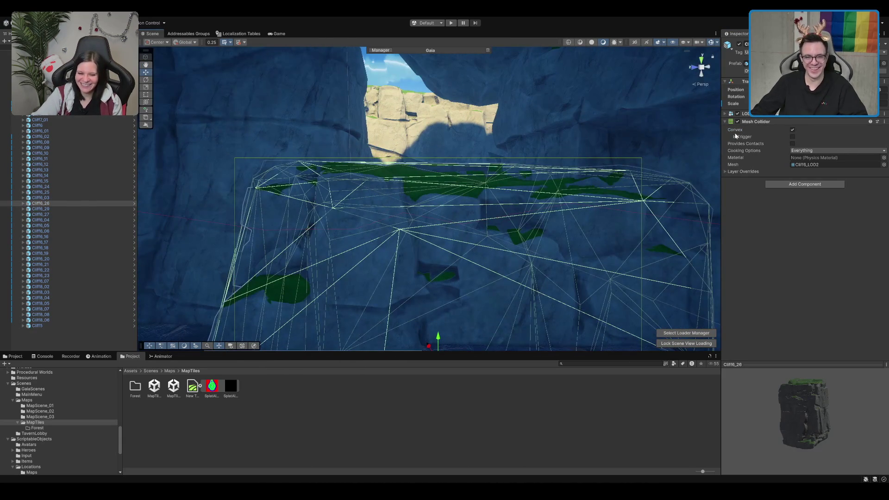
mouse_move(401, 158)
left_mouse_down()
mouse_move(406, 178)
mouse_move(476, 224)
mouse_move(439, 220)
mouse_move(501, 198)
mouse_move(617, 200)
mouse_move(469, 246)
mouse_move(613, 215)
mouse_move(555, 172)
mouse_move(631, 174)
mouse_move(686, 162)
mouse_move(494, 159)
mouse_move(573, 174)
mouse_move(632, 247)
mouse_move(402, 234)
mouse_move(390, 224)
mouse_move(488, 135)
mouse_move(671, 222)
left_mouse_up()
key("Delete")
Fly the camera along the rocky corridor and pull out to a wide view of the cliffs
left_click_drag(747, 249, 838, 211)
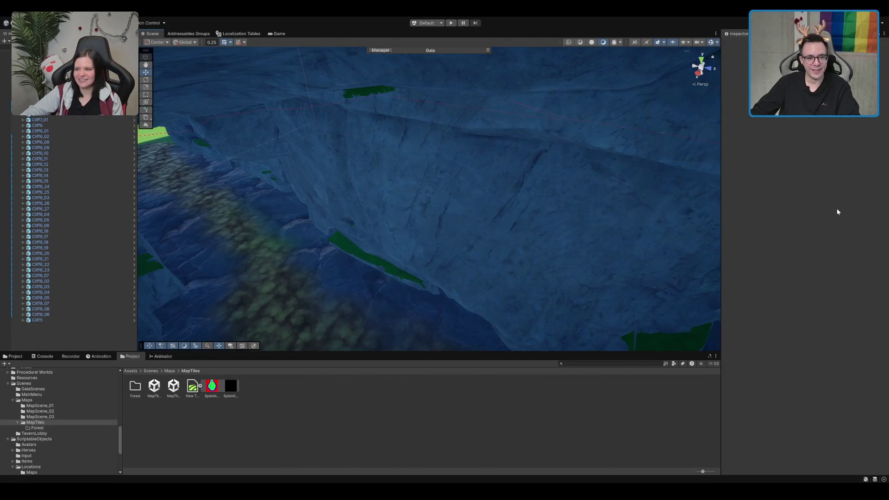
mouse_move(430, 226)
left_mouse_down()
mouse_move(390, 203)
mouse_move(445, 184)
mouse_move(303, 195)
mouse_move(326, 174)
mouse_move(518, 197)
mouse_move(819, 199)
left_mouse_up()
left_click(480, 211)
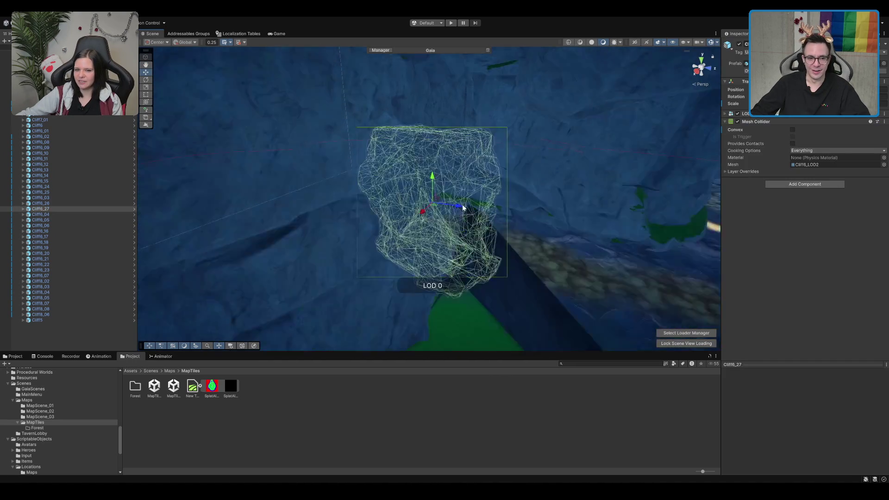
scroll(420, 170, "up", 5)
mouse_move(420, 170)
left_mouse_down()
mouse_move(394, 172)
mouse_move(509, 237)
mouse_move(357, 218)
mouse_move(489, 212)
mouse_move(415, 208)
mouse_move(499, 195)
left_mouse_up()
Reselect Cliff6_27 and frame it to check its collider against the cliff
left_click(305, 136)
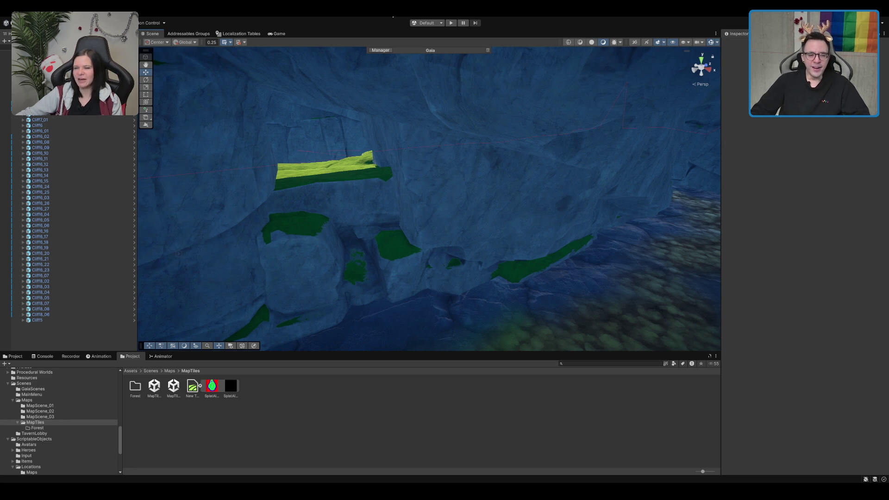
left_click(330, 179)
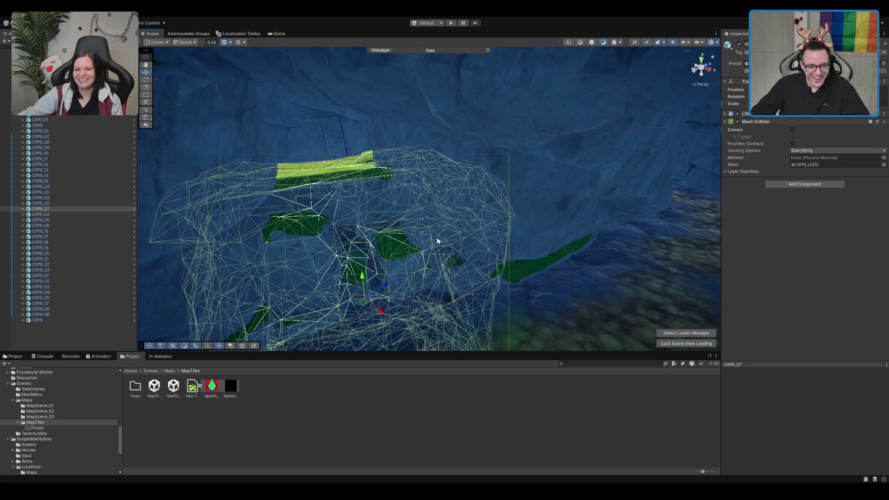
left_click(352, 217)
left_click(359, 216)
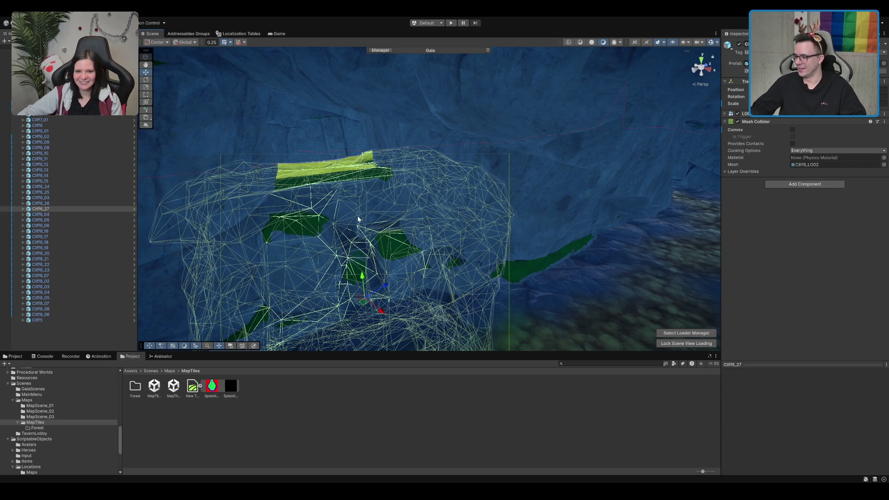
key("f")
scroll(384, 212, "up", 5)
scroll(563, 120, "down", 5)
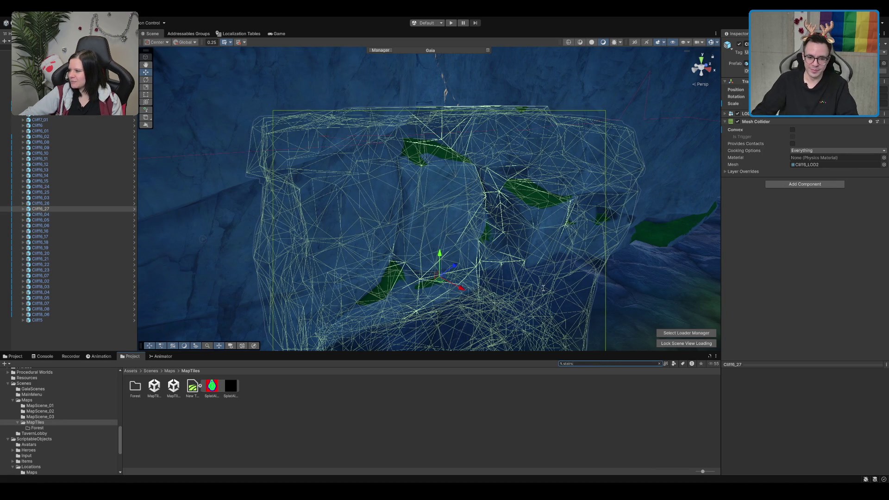
scroll(420, 406, "down", 1)
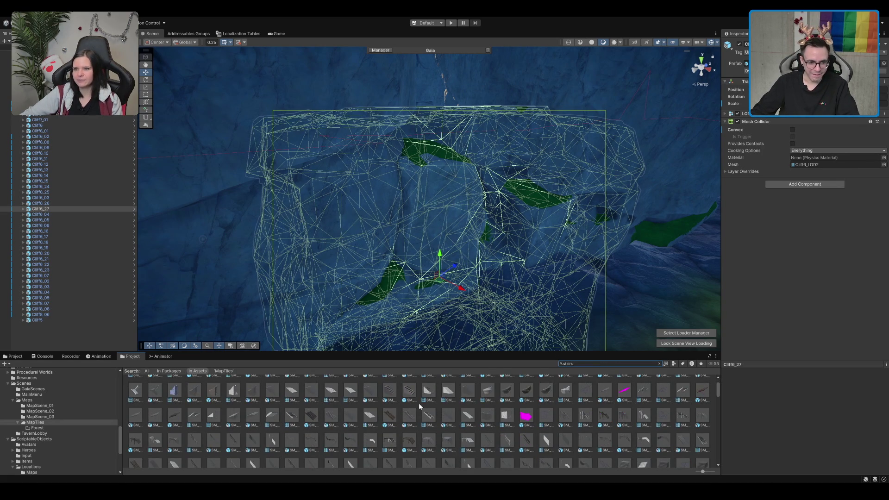
Drop SM_Bld_House_Stairs_03 into the scene near the cliff and frame it
left_click(409, 439)
mouse_move(505, 298)
left_mouse_down()
mouse_move(494, 278)
mouse_move(496, 425)
left_mouse_up()
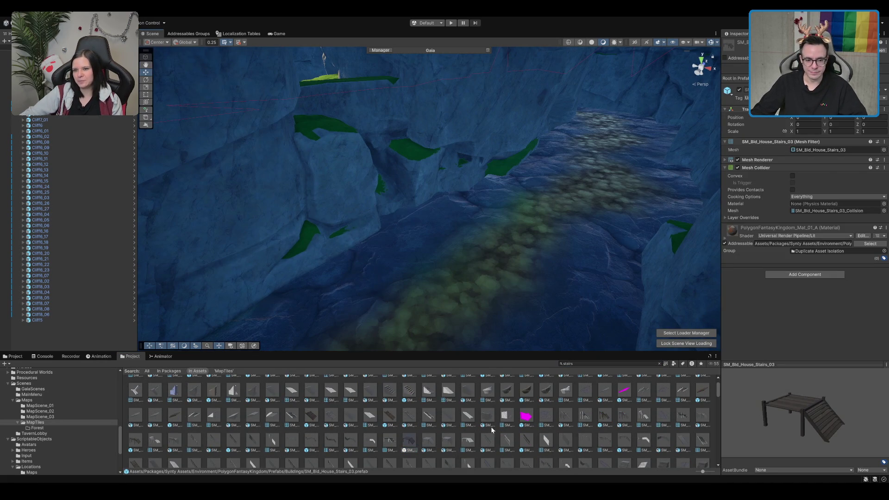
mouse_move(410, 445)
left_mouse_down()
mouse_move(485, 252)
mouse_move(470, 224)
mouse_move(430, 263)
mouse_move(317, 153)
mouse_move(367, 182)
mouse_move(631, 226)
mouse_move(441, 246)
mouse_move(554, 223)
left_mouse_up()
key("e")
key("w")
key("f")
key("f")
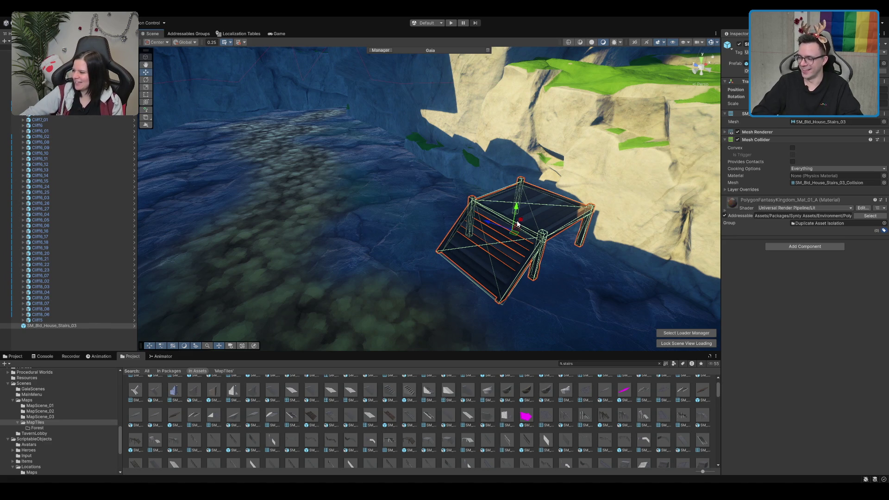
mouse_move(557, 189)
left_mouse_down()
mouse_move(442, 190)
mouse_move(310, 224)
left_mouse_up()
Bring the wooden dock stairs and SM_Bld_House_Stairs_01 into the scene
mouse_move(393, 414)
left_mouse_down()
mouse_move(370, 190)
mouse_move(387, 206)
mouse_move(388, 189)
left_mouse_up()
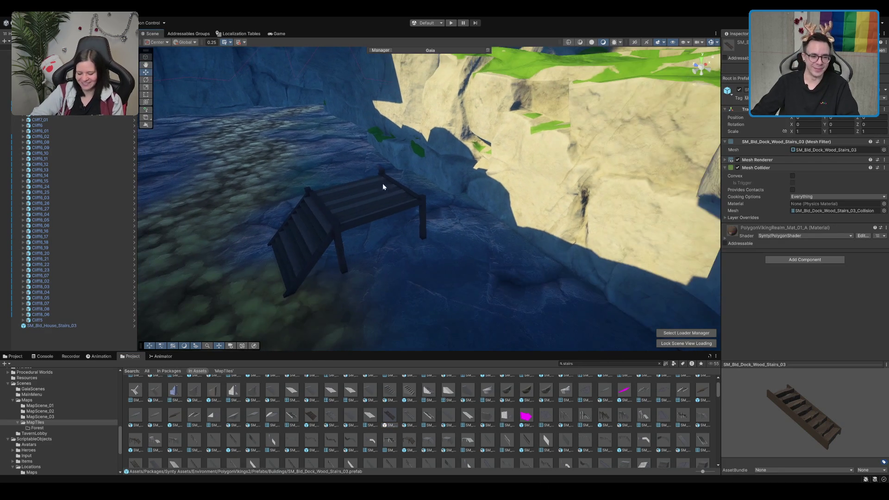
mouse_move(365, 308)
left_mouse_down()
mouse_move(390, 259)
mouse_move(377, 266)
mouse_move(448, 267)
mouse_move(359, 427)
mouse_move(389, 422)
mouse_move(423, 278)
mouse_move(453, 408)
left_mouse_up()
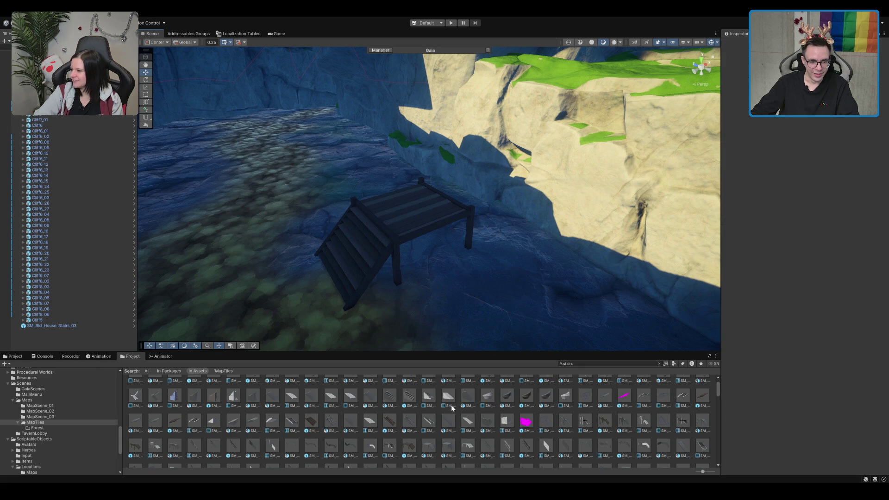
left_click(344, 253)
left_click_drag(608, 430, 504, 269)
scroll(560, 215, "down", 3)
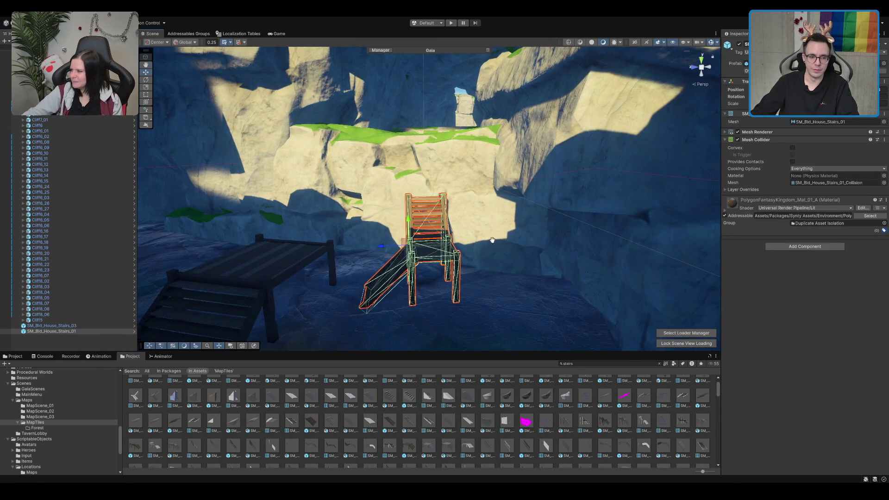
Rotate the placed house stairs to a new orientation
left_click_drag(492, 240, 611, 261)
scroll(539, 268, "down", 3)
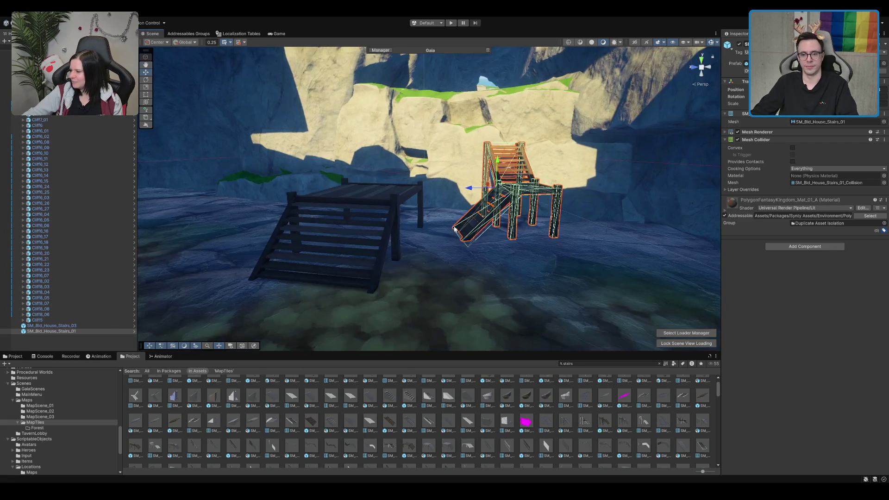
type("2")
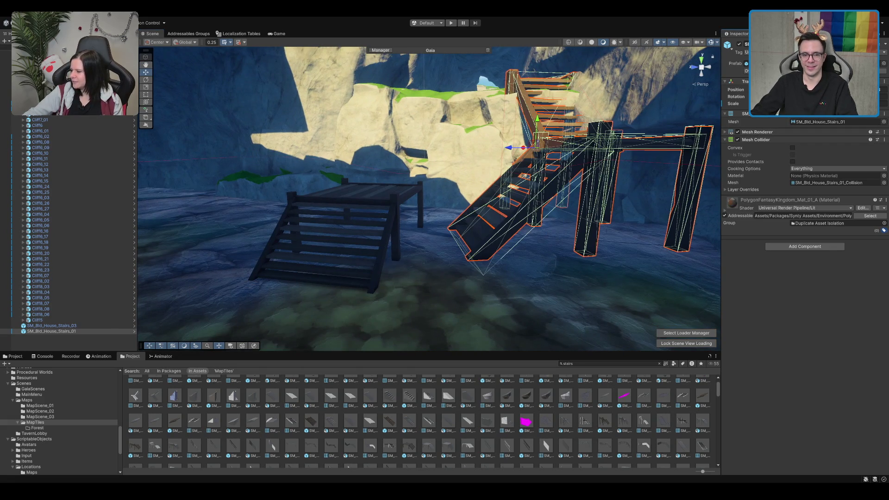
scroll(592, 142, "up", 4)
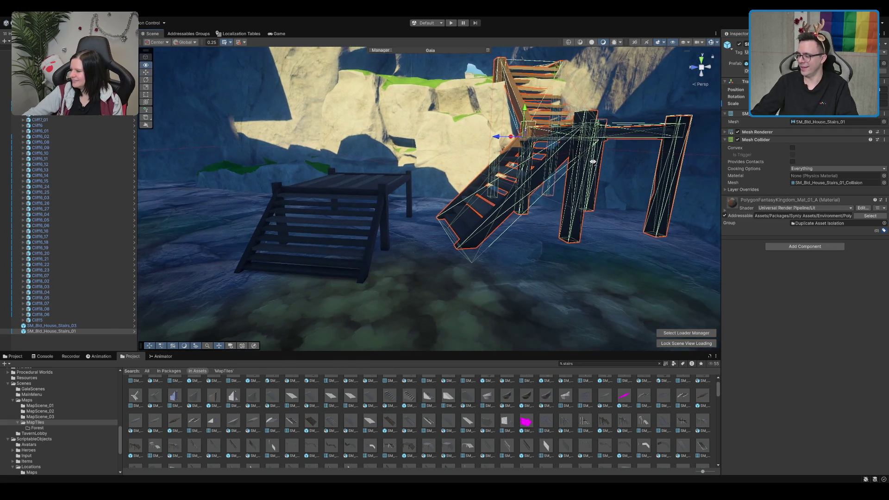
key("e")
mouse_move(486, 208)
left_mouse_down()
mouse_move(483, 200)
mouse_move(354, 195)
mouse_move(405, 204)
left_mouse_up()
key("w")
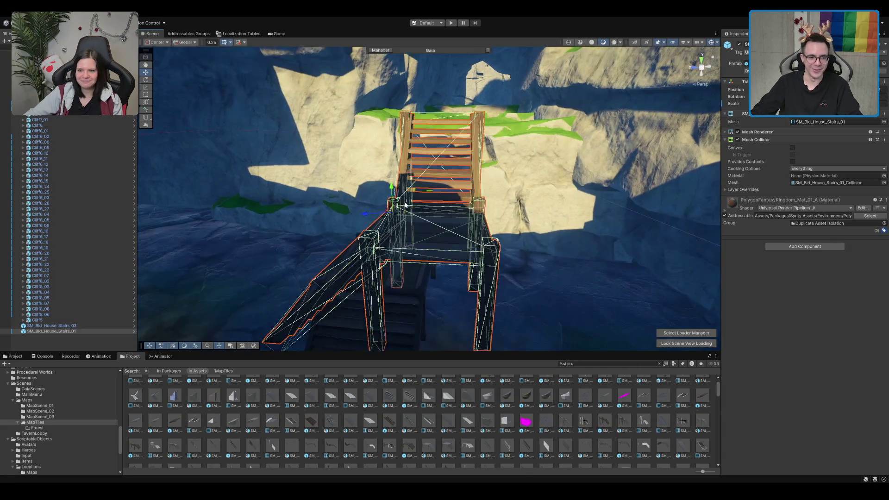
Delete the extra stairs copy and turn the remaining stairs around their vertical axis
key("Delete")
left_click(408, 218)
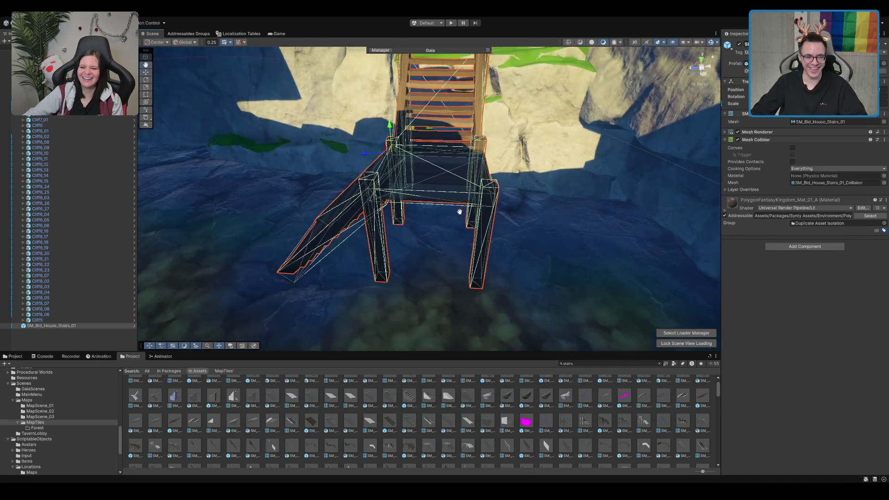
key("e")
mouse_move(403, 222)
left_mouse_down()
mouse_move(387, 244)
mouse_move(384, 199)
mouse_move(408, 152)
mouse_move(397, 198)
mouse_move(499, 230)
mouse_move(514, 133)
left_mouse_up()
key("w")
left_click_drag(433, 195, 414, 178)
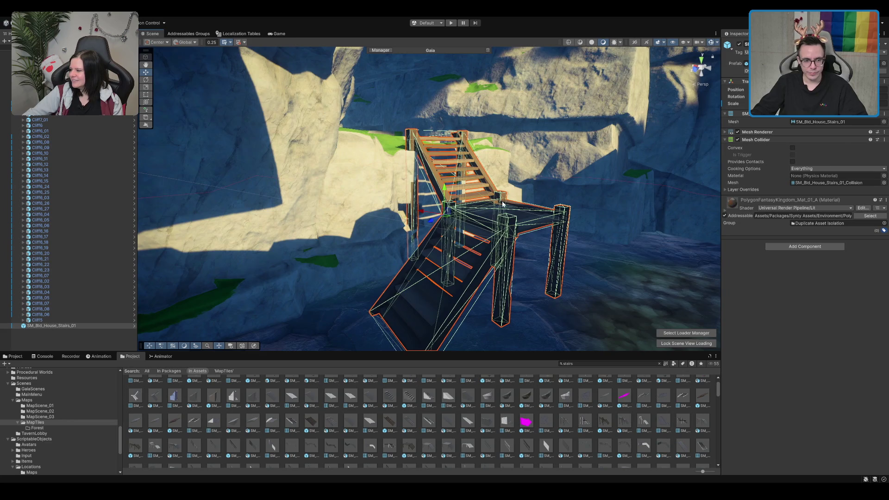
scroll(507, 201, "down", 10)
Duplicate the stairs with Ctrl+D and rotate the copy about its vertical axis
key("ctrl+d")
mouse_move(452, 274)
left_mouse_down()
mouse_move(403, 207)
mouse_move(377, 204)
mouse_move(336, 232)
left_mouse_up()
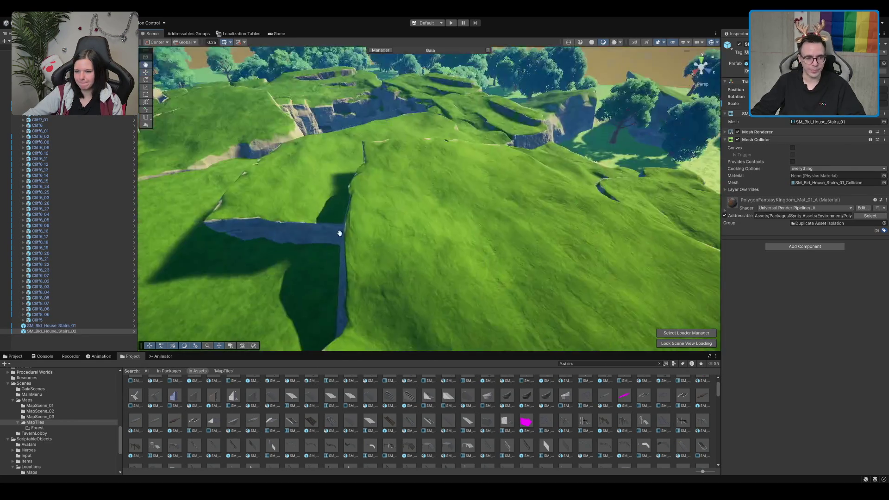
key("f")
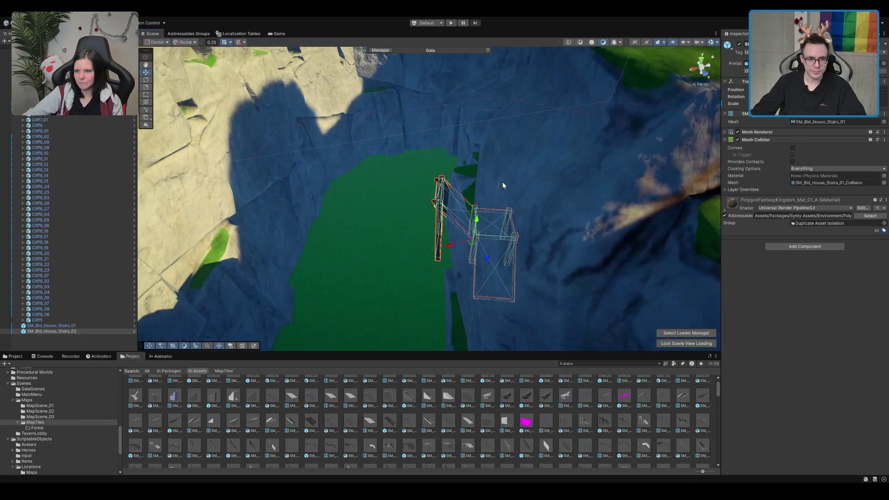
key("e")
mouse_move(495, 241)
left_mouse_down()
mouse_move(559, 259)
mouse_move(653, 251)
mouse_move(484, 252)
mouse_move(522, 294)
mouse_move(488, 252)
mouse_move(405, 243)
mouse_move(422, 259)
mouse_move(496, 228)
mouse_move(554, 139)
mouse_move(509, 183)
mouse_move(511, 142)
left_mouse_up()
key("w")
key("e")
Lower the cliff Cliff6_26 slightly
left_click(369, 154)
key("w")
left_click_drag(427, 259, 426, 264)
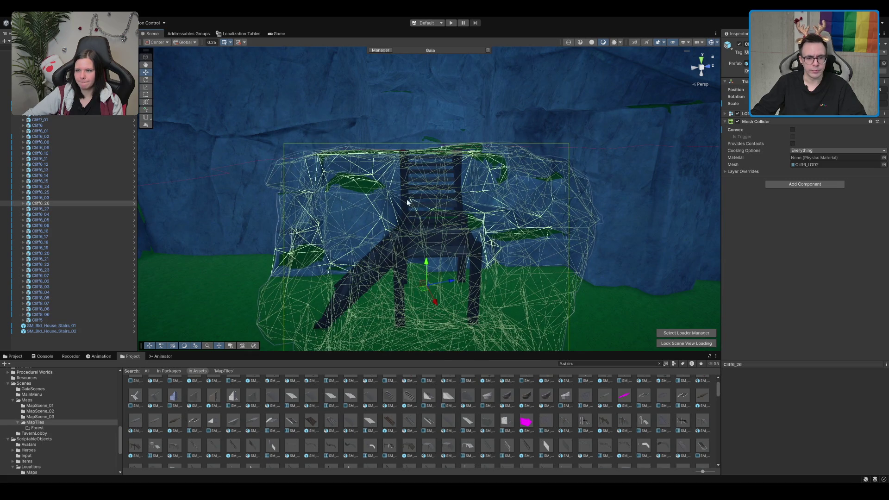
Inspect the SM_Bld_Dock_Wood_Stairs_02 and house stairs railing assets in the Project window
left_click(311, 420)
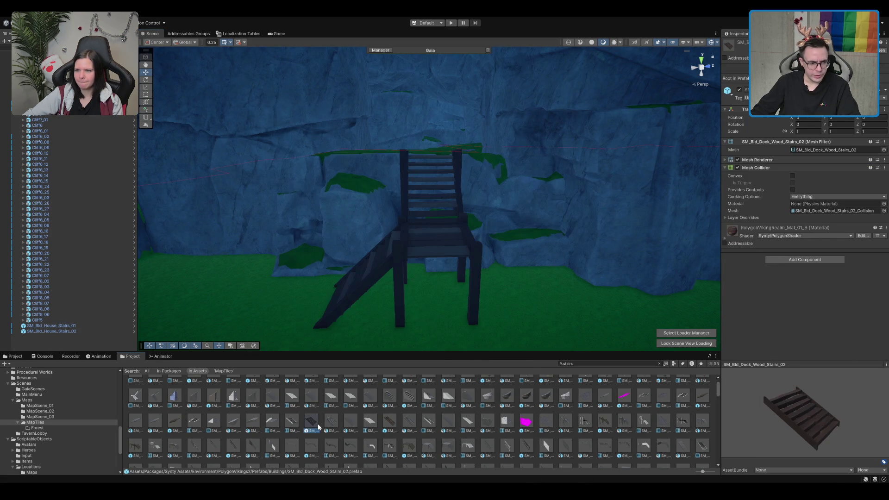
scroll(314, 422, "down", 2)
left_click(528, 408)
scroll(529, 409, "down", 1)
scroll(537, 428, "down", 1)
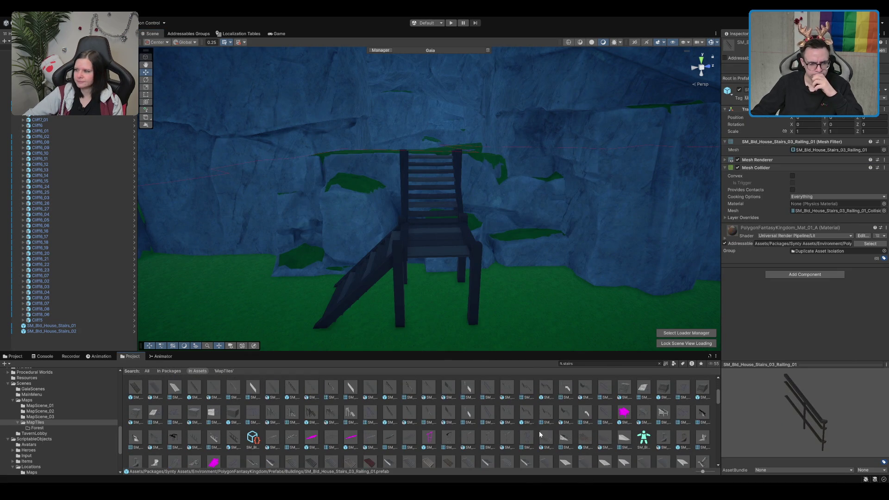
scroll(643, 428, "down", 2)
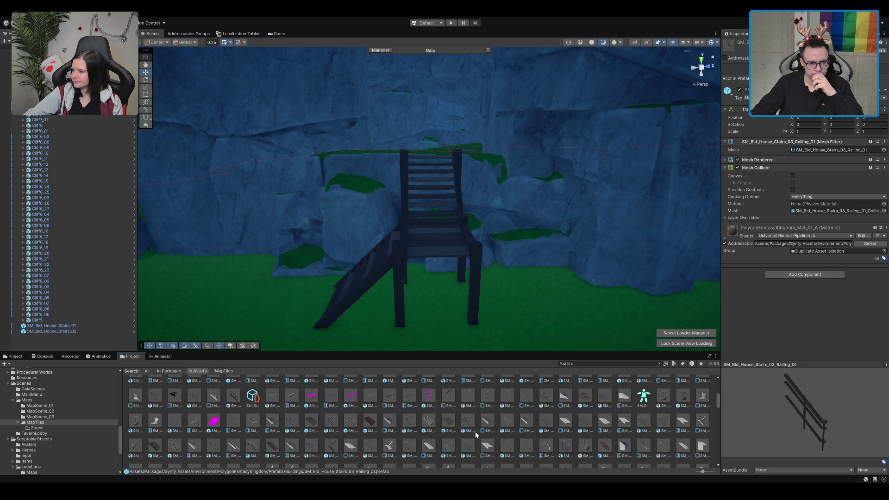
scroll(475, 433, "up", 2)
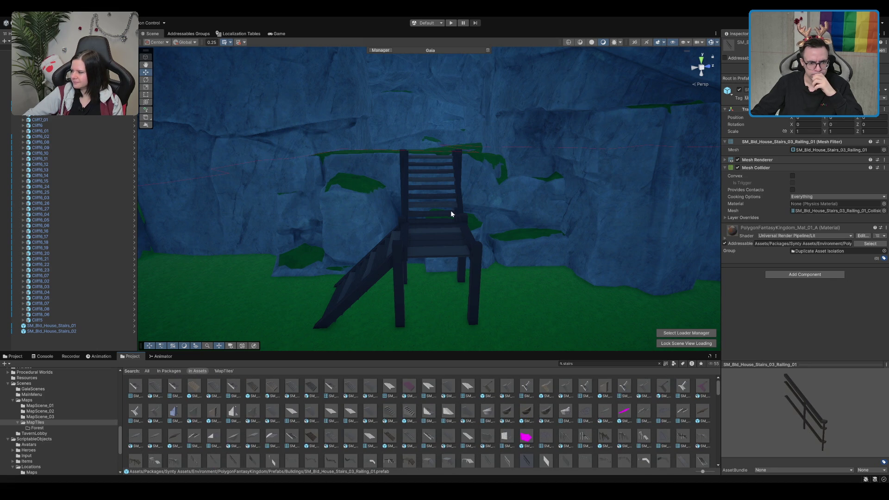
Locate the scene stairs' prefab folder and inspect the roof tile corner, window and half tile assets
left_click(439, 227)
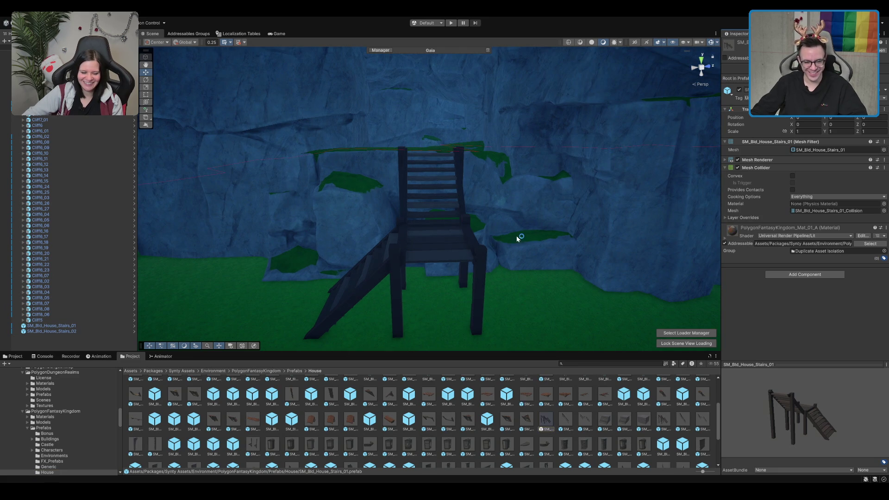
left_click(526, 393)
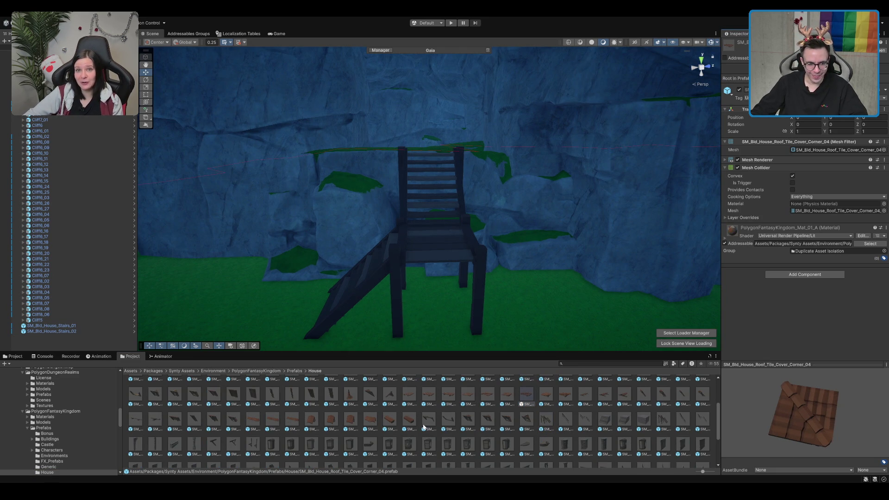
left_click(442, 229)
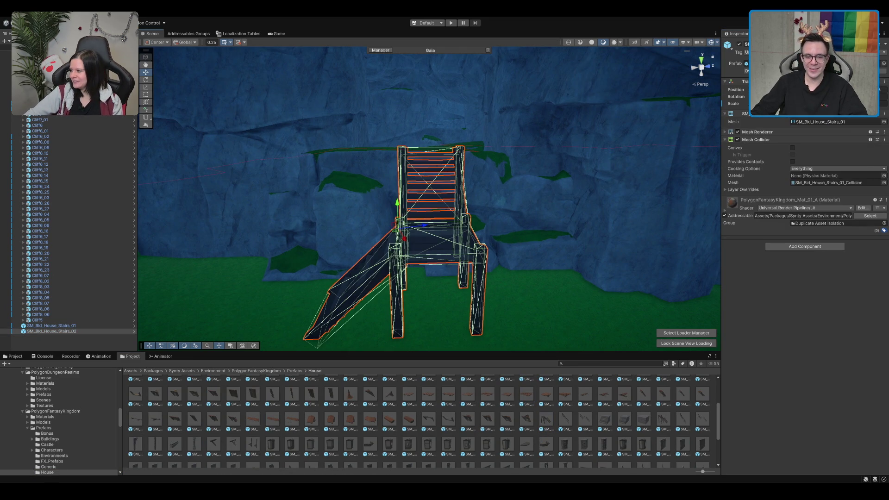
left_click(782, 63)
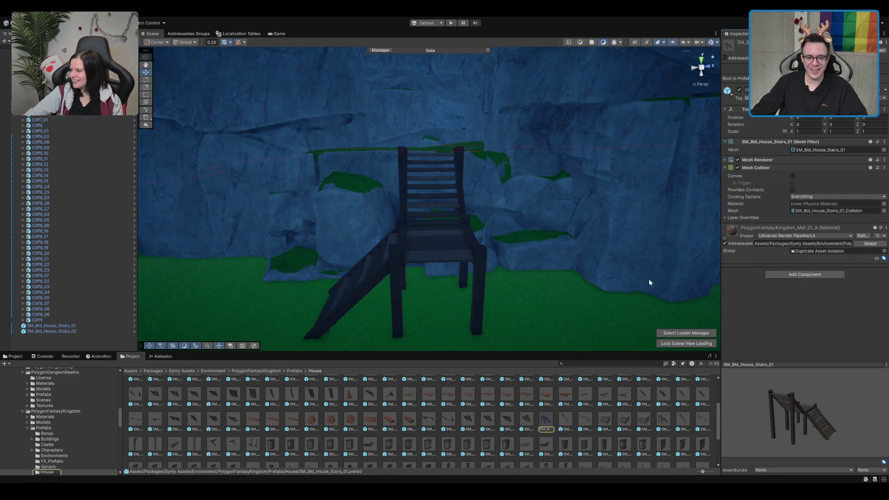
left_click(528, 426)
left_click(213, 421)
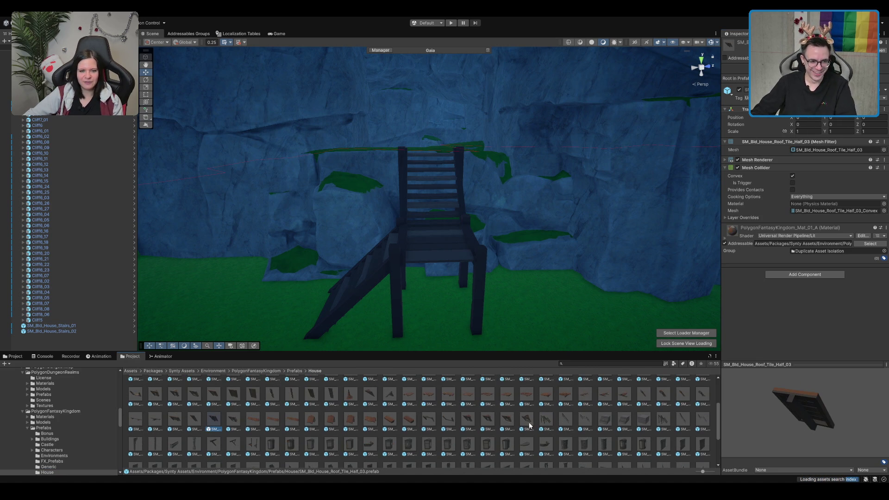
Place an SM_Bld_House_Floor_Wood_06 floor tile beside the stairs, then delete it
scroll(435, 417, "down", 2)
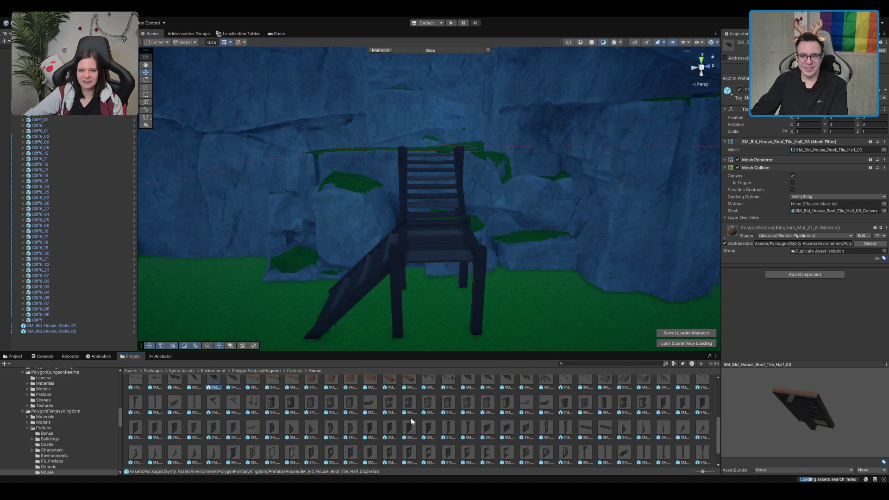
scroll(416, 426, "down", 1)
scroll(593, 421, "up", 3)
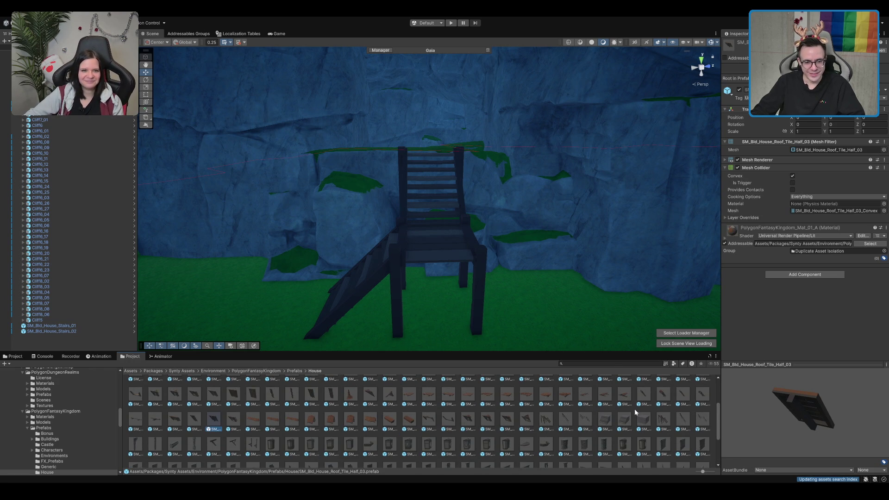
scroll(620, 418, "up", 1)
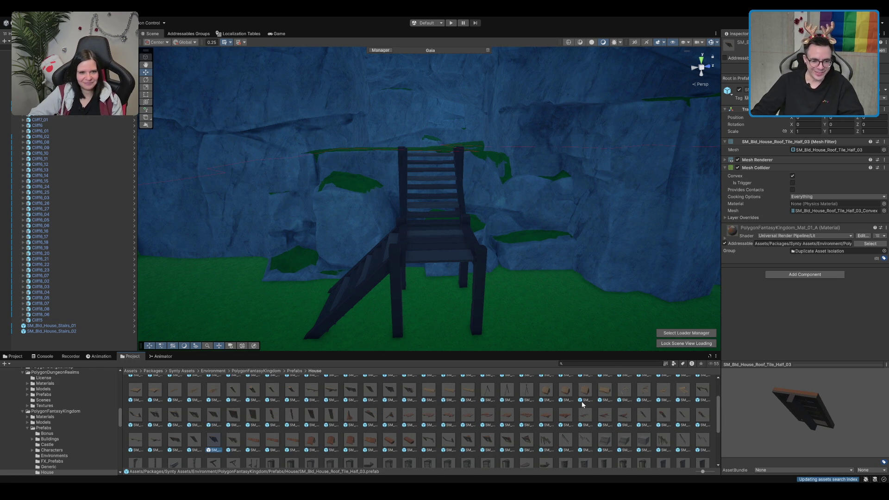
scroll(458, 433, "up", 1)
scroll(440, 432, "up", 1)
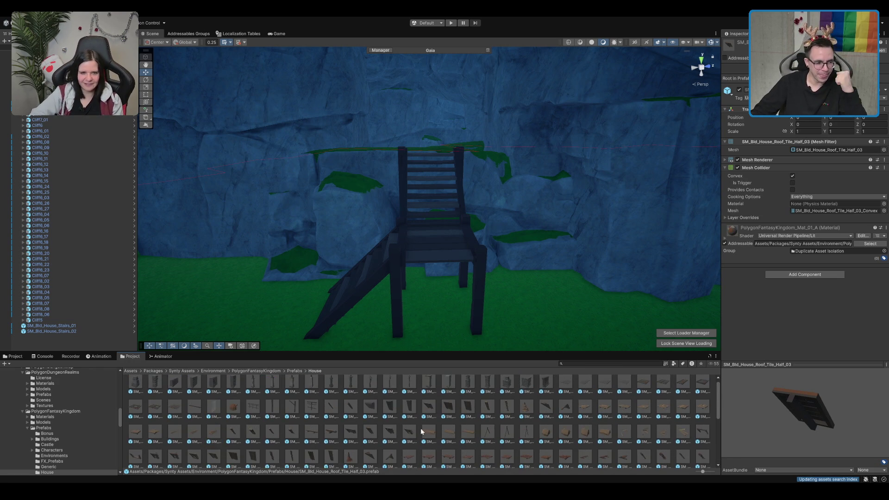
mouse_move(150, 414)
left_mouse_down()
mouse_move(252, 326)
mouse_move(189, 356)
left_mouse_up()
scroll(252, 317, "up", 3)
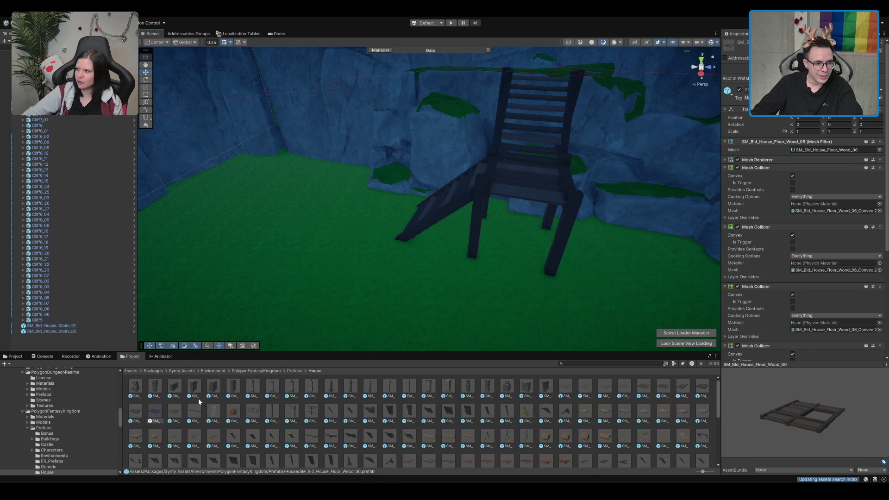
mouse_move(154, 418)
left_mouse_down()
mouse_move(260, 313)
mouse_move(207, 375)
left_mouse_up()
mouse_move(148, 412)
left_mouse_down()
mouse_move(275, 281)
mouse_move(387, 279)
mouse_move(454, 294)
mouse_move(471, 280)
left_mouse_up()
scroll(549, 220, "up", 2)
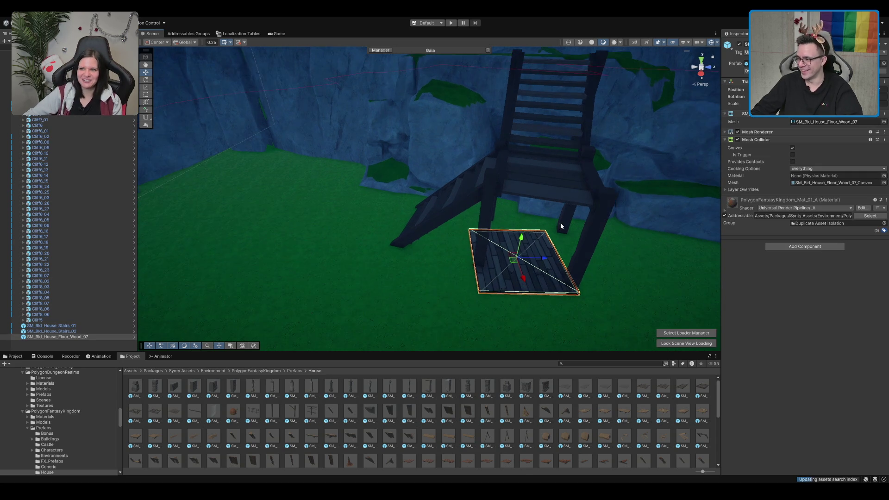
key("Delete")
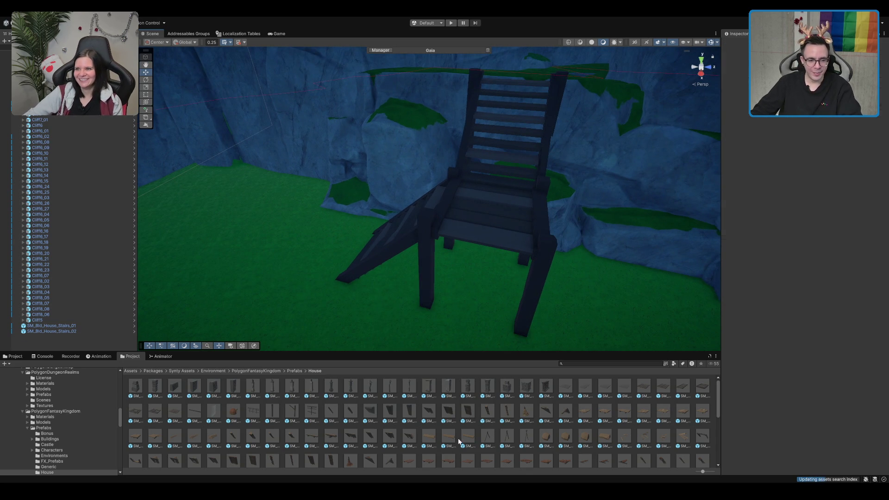
Scroll the asset browser and begin a new asset search
scroll(456, 439, "down", 1)
mouse_move(428, 442)
left_mouse_down()
mouse_move(297, 324)
mouse_move(463, 417)
left_mouse_up()
scroll(463, 417, "down", 2)
left_click(589, 363)
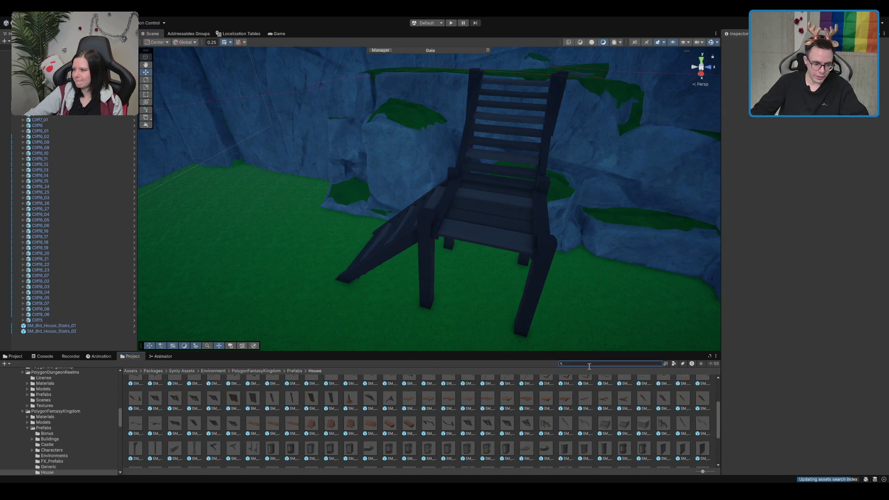
Try a bridge prefab in the scene, frame it, then delete it
type("bridge")
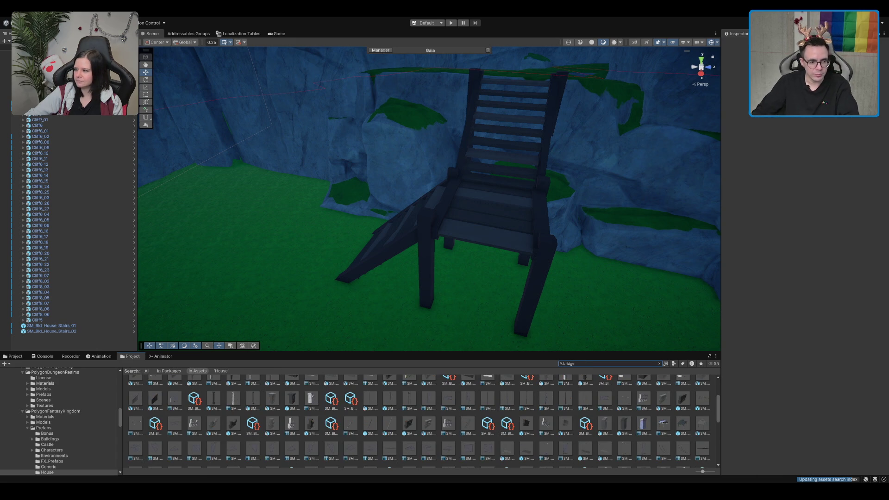
scroll(391, 422, "up", 3)
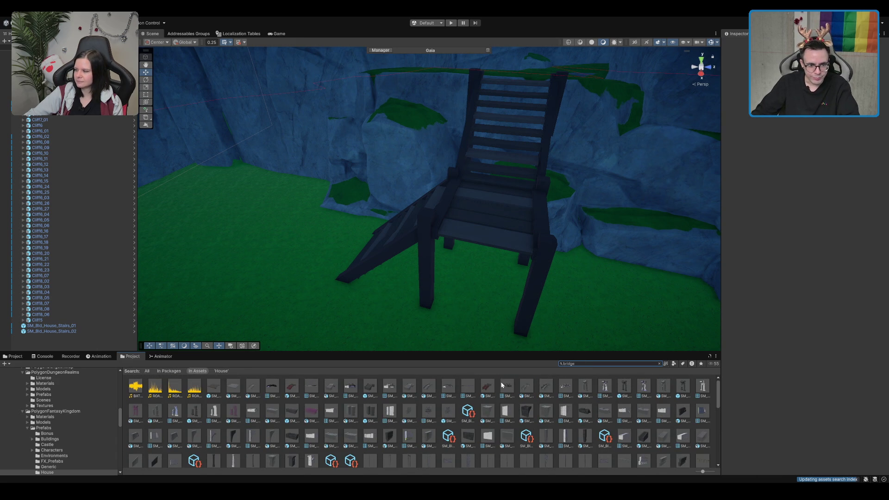
left_click_drag(503, 385, 501, 143)
key("f")
left_click_drag(426, 245, 528, 119)
key("f")
mouse_move(446, 222)
left_mouse_down()
mouse_move(433, 194)
mouse_move(444, 166)
mouse_move(448, 194)
mouse_move(462, 200)
mouse_move(428, 200)
mouse_move(501, 123)
left_mouse_up()
key("f")
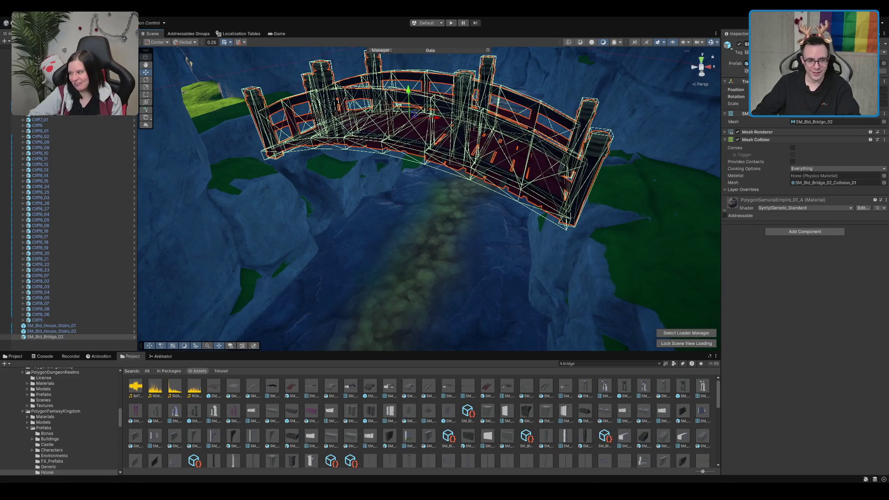
key("Delete")
Place SM_Bld_Drawbridge_01 across the gorge and turn it about 90 degrees
scroll(454, 398, "down", 2)
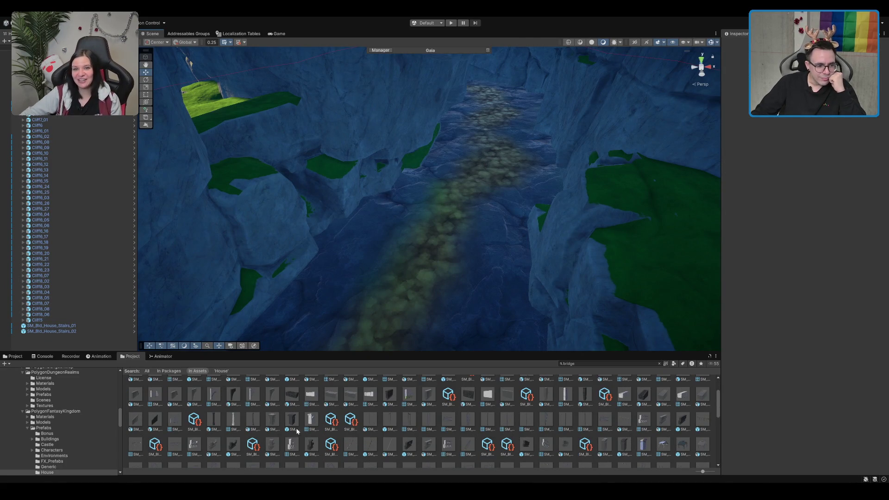
scroll(288, 432, "down", 4)
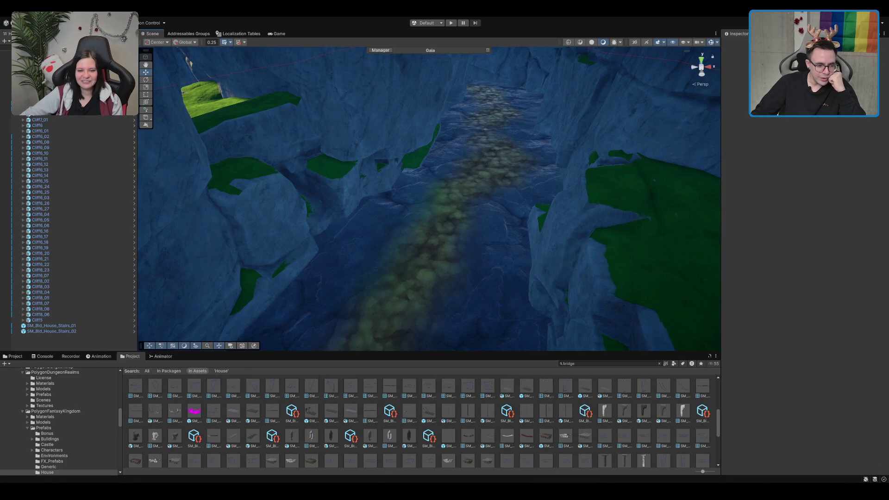
left_click(256, 416)
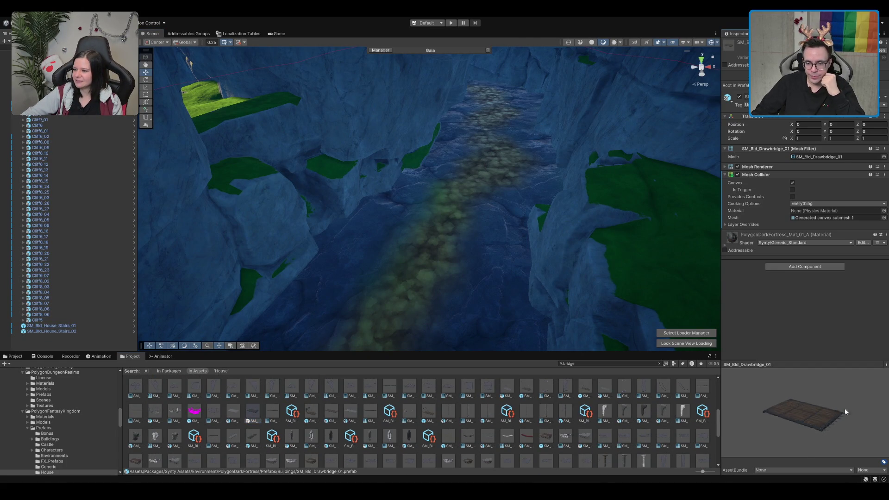
left_click_drag(850, 402, 844, 433)
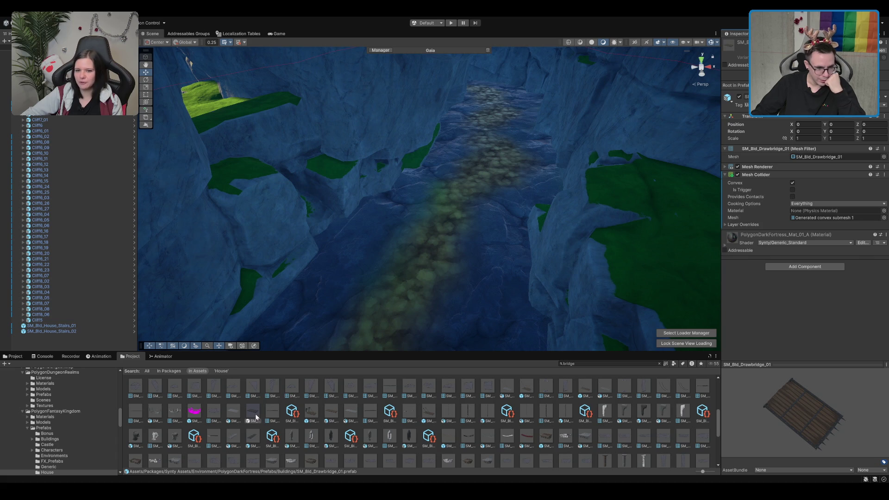
mouse_move(248, 419)
left_mouse_down()
mouse_move(341, 307)
mouse_move(397, 298)
left_mouse_up()
key("f")
key("e")
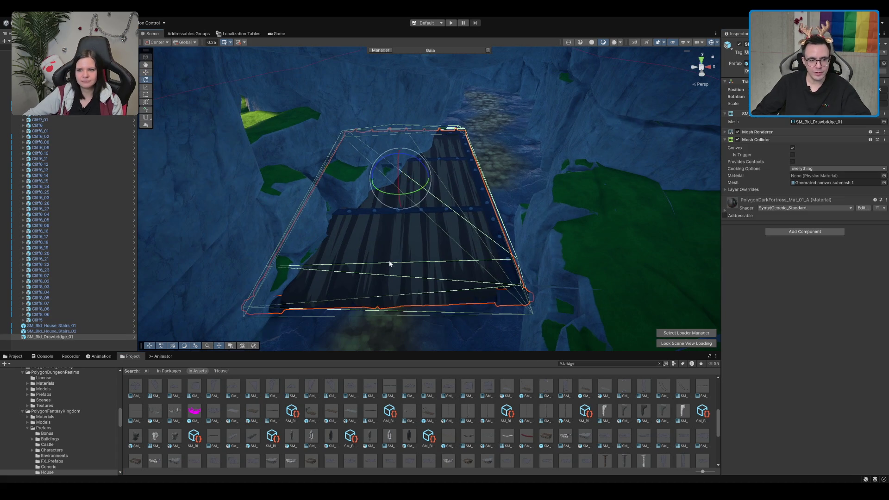
mouse_move(393, 196)
left_mouse_down()
mouse_move(430, 203)
mouse_move(422, 234)
mouse_move(419, 122)
mouse_move(421, 132)
mouse_move(534, 165)
left_mouse_up()
key("w")
Look over the drawbridge and cliffs, delete SM_Bld_Drawbridge_01, and select the wooden stairs
key("e")
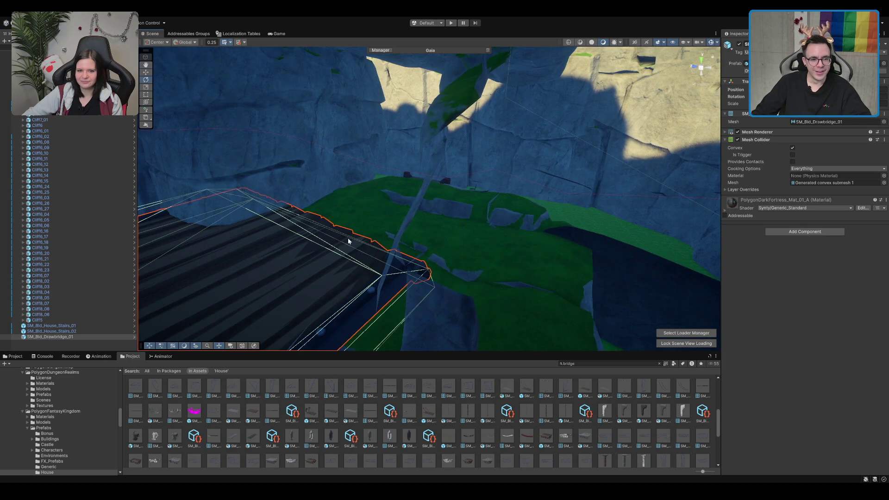
left_click_drag(345, 242, 446, 205)
mouse_move(285, 217)
left_mouse_down()
mouse_move(349, 174)
mouse_move(301, 215)
left_mouse_up()
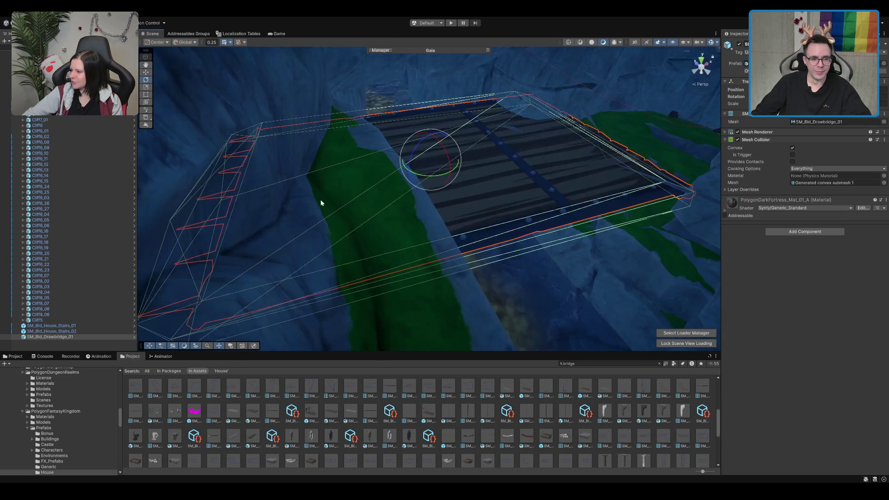
scroll(467, 198, "up", 5)
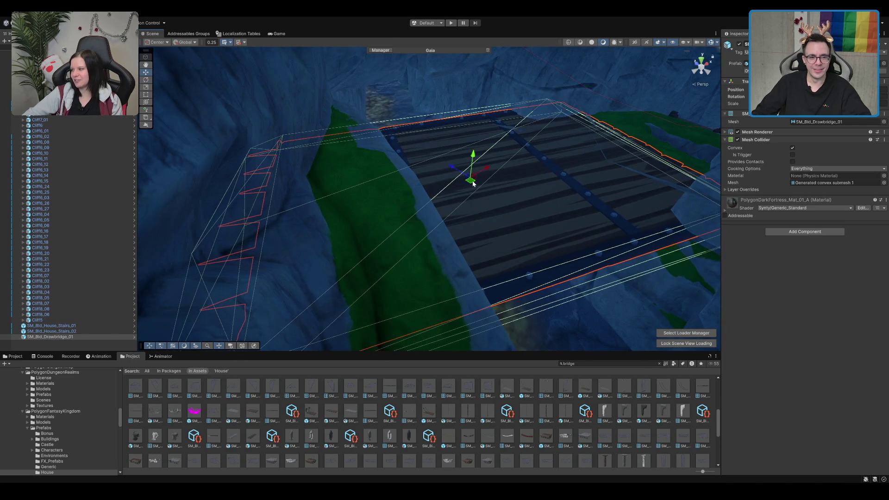
mouse_move(466, 198)
left_mouse_down()
mouse_move(472, 193)
mouse_move(264, 242)
mouse_move(515, 182)
mouse_move(415, 182)
mouse_move(414, 172)
left_mouse_up()
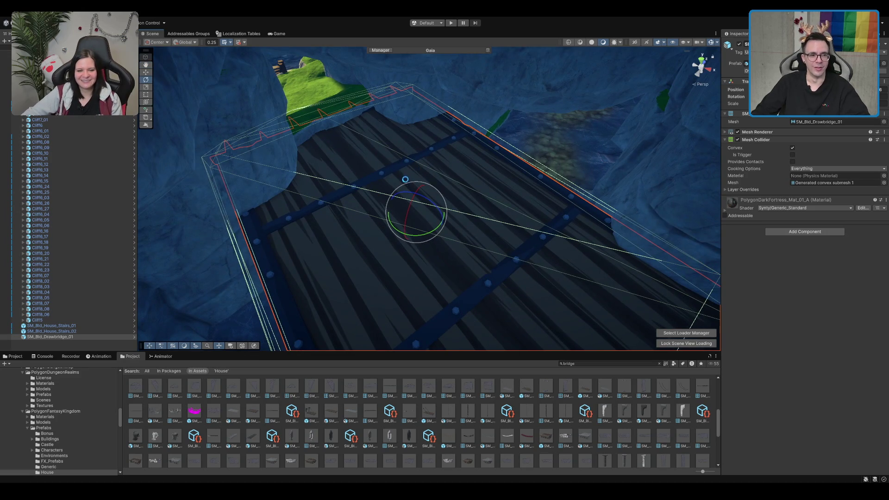
mouse_move(285, 157)
left_mouse_down()
mouse_move(290, 226)
mouse_move(419, 162)
mouse_move(546, 142)
mouse_move(602, 111)
left_mouse_up()
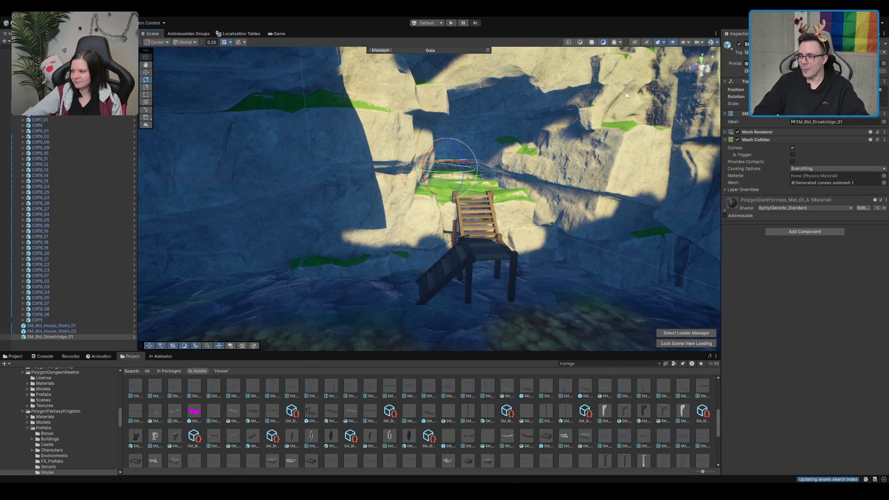
scroll(519, 125, "up", 3)
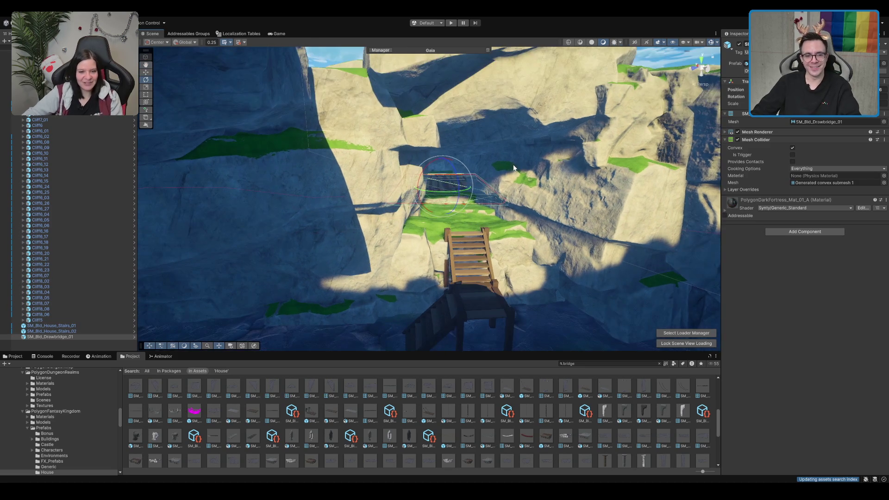
key("Delete")
left_click(466, 260)
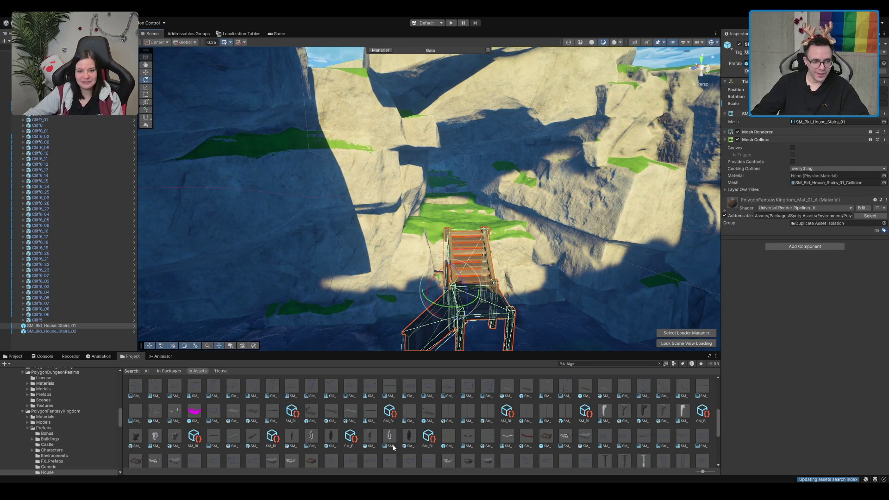
Place SM_Bld_Drawbridge_02 into the canyon and move it toward the stairs
left_click(429, 411)
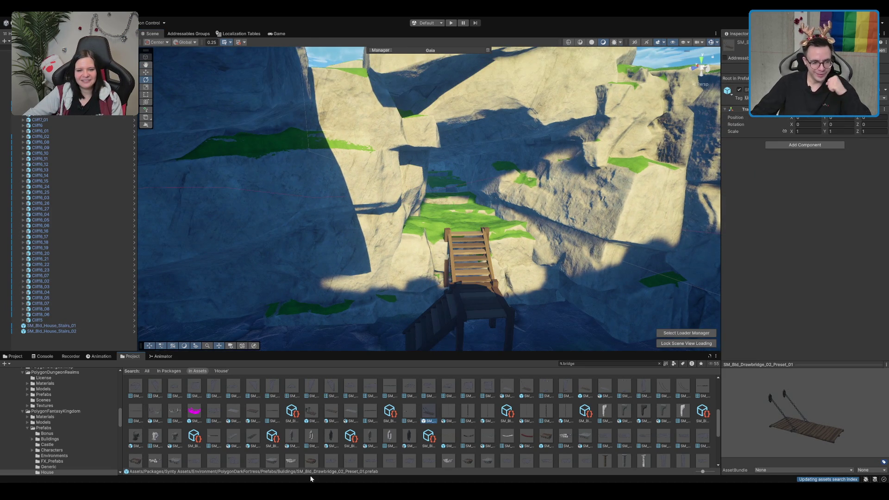
left_click(328, 419)
left_click_drag(796, 393, 784, 411)
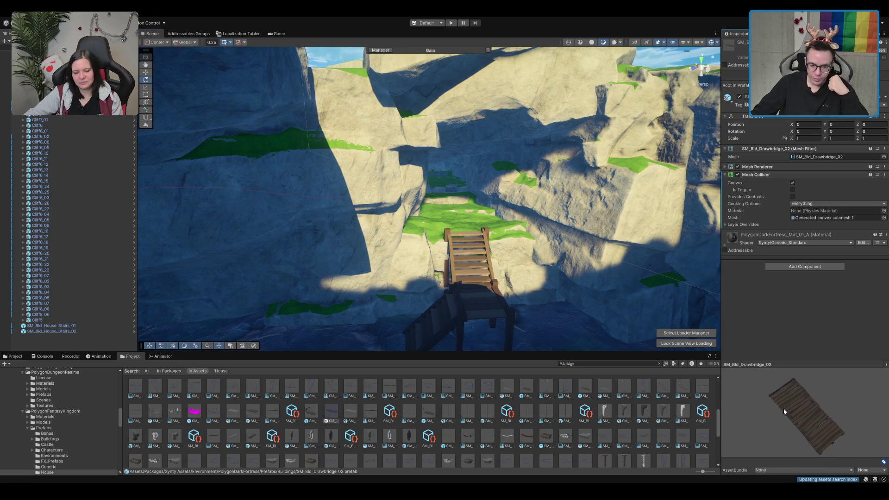
mouse_move(336, 415)
left_mouse_down()
mouse_move(354, 267)
mouse_move(419, 265)
left_mouse_up()
key("w")
mouse_move(339, 252)
left_mouse_down()
mouse_move(444, 224)
mouse_move(461, 207)
mouse_move(389, 242)
mouse_move(506, 178)
mouse_move(406, 230)
mouse_move(436, 211)
mouse_move(439, 228)
left_mouse_up()
key("f")
Raise the drawbridge and rotate it so its beamed side faces up
key("e")
key("w")
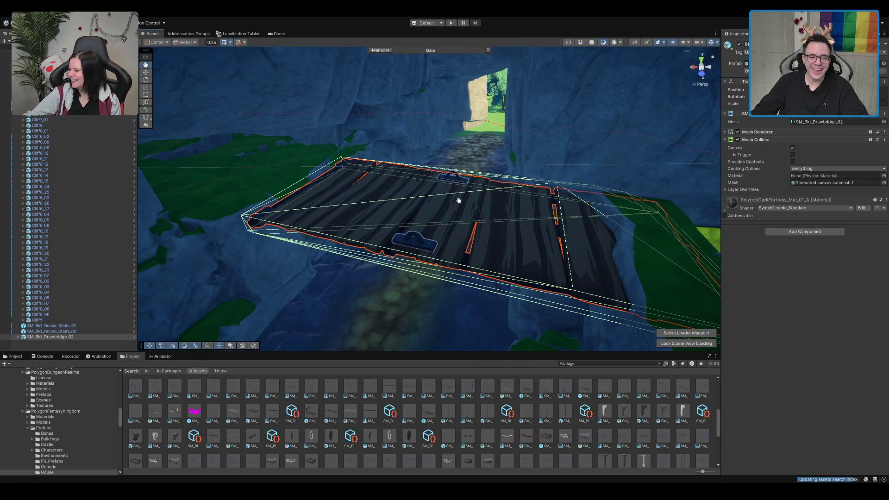
mouse_move(461, 190)
left_mouse_down()
mouse_move(466, 183)
mouse_move(433, 204)
mouse_move(389, 199)
mouse_move(398, 206)
mouse_move(376, 174)
left_mouse_up()
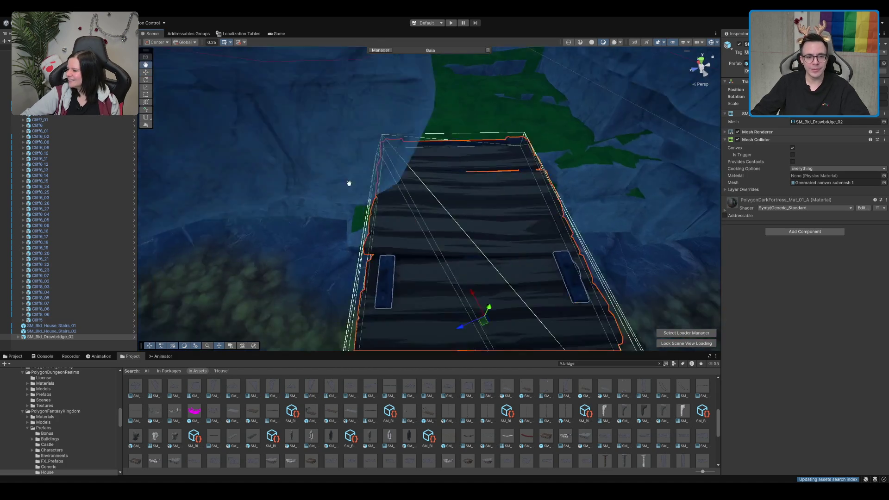
key("e")
scroll(468, 198, "up", 2)
key("w")
left_click_drag(385, 227, 411, 198)
key("e")
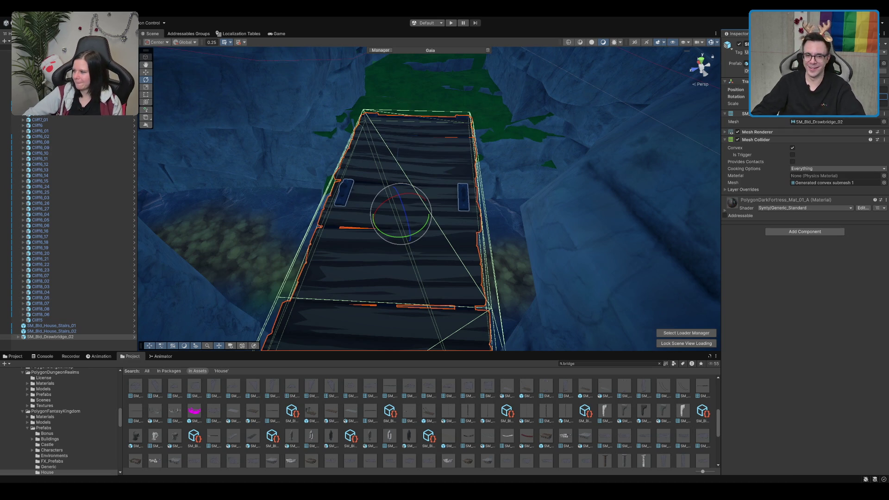
left_click_drag(384, 194, 417, 217)
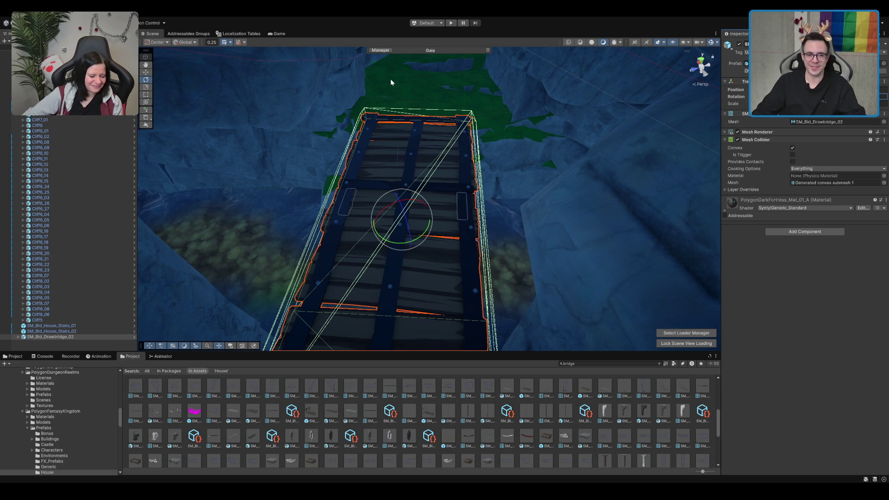
scroll(399, 84, "up", 2)
Frame the cliff Cliff6_26 from the side, then deselect it and fly back into the canyon
left_click(399, 83)
key("f")
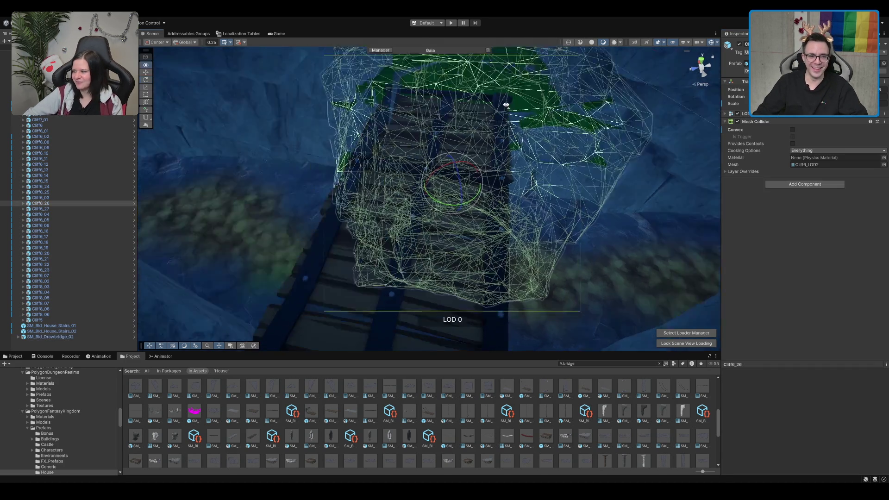
key("w")
scroll(433, 215, "up", 5)
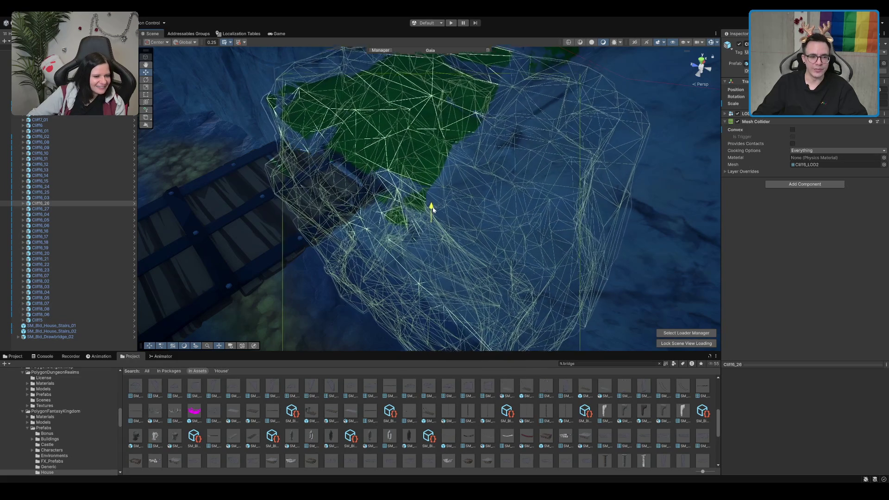
scroll(432, 210, "down", 1)
mouse_move(482, 255)
left_mouse_down()
mouse_move(406, 234)
mouse_move(395, 154)
mouse_move(434, 156)
mouse_move(438, 126)
mouse_move(668, 170)
left_mouse_up()
mouse_move(443, 162)
left_mouse_down()
mouse_move(366, 135)
mouse_move(374, 76)
left_mouse_up()
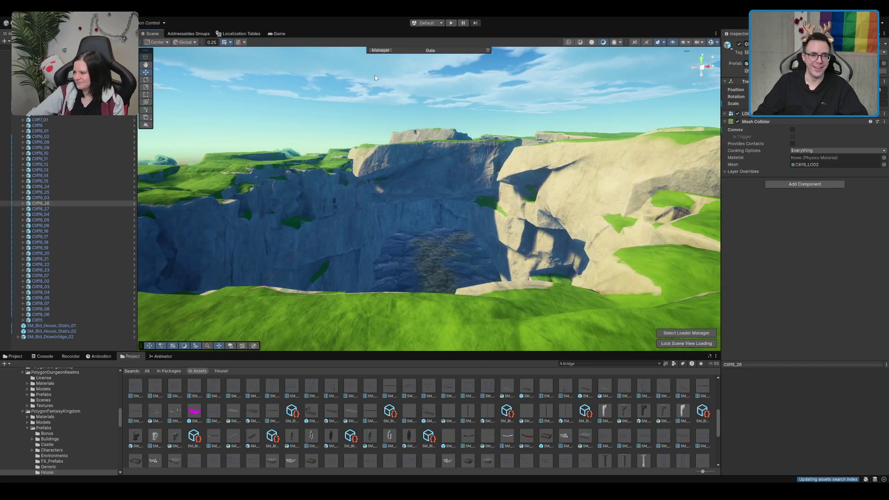
left_click(374, 76)
left_click_drag(409, 109, 447, 127)
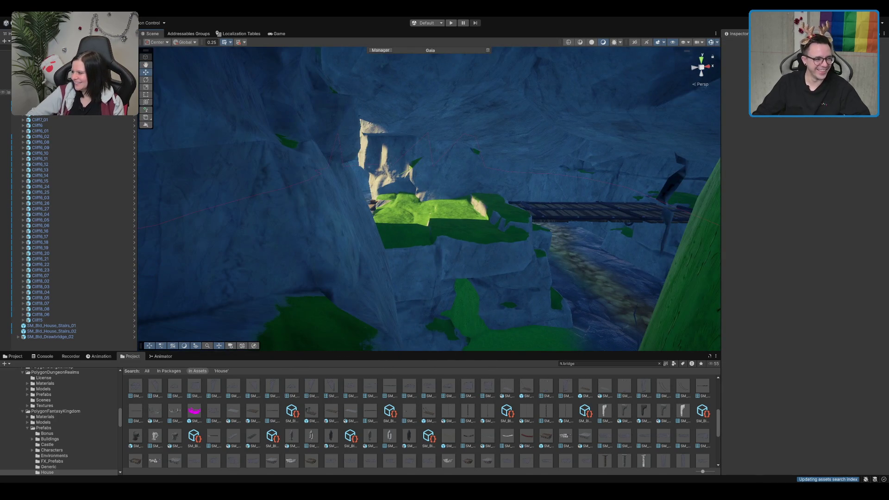
Browse the Project window's Scenes folder and the TavernLobby subfolder
left_click(177, 225)
left_click(14, 356)
left_click(256, 391)
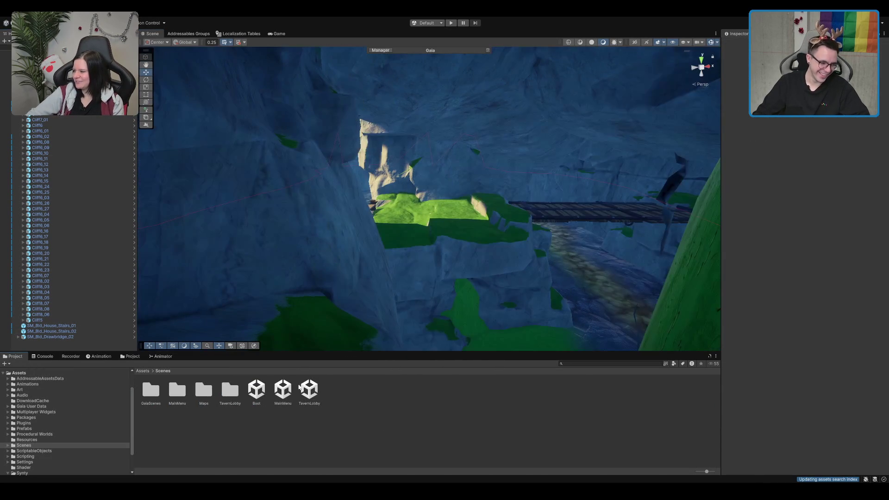
double_click(230, 391)
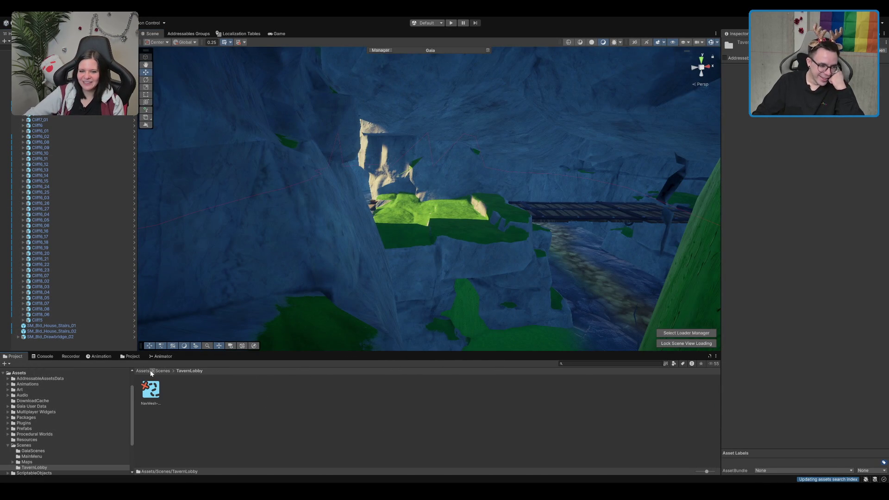
left_click(189, 371)
left_click(162, 371)
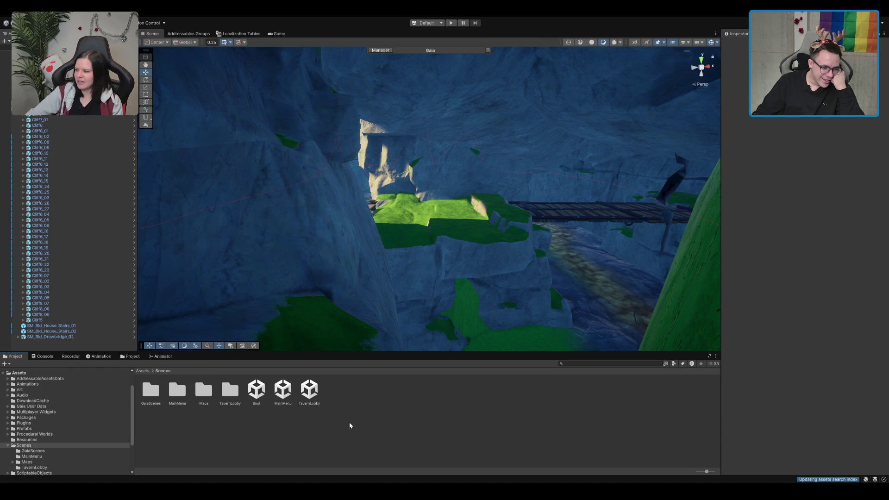
double_click(224, 401)
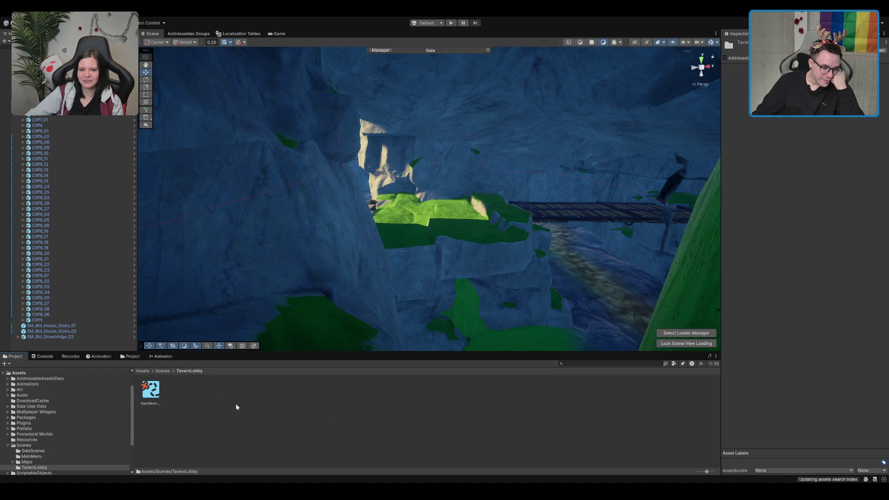
left_click(163, 371)
Open MapScene_New from the Maps folder, then open the Boot scene and enter Play mode
double_click(214, 391)
left_click(308, 393)
left_click(335, 395)
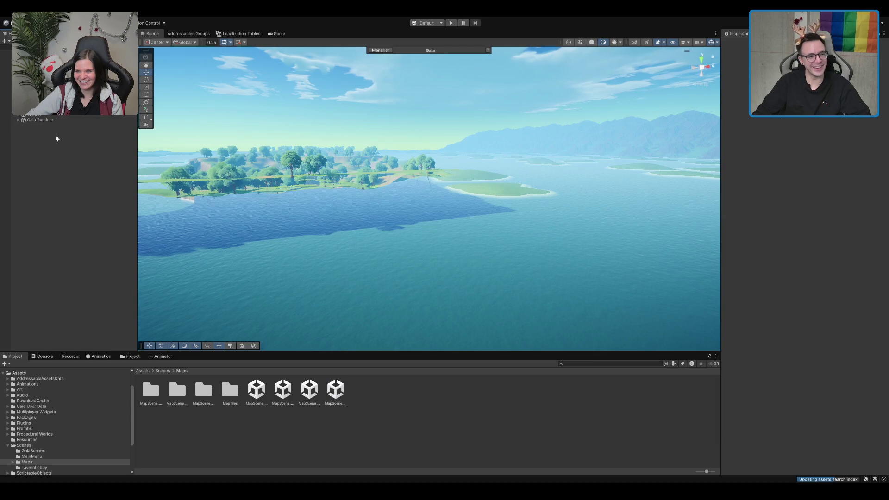
double_click(37, 126)
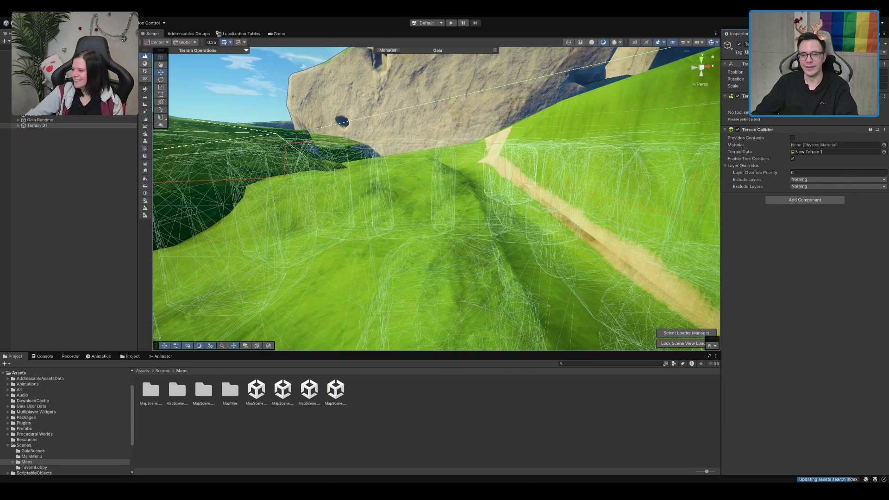
scroll(443, 199, "down", 10)
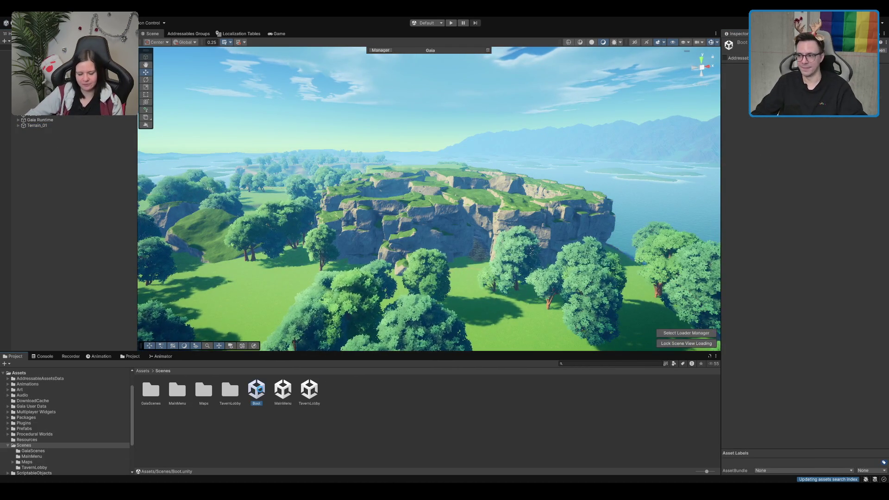
double_click(256, 389)
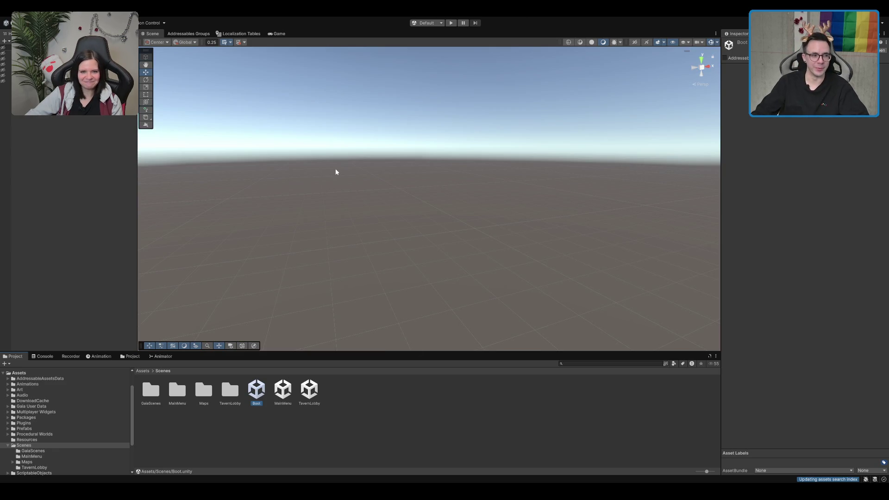
left_click(446, 23)
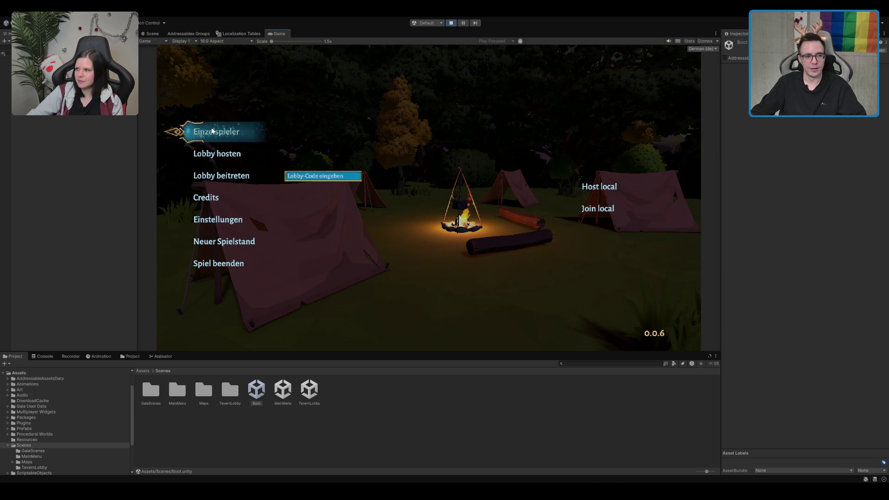
left_click(212, 131)
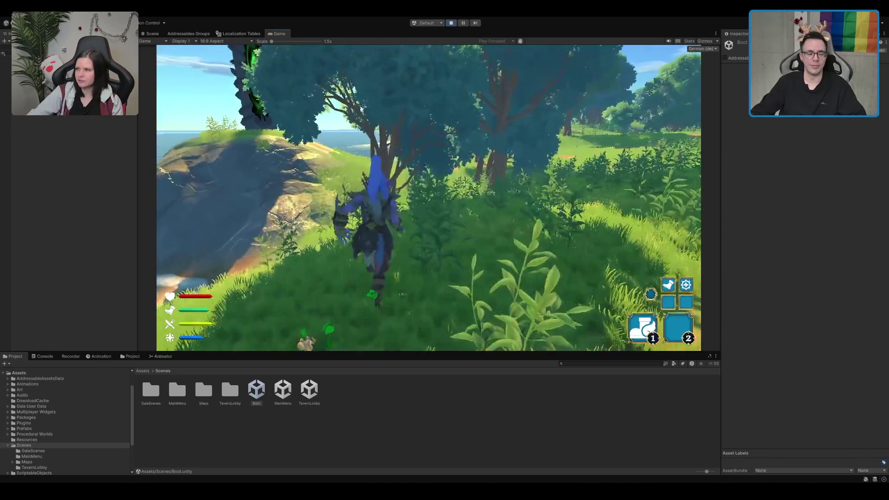
key("w")
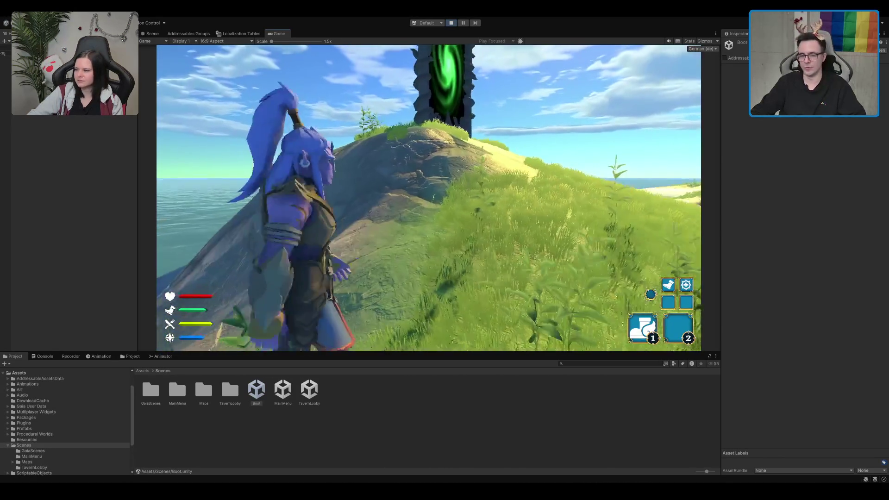
key("space")
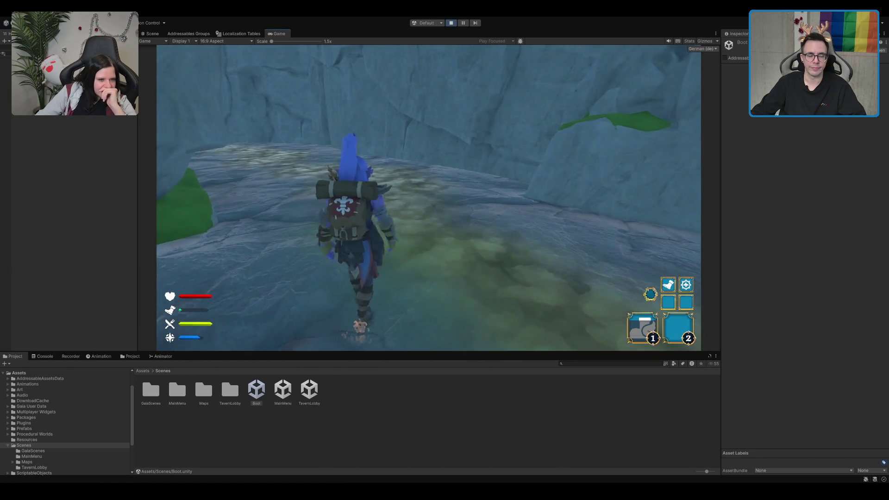
key("ctrl+p")
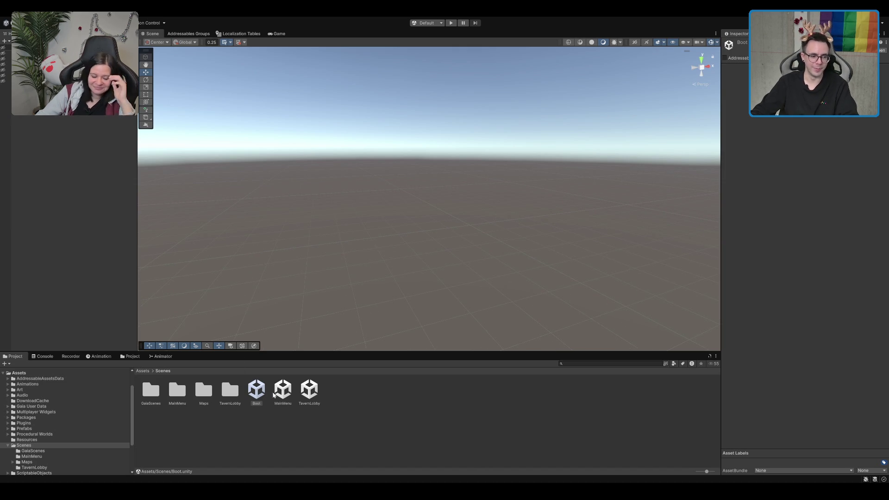
Open the last map scene in the Maps folder to view the island terrain
double_click(230, 390)
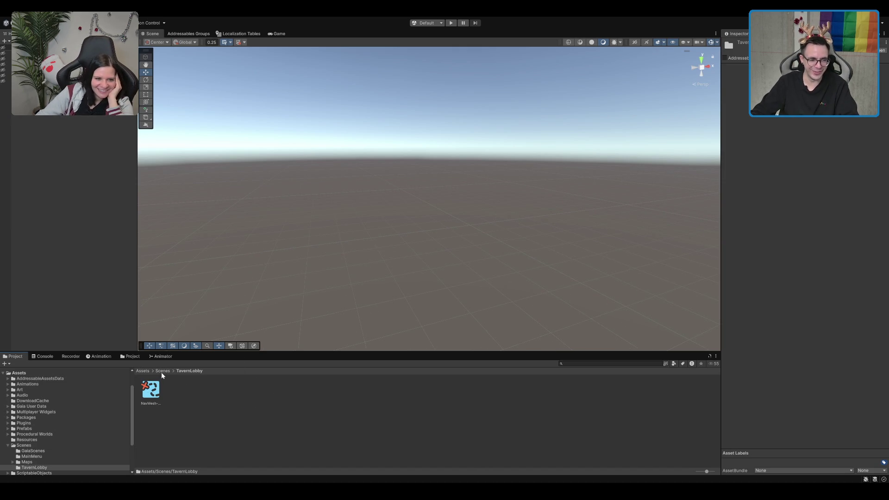
left_click(162, 371)
double_click(203, 389)
left_click(332, 401)
double_click(332, 398)
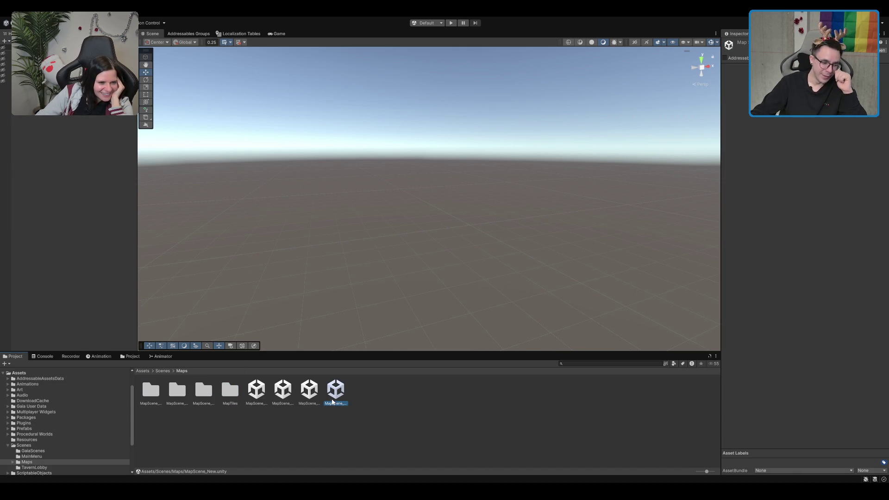
Open the MapTileTest 1 scene from the MapTiles folder
left_click(230, 389)
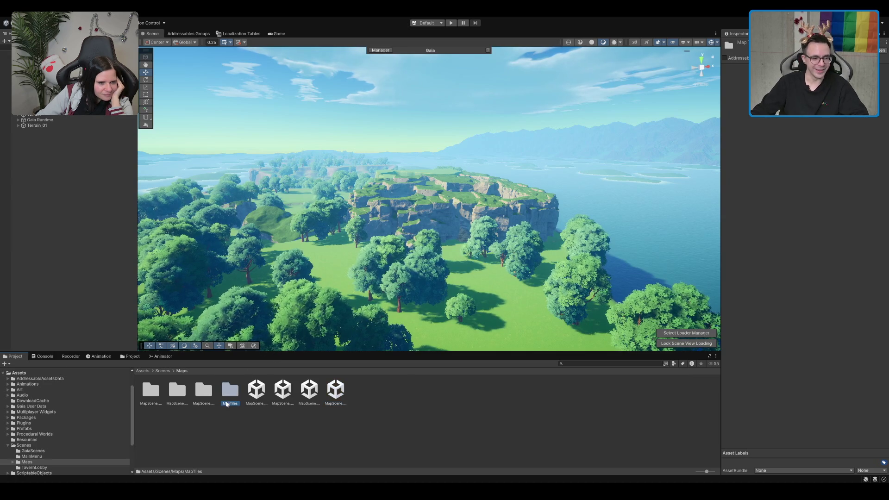
double_click(230, 389)
left_click(204, 390)
double_click(203, 390)
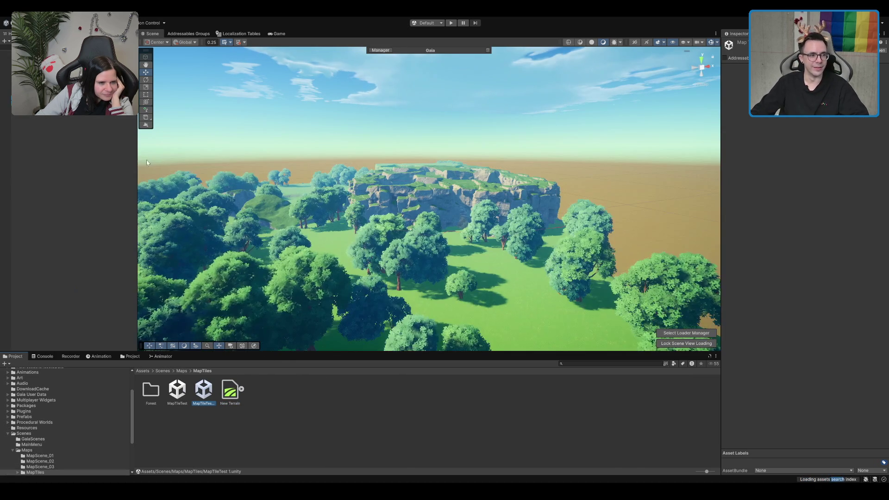
left_click(5, 107, "shift")
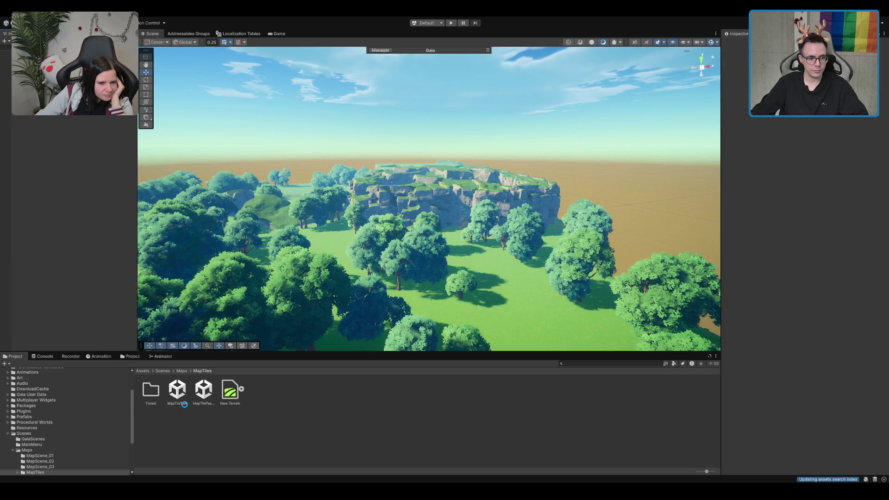
Reopen MapScene_New to view its forested island, then return to the empty Boot scene
left_click(162, 393)
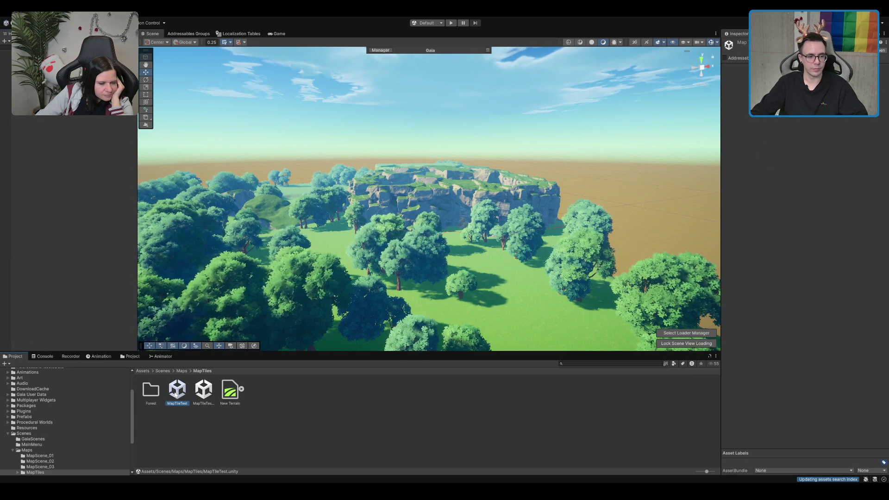
left_click(183, 370)
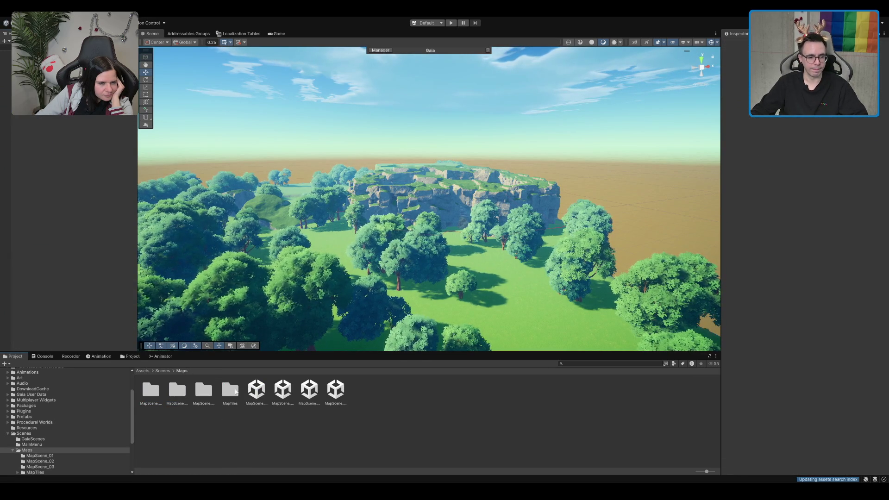
double_click(336, 391)
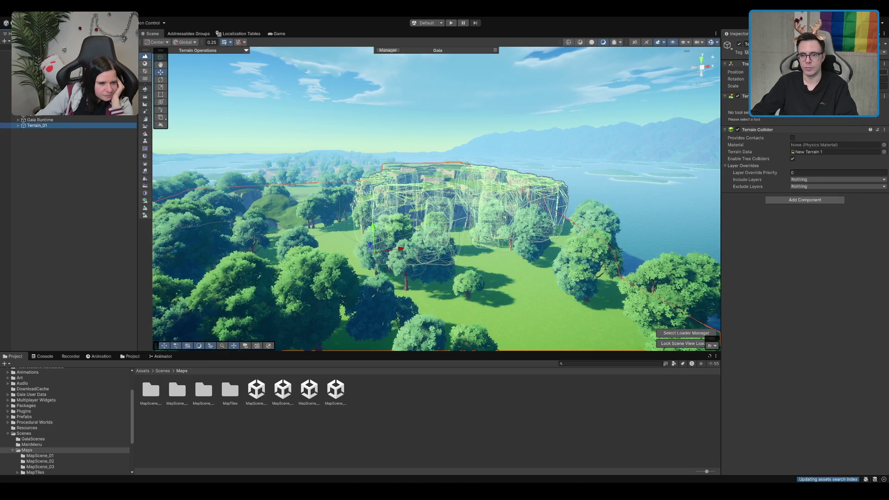
left_click_drag(435, 232, 435, 241)
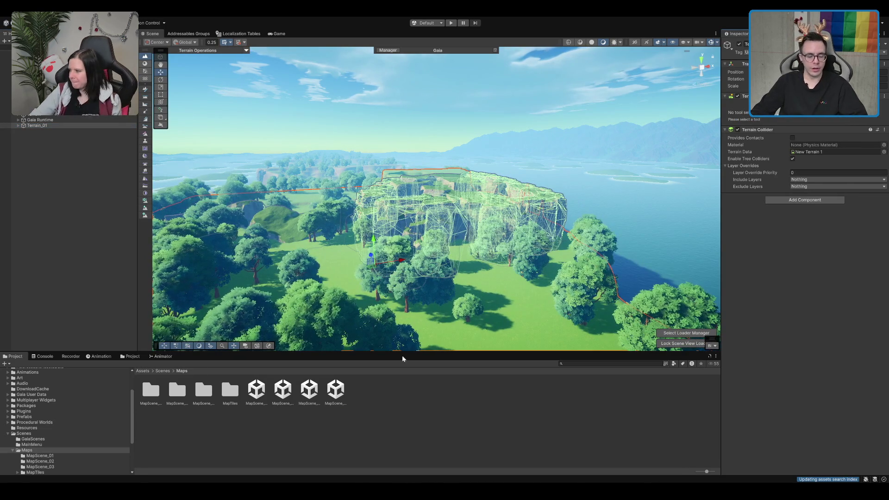
left_click(163, 370)
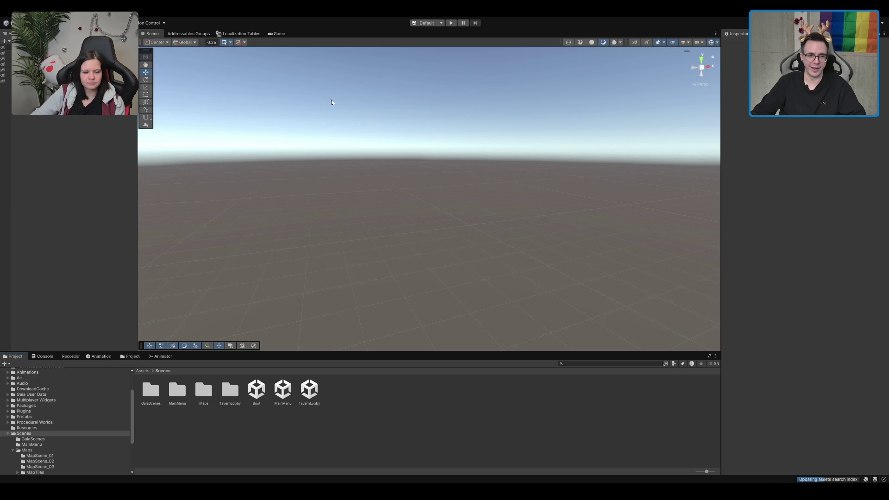
Enter Play mode and start an Einzelspieler (single-player) game, heading for the green portal
left_click(450, 22)
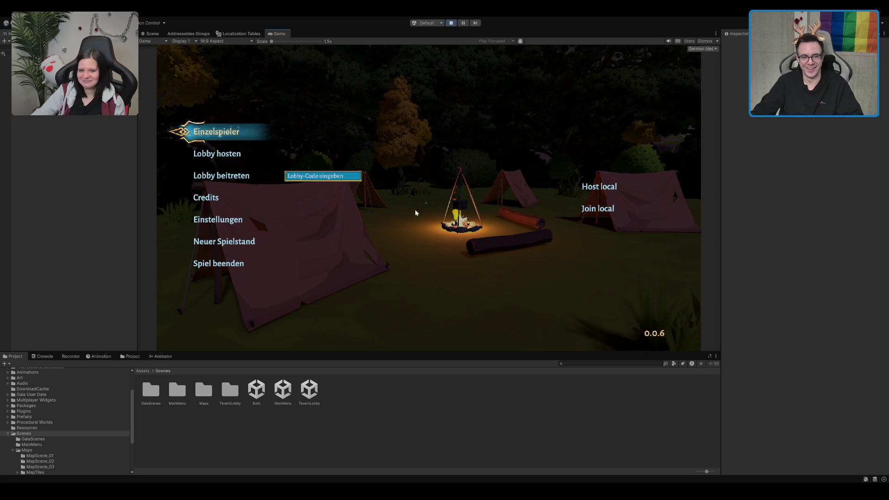
left_click(248, 134)
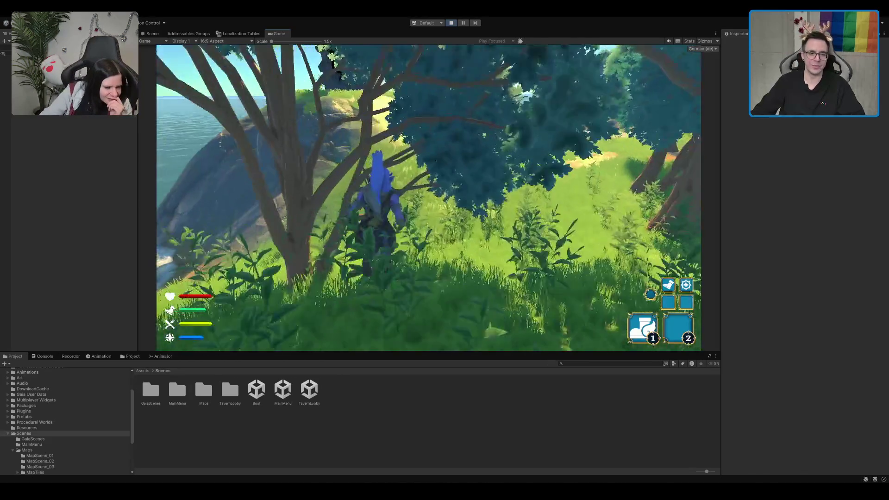
key("w")
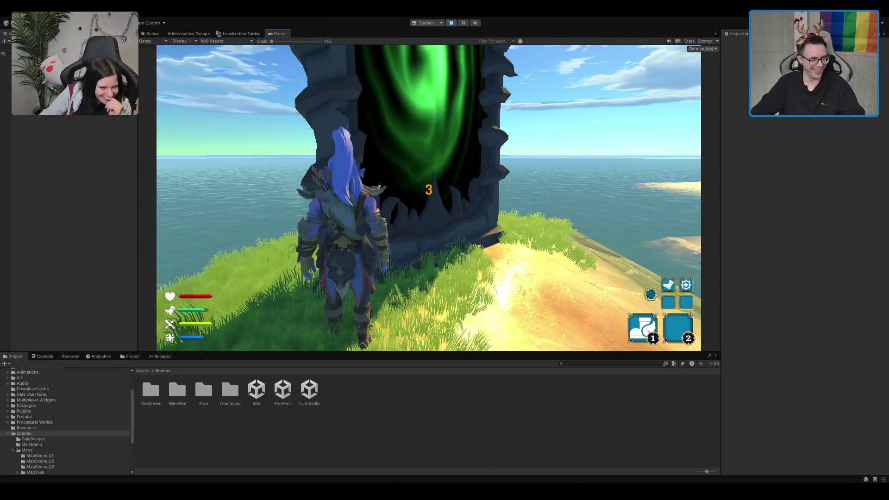
Run the character from the green portal across the meadow toward the trees and cliffs
key("w")
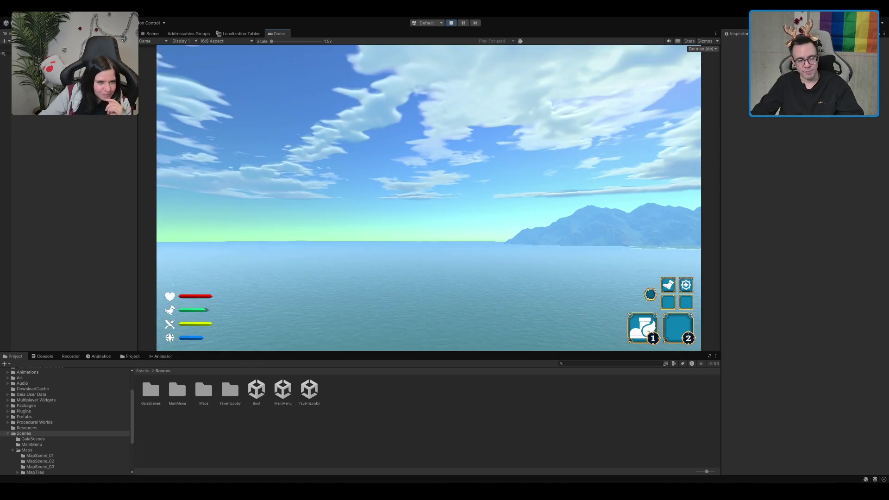
key("w")
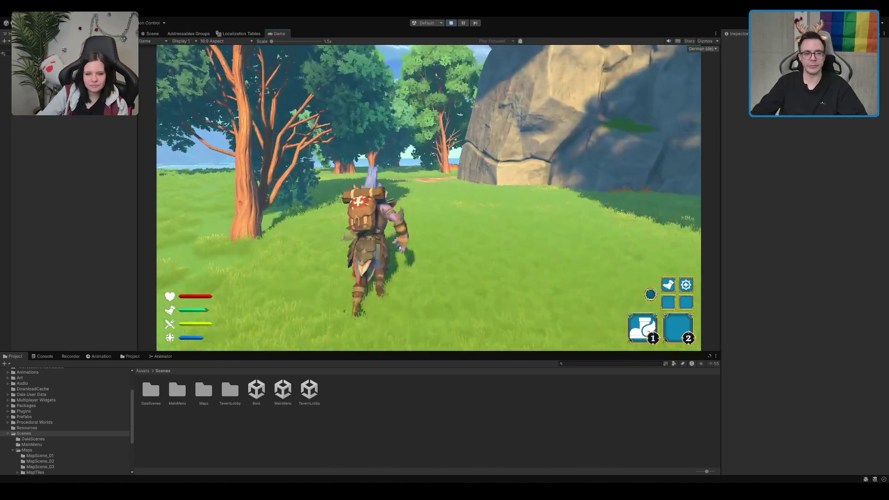
key("w")
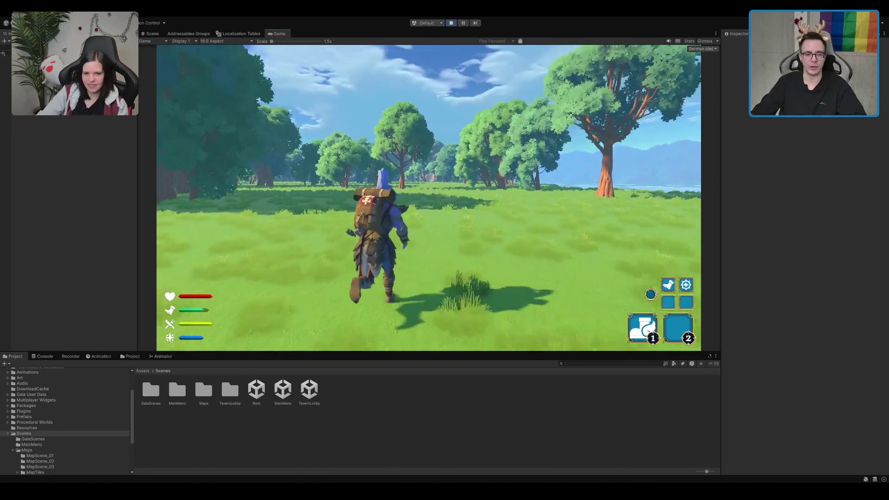
key("w")
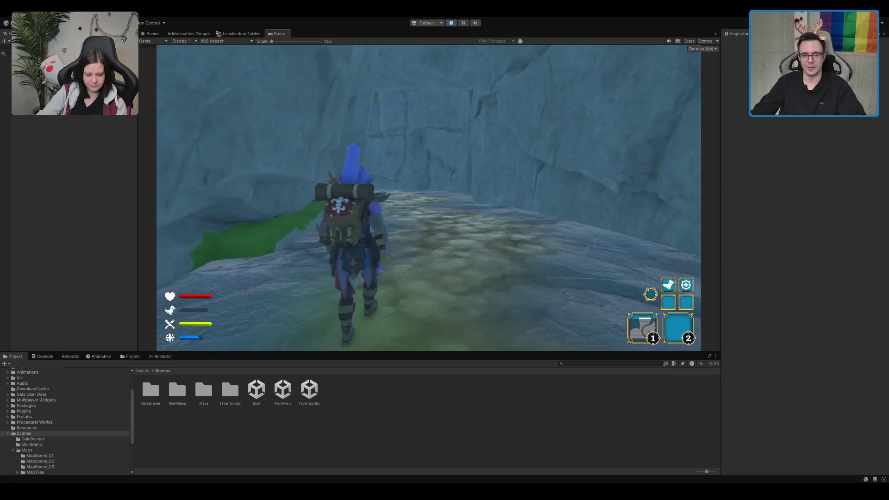
Walk through the cave and climb the wooden stairs toward the cliff
key("w")
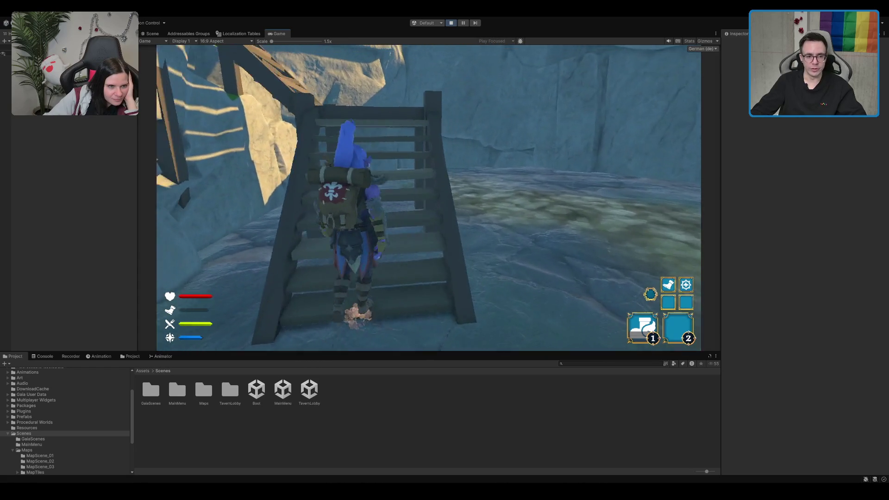
key("w")
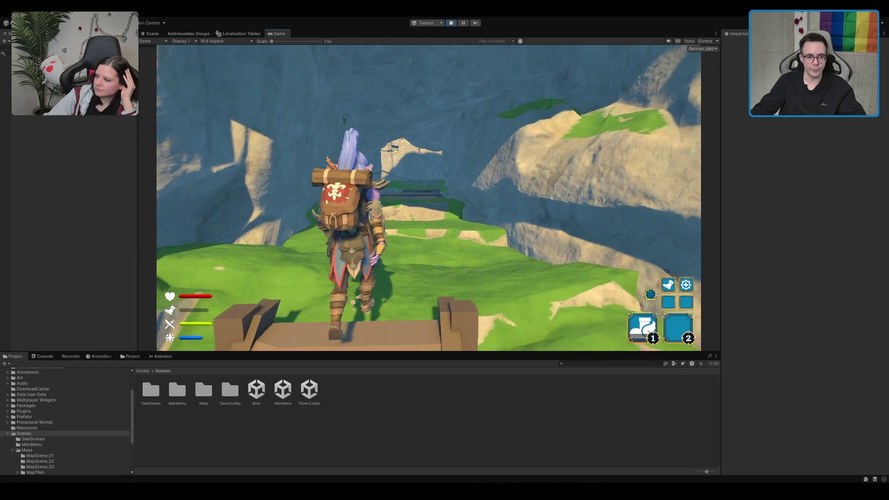
key("w")
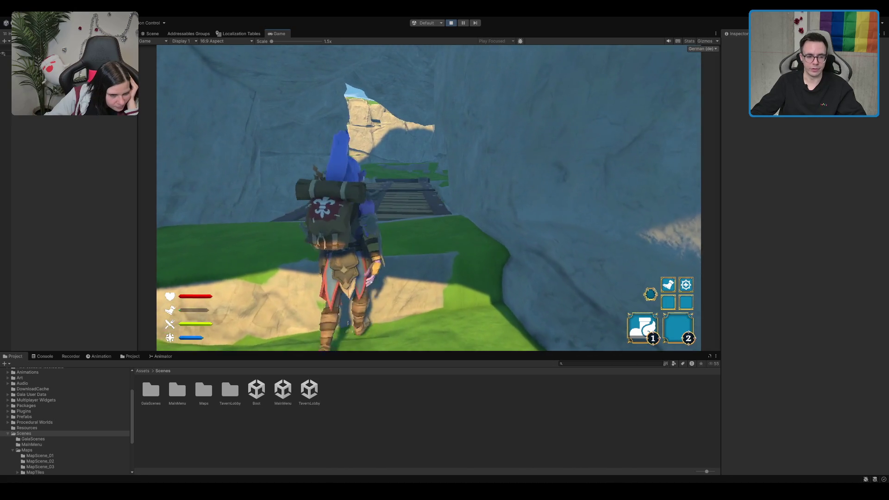
key("w")
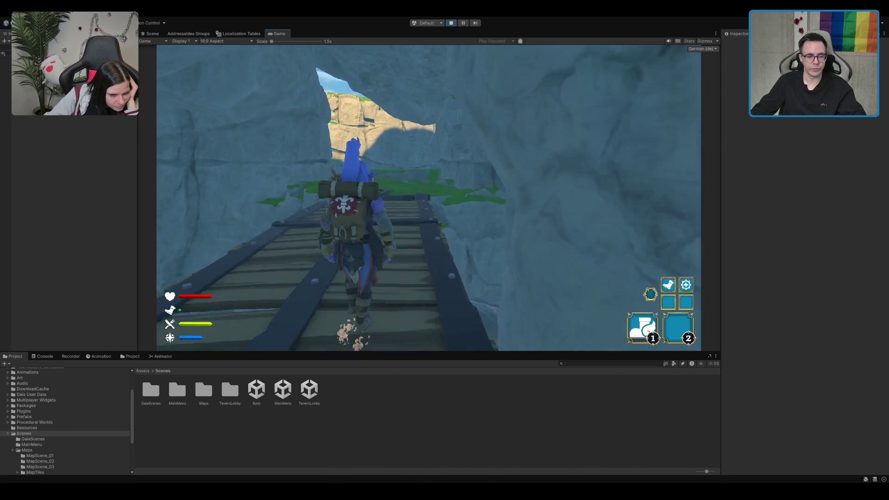
key("w")
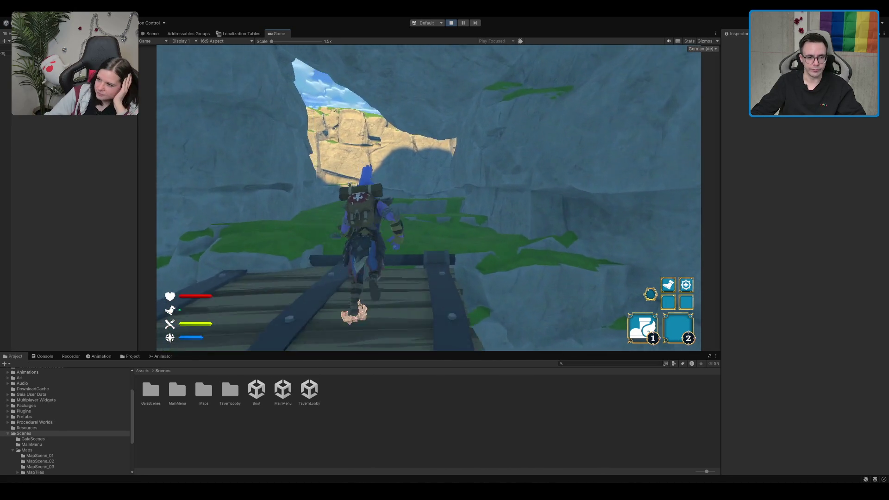
Turn back from the edge, run and jump up the canyon, then stop Play mode
key("s")
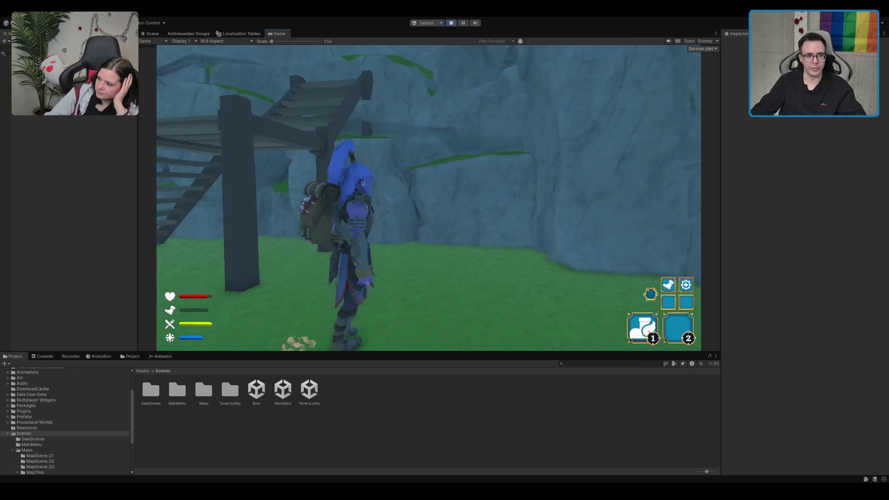
key("w")
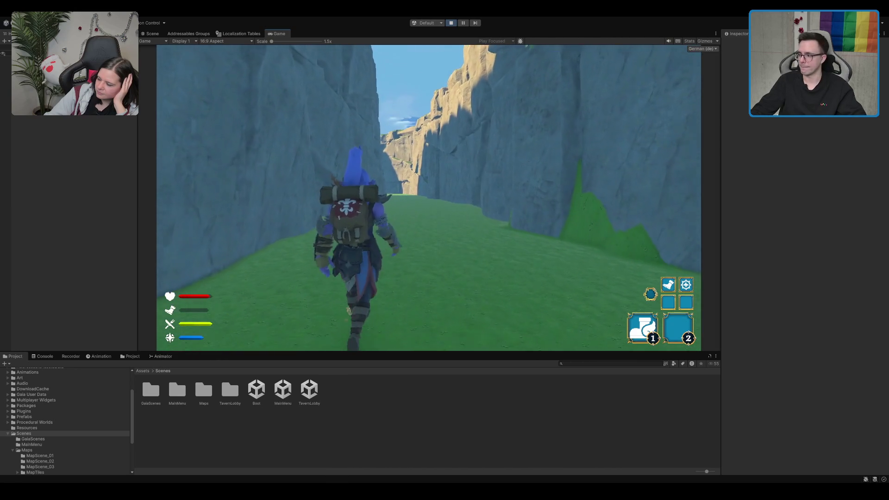
key("space")
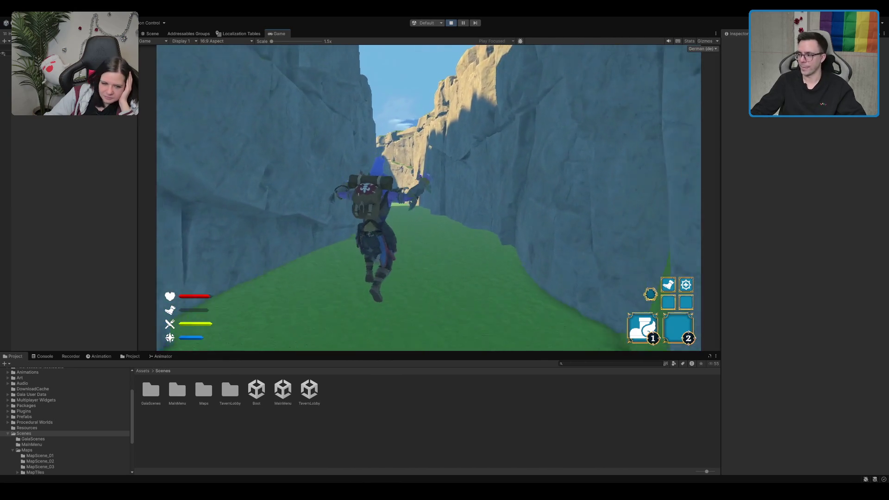
key("w")
key("ctrl+p")
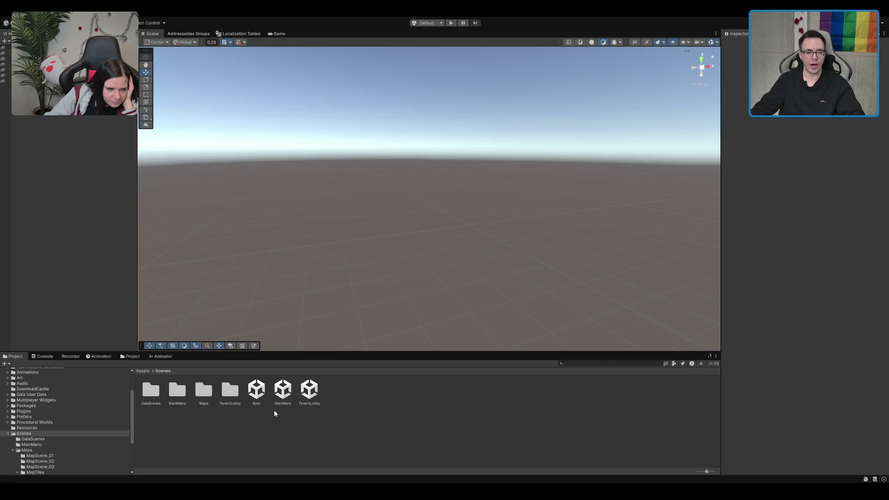
Navigate Scenes > Maps > MapTiles and load the MapTileTest 1 scene
left_click(254, 396)
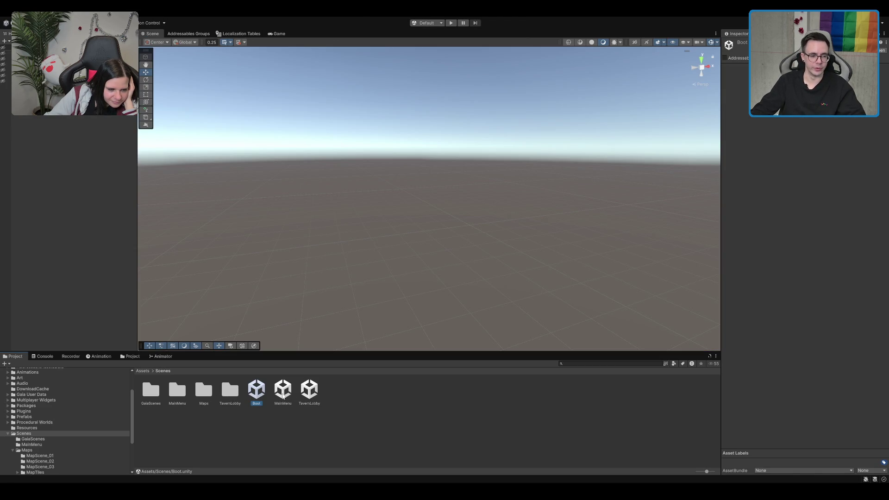
left_click(229, 394)
double_click(204, 391)
left_click(336, 390)
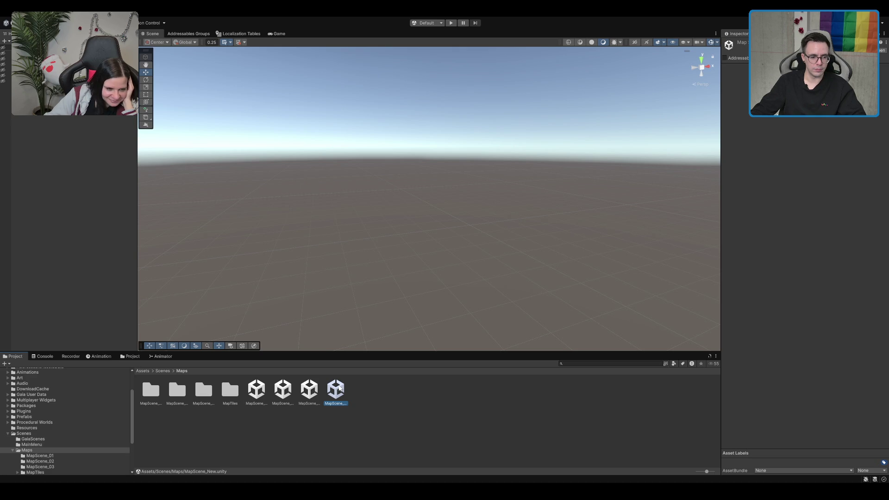
double_click(230, 392)
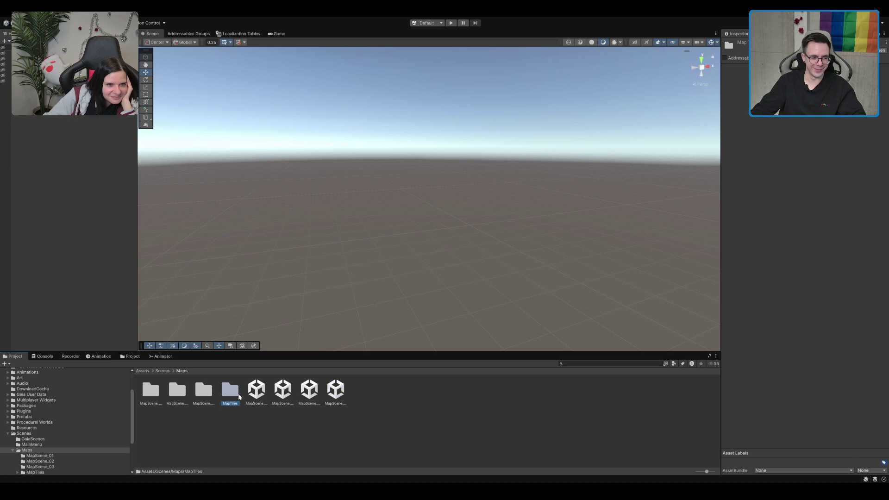
double_click(203, 390)
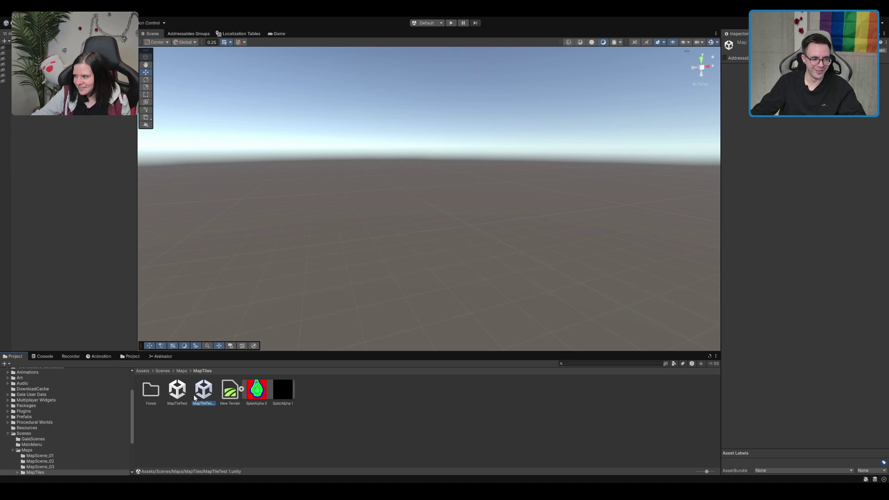
scroll(463, 160, "up", 5)
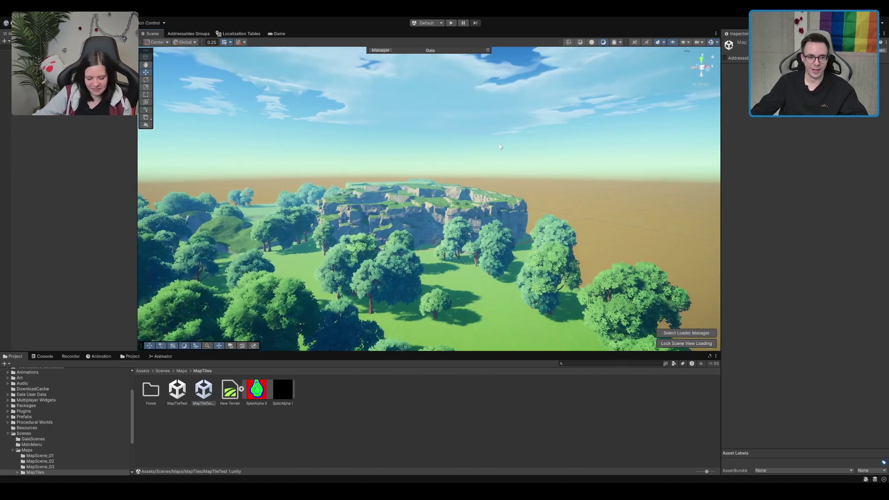
Inspect cliff pieces Cliff8_04, Cliff6_07 and Cliff6_15 over the plateau, then frame the terrain
mouse_move(491, 156)
left_mouse_down()
mouse_move(461, 215)
mouse_move(254, 210)
left_mouse_up()
scroll(254, 210, "up", 5)
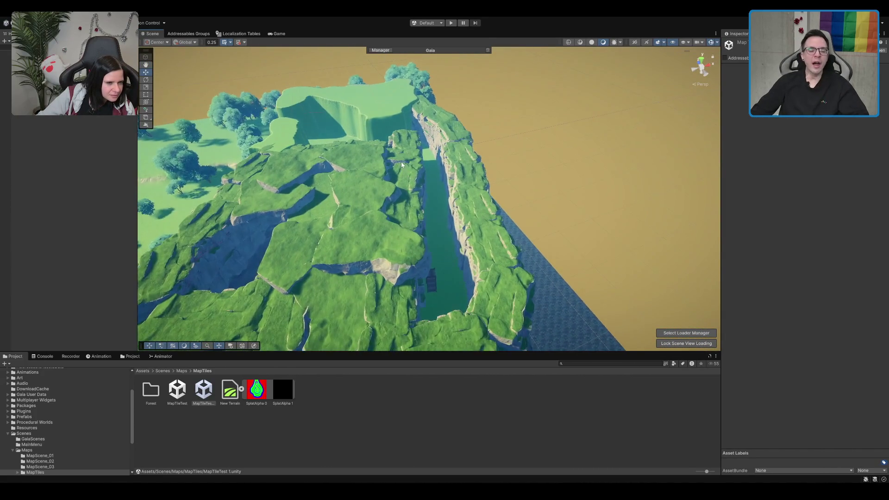
left_click(405, 218)
mouse_move(405, 218)
left_mouse_down()
mouse_move(402, 184)
mouse_move(437, 217)
left_mouse_up()
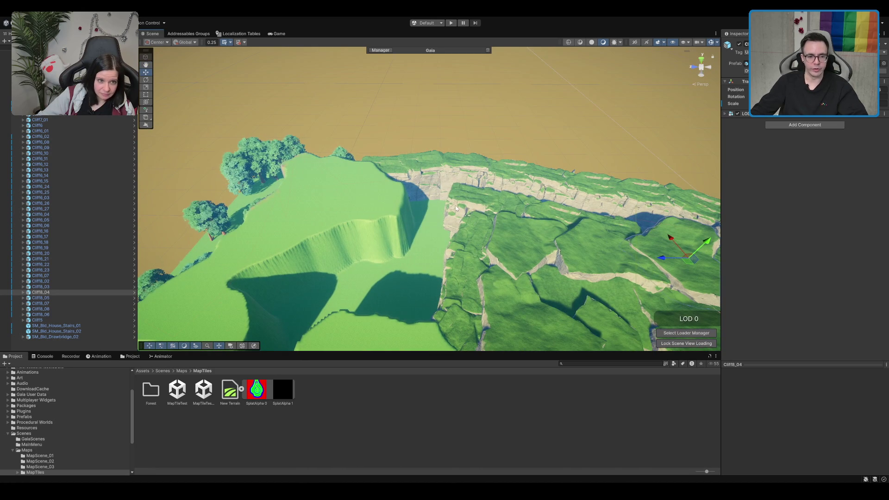
left_click(444, 240)
scroll(486, 189, "up", 3)
scroll(486, 189, "down", 5)
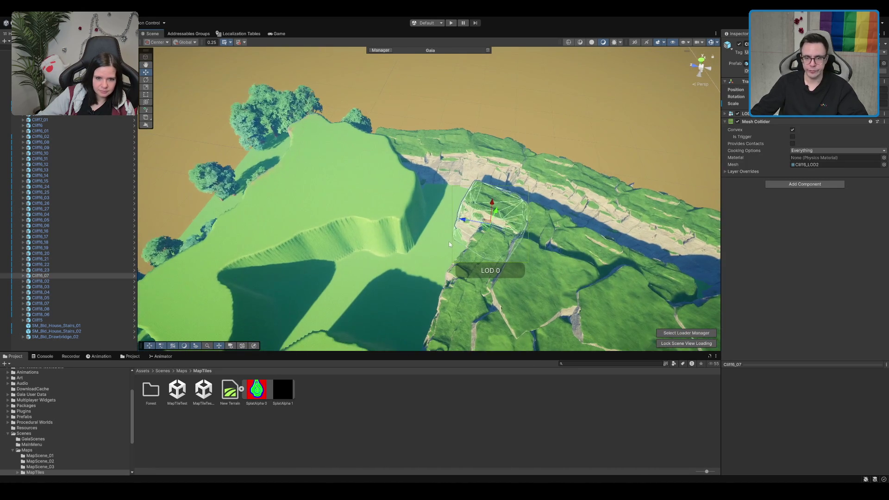
left_click(452, 138)
left_click(402, 148)
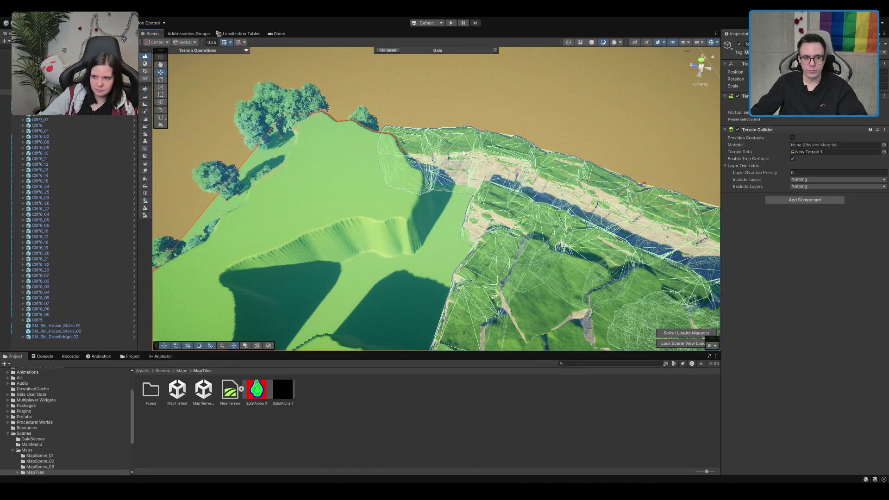
key("f")
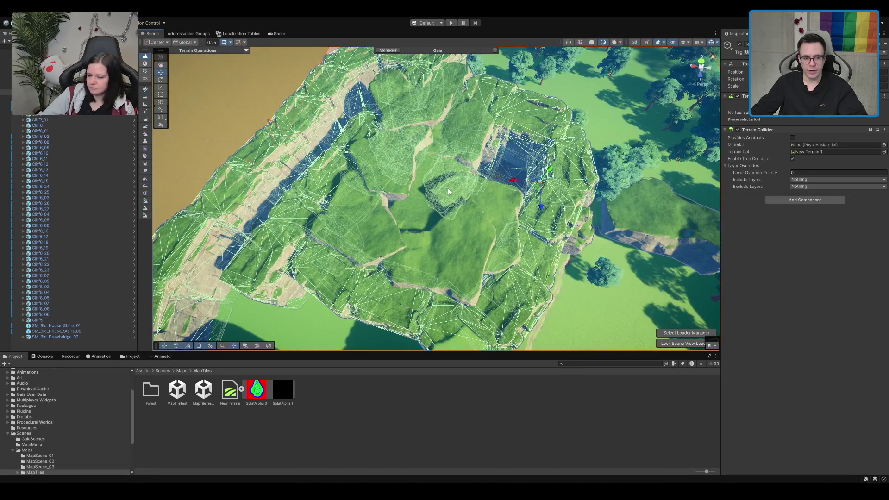
Frame Cliff6_17, Cliff6_16 and Cliff5 in turn, then open Cliff5 in Prefab Mode
left_click(402, 342)
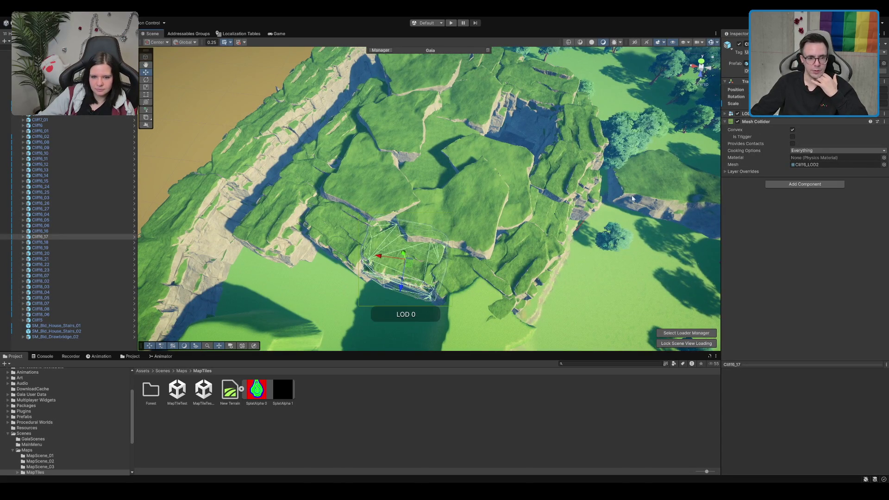
key("f")
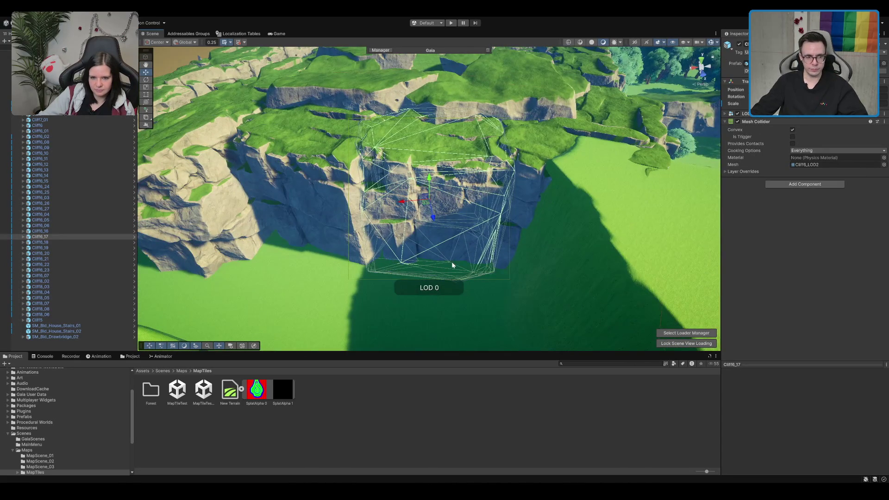
left_click(393, 273)
key("f")
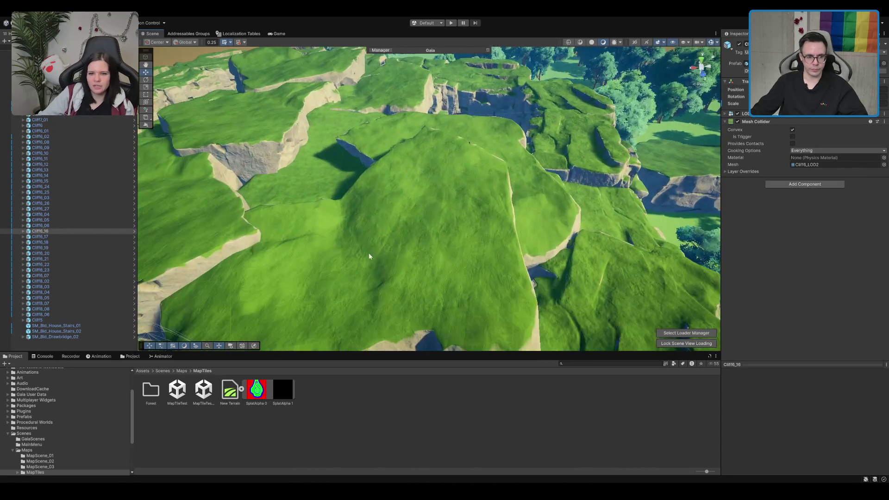
left_click(369, 252)
key("f")
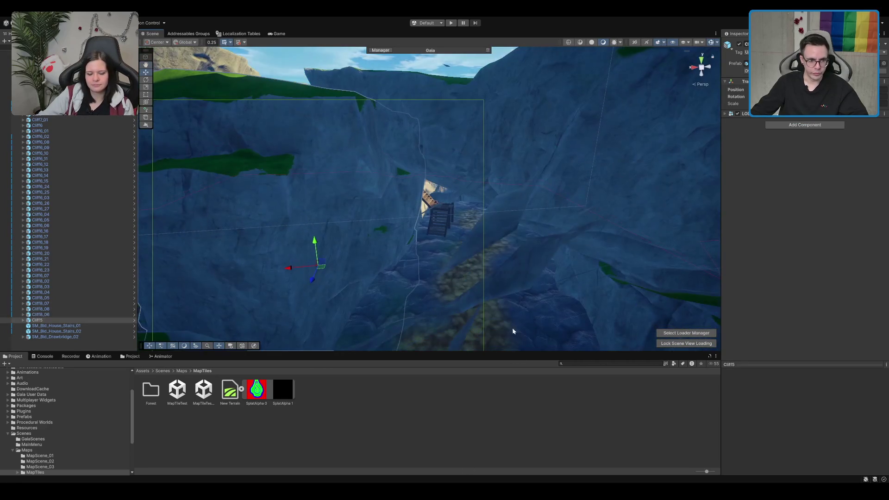
left_click(283, 217)
key("f")
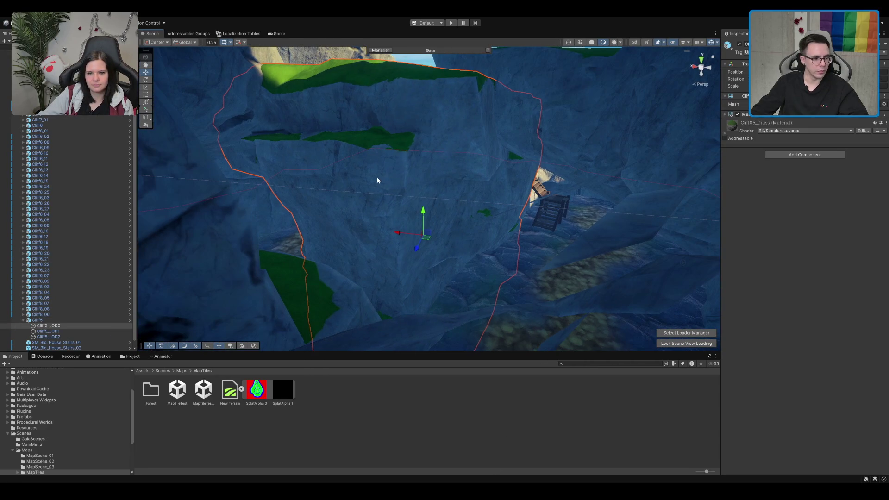
left_click(333, 224)
mouse_move(420, 199)
left_mouse_down()
mouse_move(279, 217)
mouse_move(623, 190)
mouse_move(452, 214)
mouse_move(379, 262)
left_mouse_up()
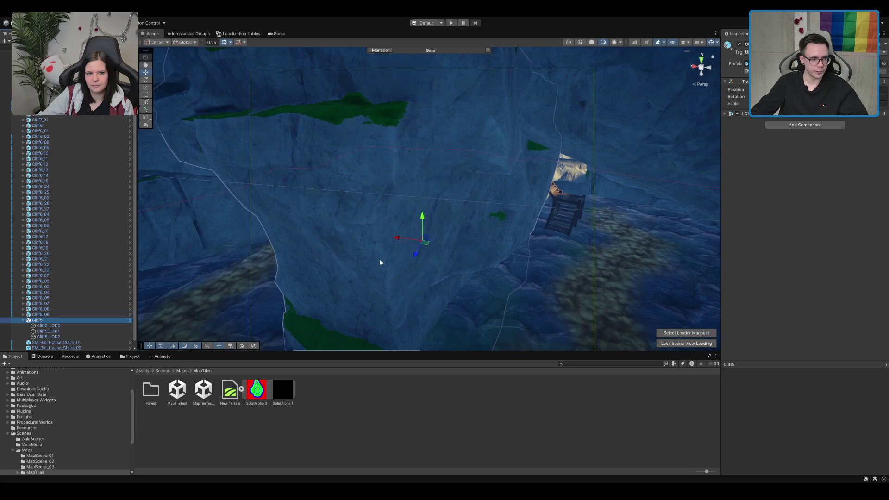
left_click(130, 320)
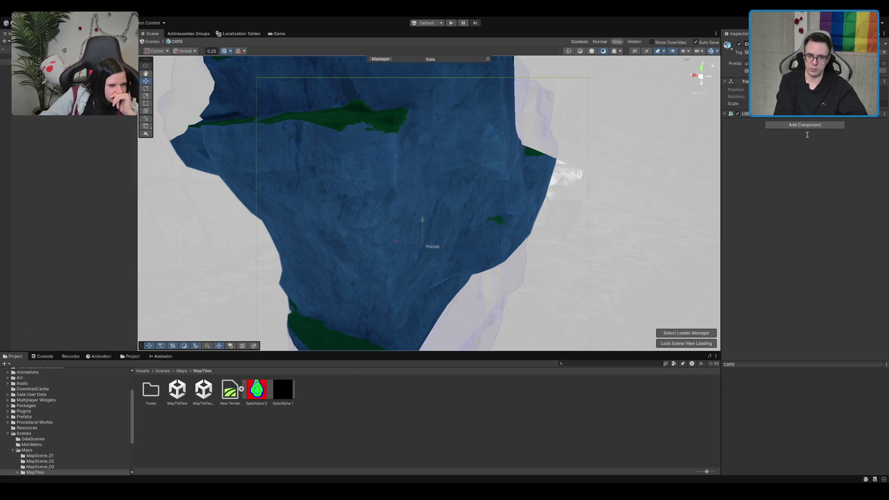
Add a Mesh Collider using Cliff5_LOD2 with Convex enabled, then exit back to the scene
key("Return")
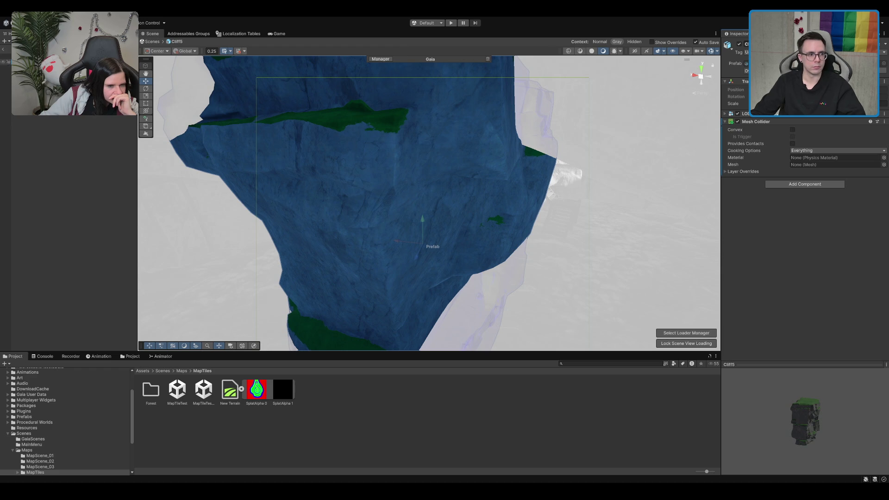
left_click(37, 78)
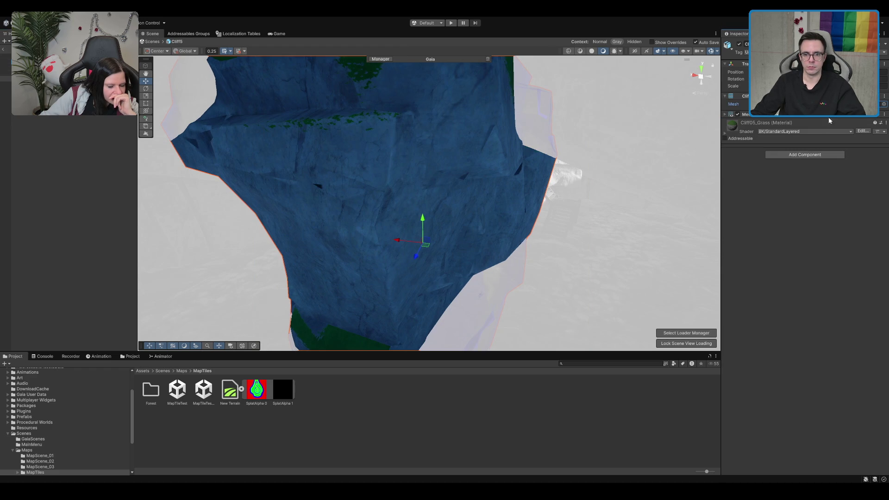
left_click(459, 79)
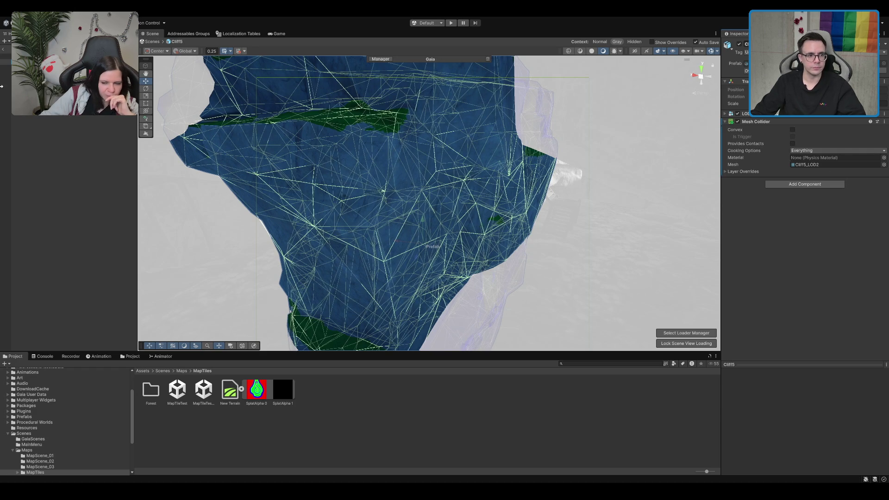
left_click(792, 130)
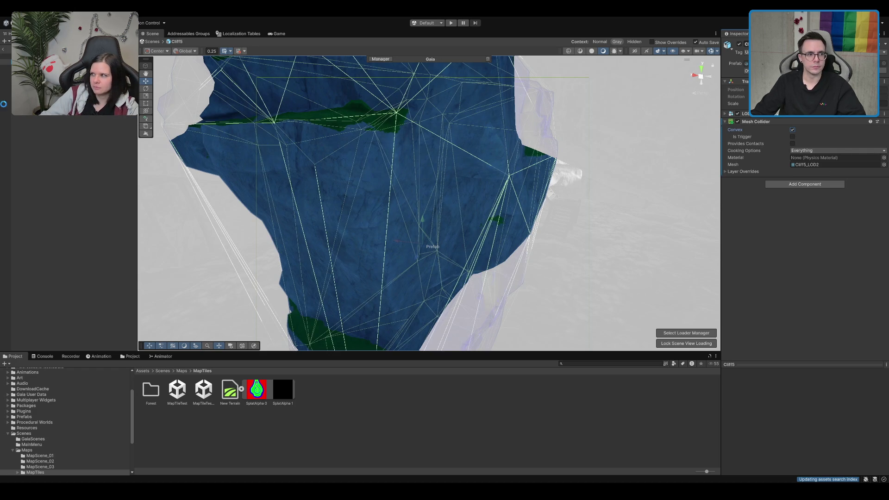
left_click(3, 49)
scroll(451, 177, "down", 5)
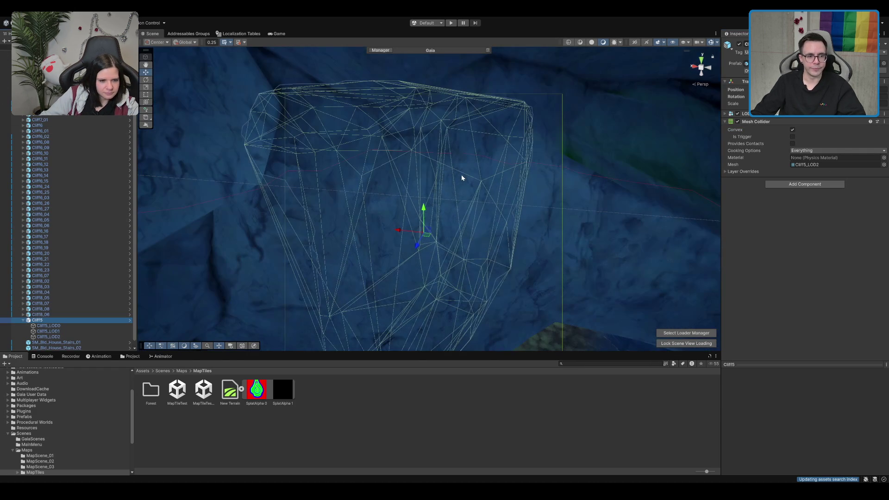
Move the Cliff6_07 cliff piece down-left onto the lower grassy slope
left_click(417, 186)
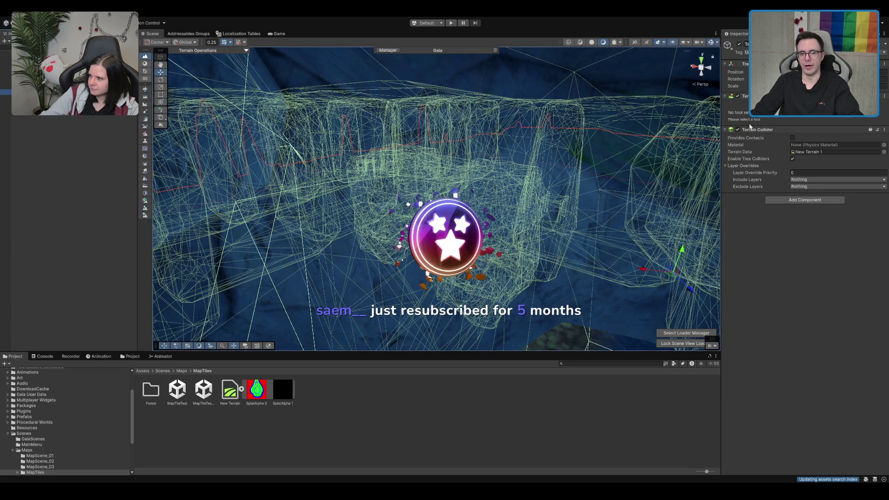
left_click_drag(430, 190, 541, 177)
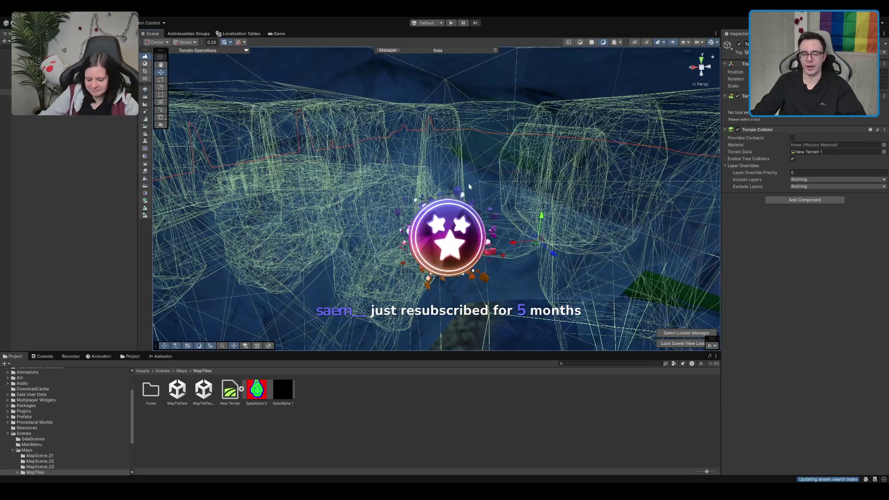
scroll(542, 177, "down", 8)
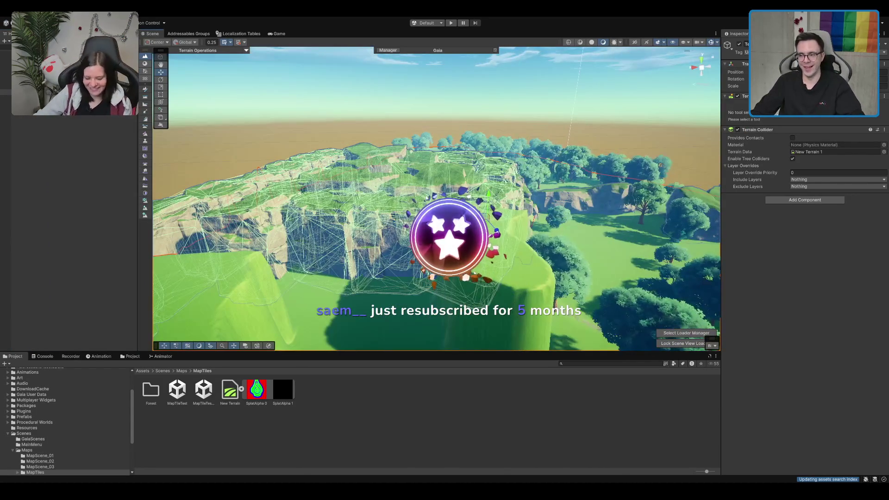
left_click_drag(471, 196, 494, 210)
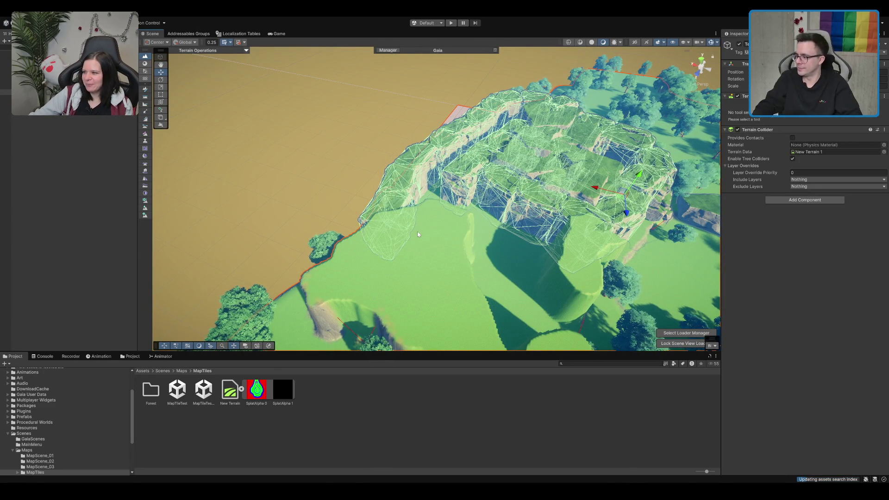
left_click(409, 177)
mouse_move(410, 176)
left_mouse_down()
mouse_move(380, 213)
mouse_move(392, 168)
left_mouse_up()
left_click(373, 158)
left_click_drag(378, 165, 338, 231)
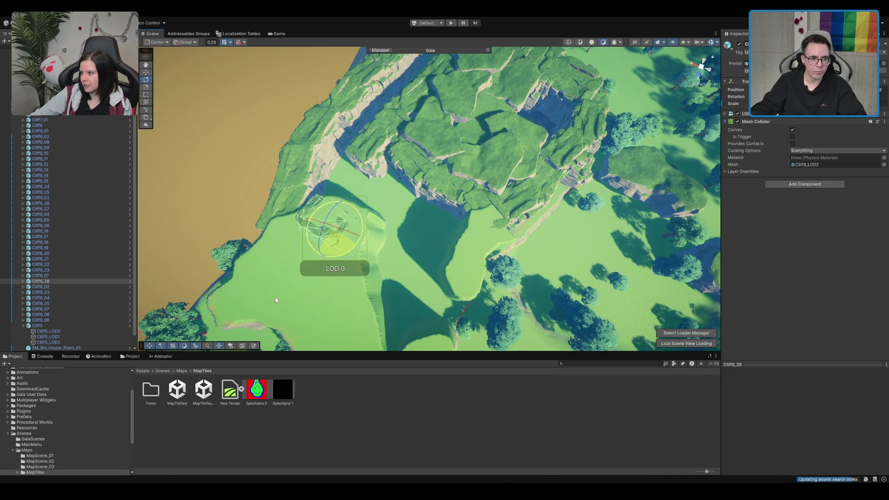
key("w")
left_click(320, 226)
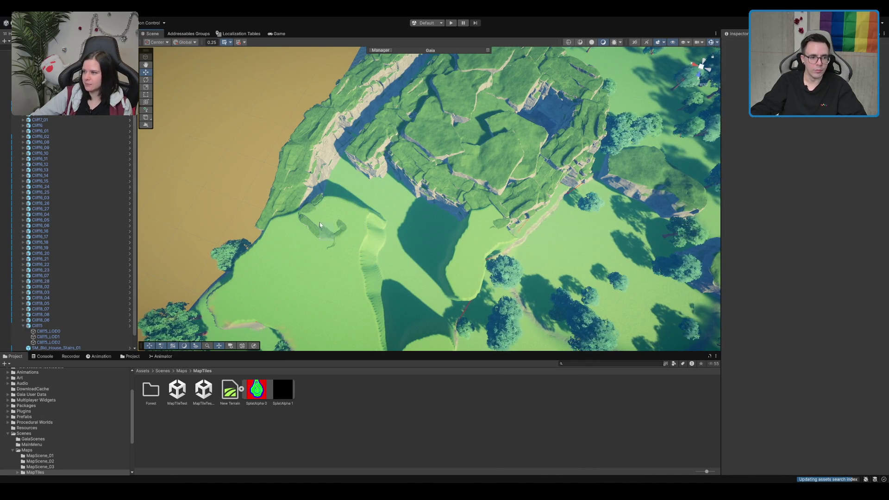
Reposition Cliff6_28 and duplicate it into Cliff6_29 and Cliff6_30 along the slope
left_click(335, 228)
mouse_move(336, 228)
left_mouse_down()
mouse_move(318, 208)
mouse_move(368, 233)
mouse_move(350, 235)
left_mouse_up()
key("ctrl+d")
key("e")
key("ctrl+d")
left_click_drag(432, 178, 555, 210)
mouse_move(602, 231)
left_mouse_down()
mouse_move(520, 222)
mouse_move(493, 198)
left_mouse_up()
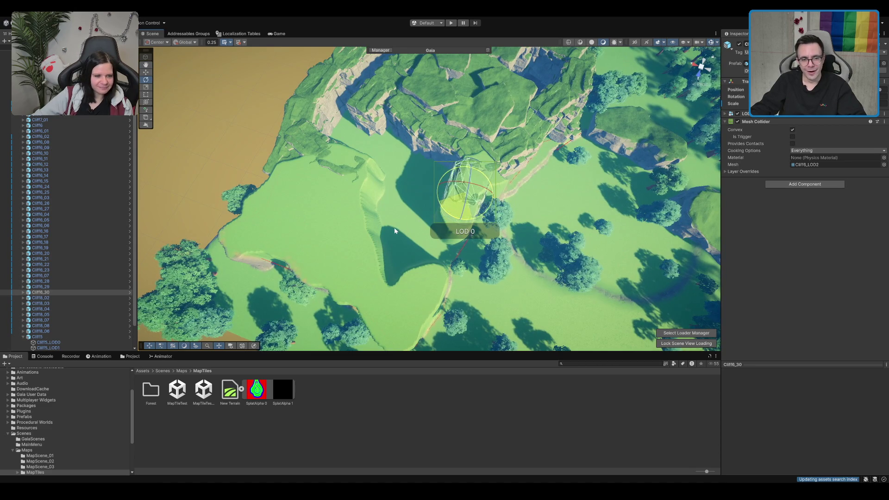
left_click(463, 202)
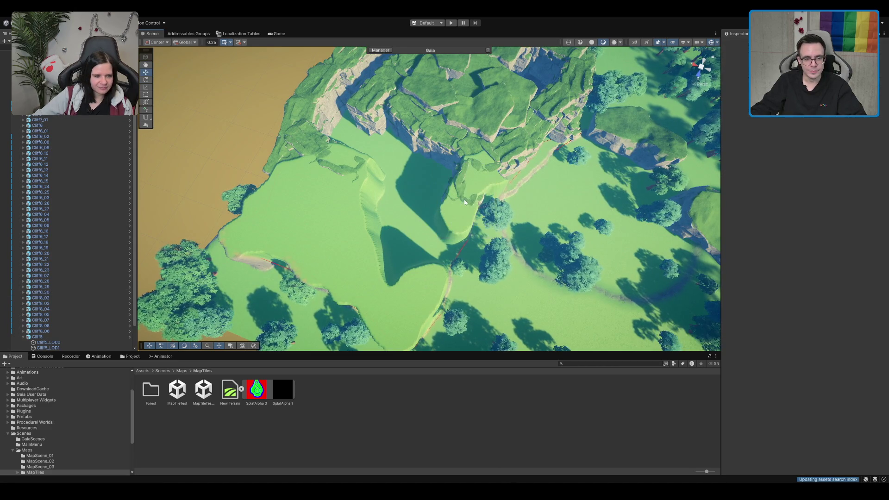
Duplicate a cliff piece into Cliff6_31 and Cliff6_32, shifting the copies down and left along the slope
left_click(462, 196)
key("ctrl+d")
left_click_drag(462, 196, 452, 223)
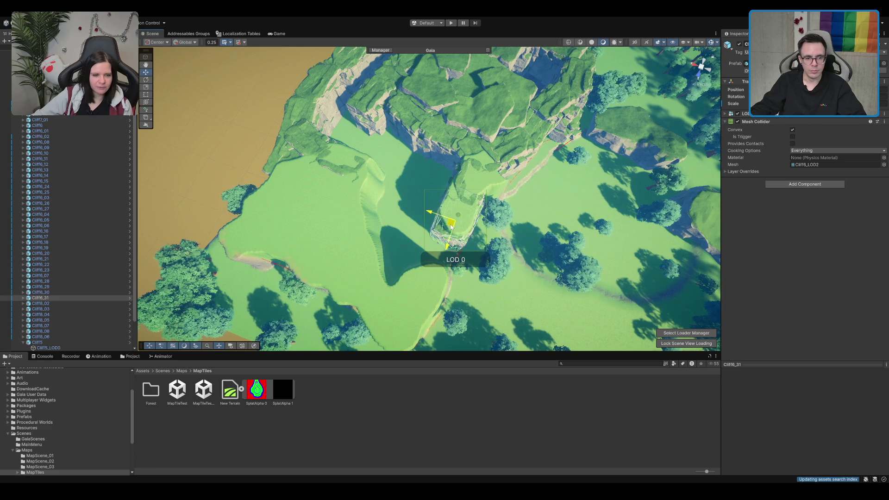
key("ctrl+d")
left_click_drag(451, 225, 419, 298)
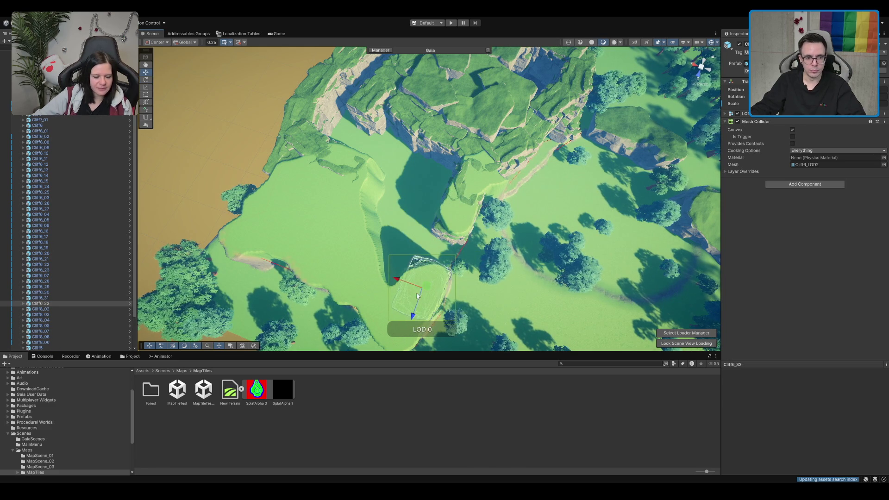
mouse_move(429, 319)
left_mouse_down()
mouse_move(410, 210)
mouse_move(454, 132)
mouse_move(404, 133)
mouse_move(409, 194)
left_mouse_up()
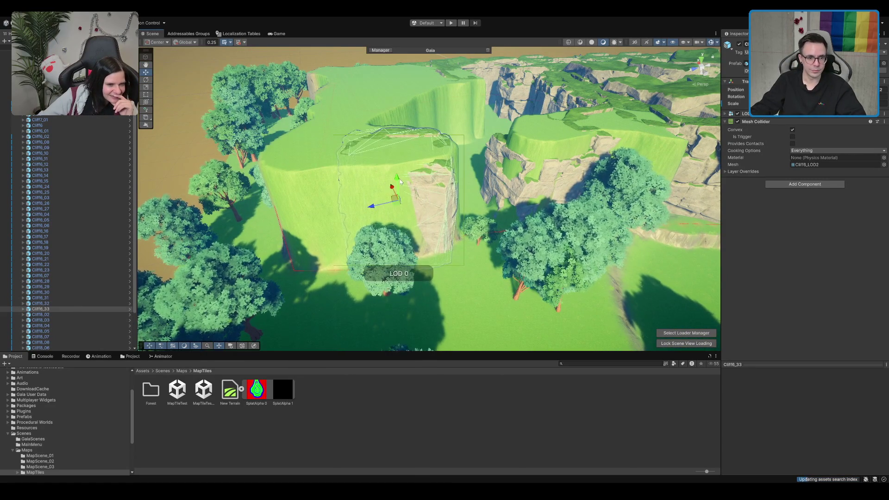
left_click_drag(396, 210, 330, 211)
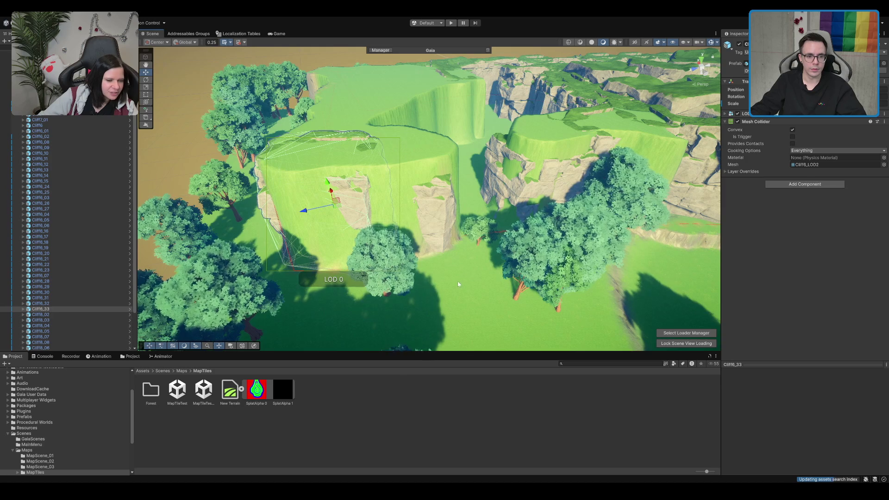
left_click(377, 170)
left_click_drag(378, 170, 469, 226)
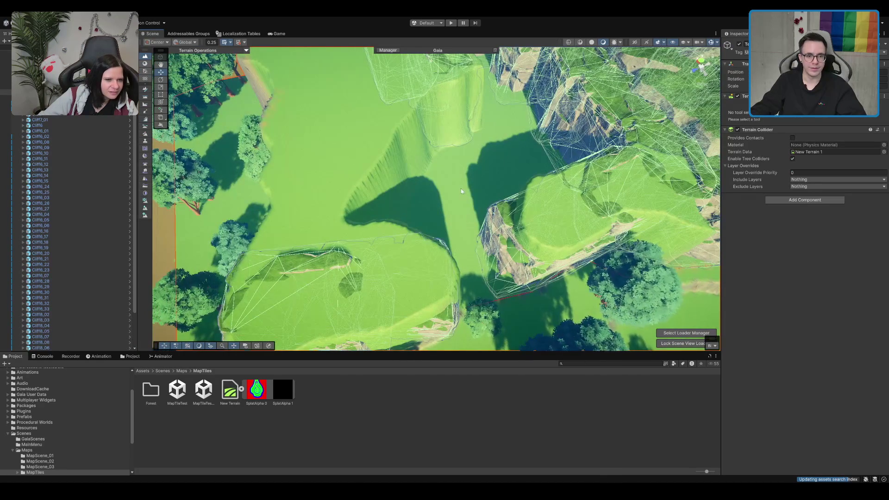
Choose the terrain's Set Height paint mode with a round brush
left_click(828, 105)
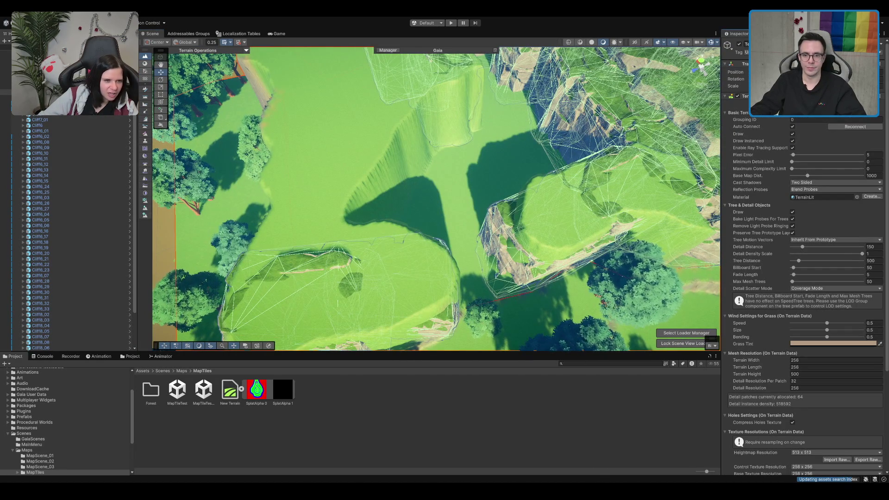
left_click(787, 104)
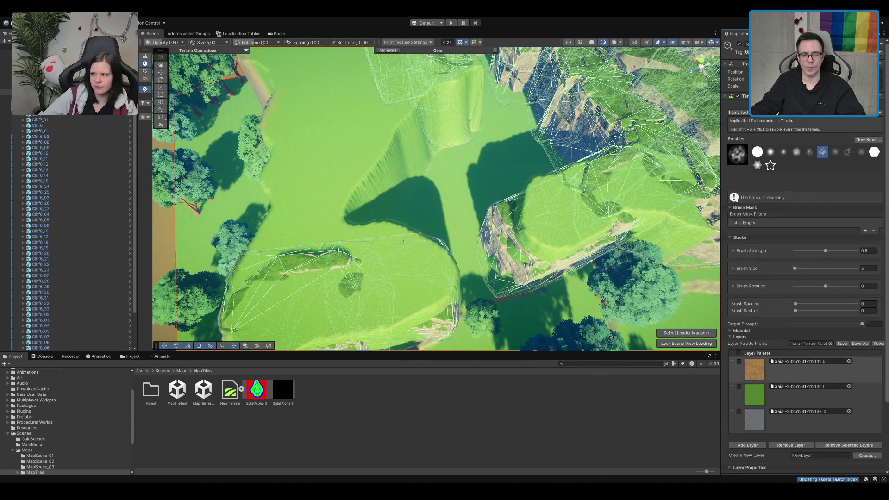
left_click(773, 104)
left_click(787, 104)
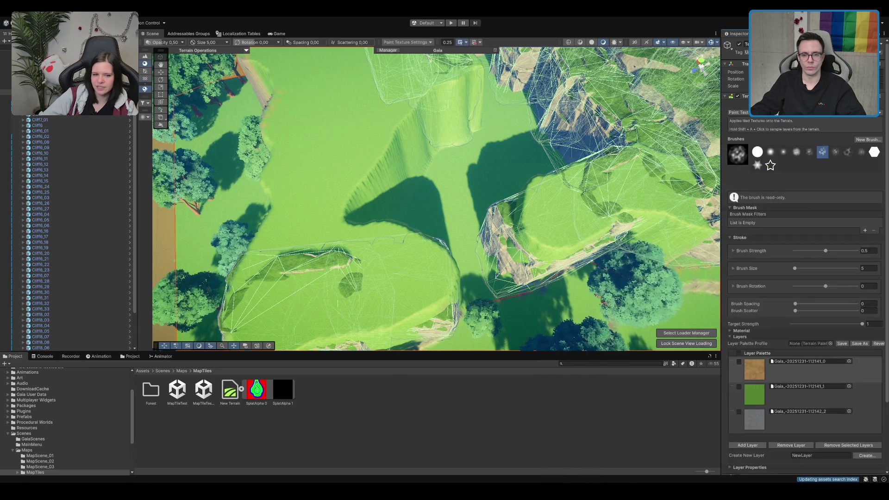
left_click(800, 104)
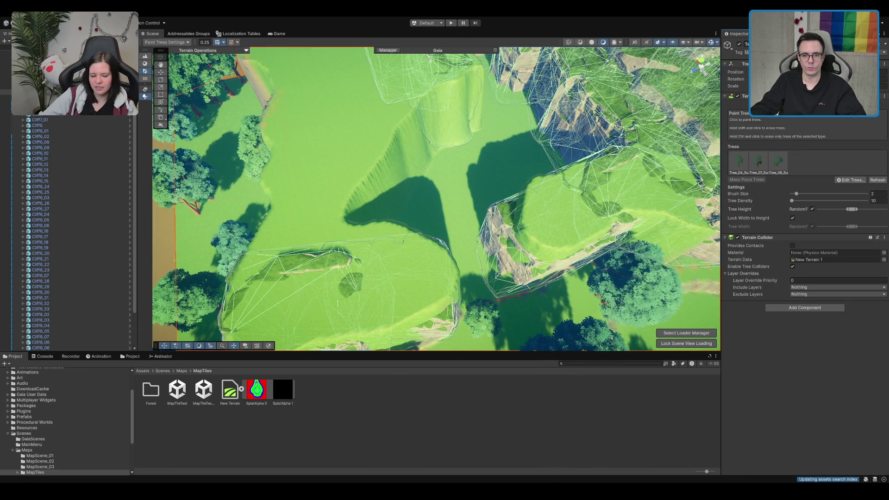
left_click(786, 104)
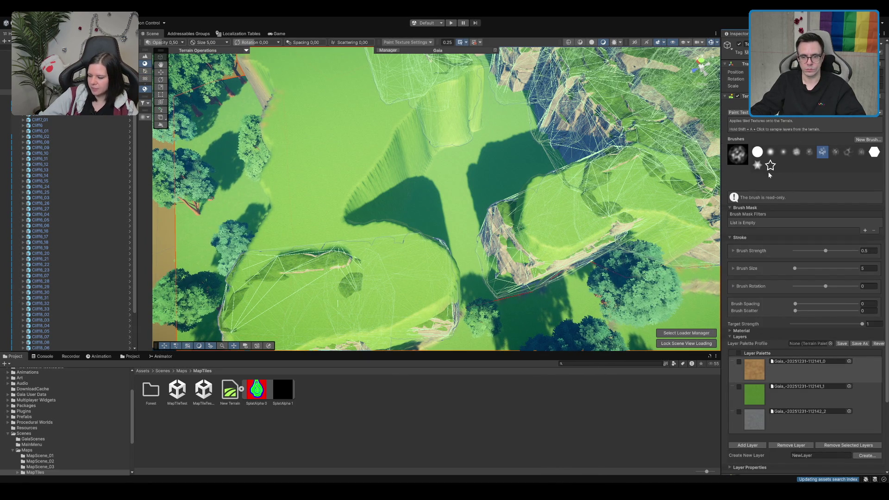
left_click(753, 133)
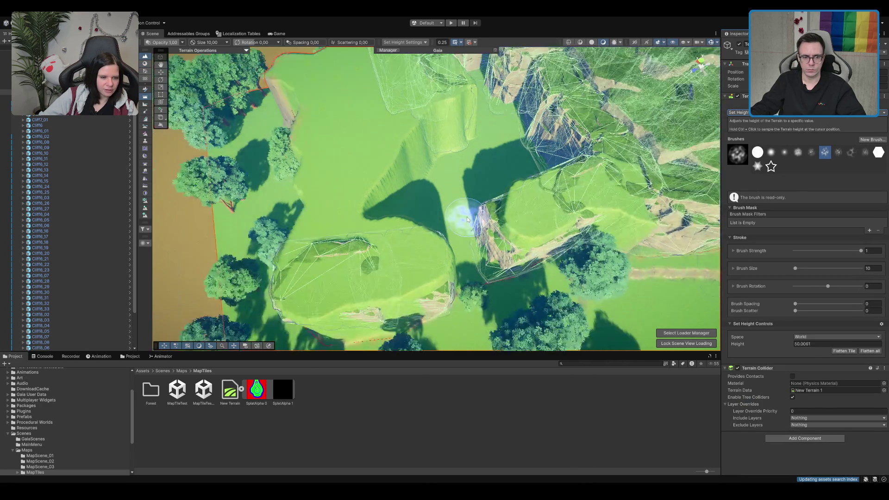
left_click(757, 151)
Paint the terrain beside the cliffs up into flat plateaus at height 50.0061
mouse_move(412, 196)
left_mouse_down()
mouse_move(344, 222)
mouse_move(372, 224)
mouse_move(317, 231)
mouse_move(373, 293)
mouse_move(421, 277)
mouse_move(485, 198)
mouse_move(497, 218)
mouse_move(528, 194)
mouse_move(597, 180)
left_mouse_up()
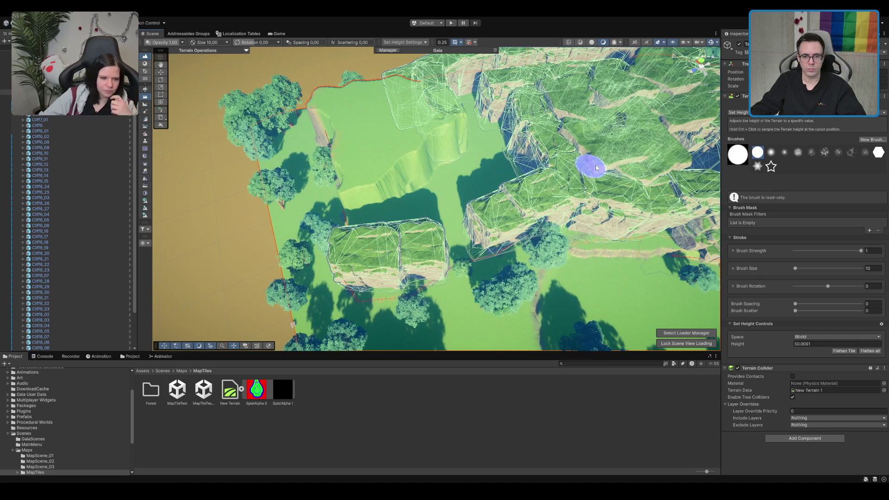
mouse_move(491, 175)
left_mouse_down()
mouse_move(486, 142)
mouse_move(452, 113)
mouse_move(546, 184)
mouse_move(540, 200)
left_mouse_up()
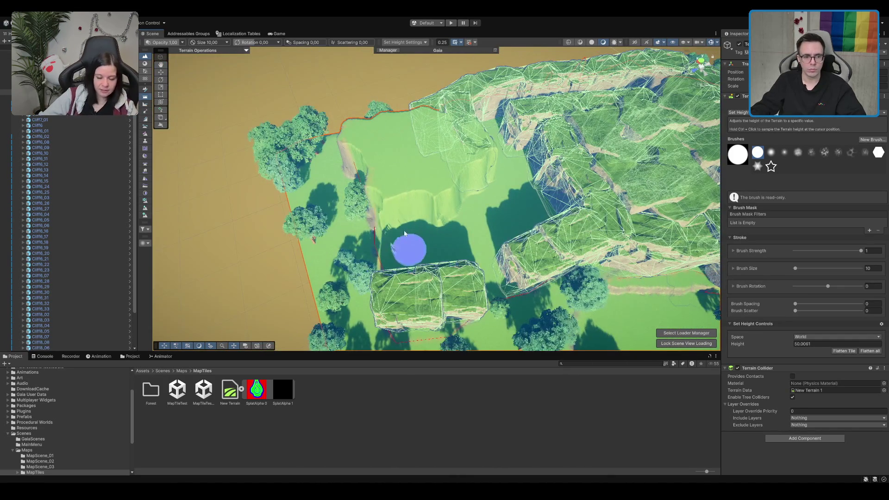
mouse_move(389, 196)
left_mouse_down()
mouse_move(382, 193)
mouse_move(412, 177)
mouse_move(405, 180)
mouse_move(446, 180)
mouse_move(440, 187)
mouse_move(509, 179)
mouse_move(407, 231)
mouse_move(432, 214)
mouse_move(421, 223)
mouse_move(516, 202)
mouse_move(460, 235)
mouse_move(422, 215)
left_mouse_up()
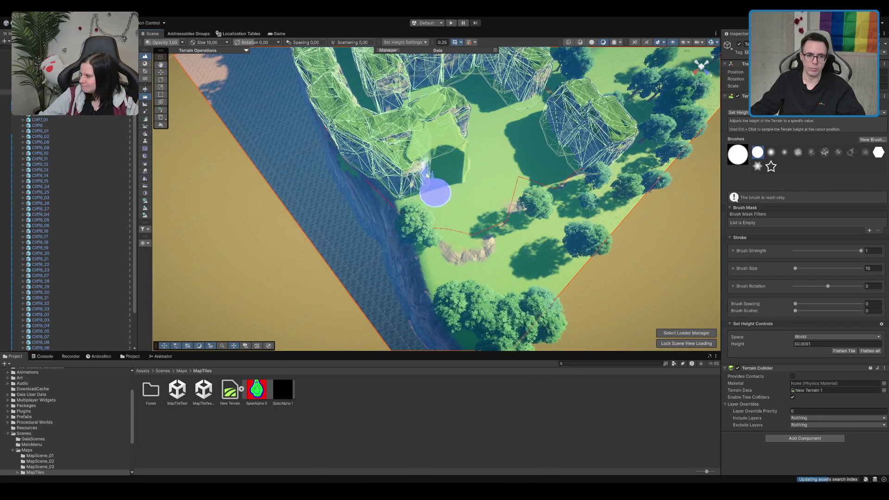
left_click_drag(463, 124, 464, 144)
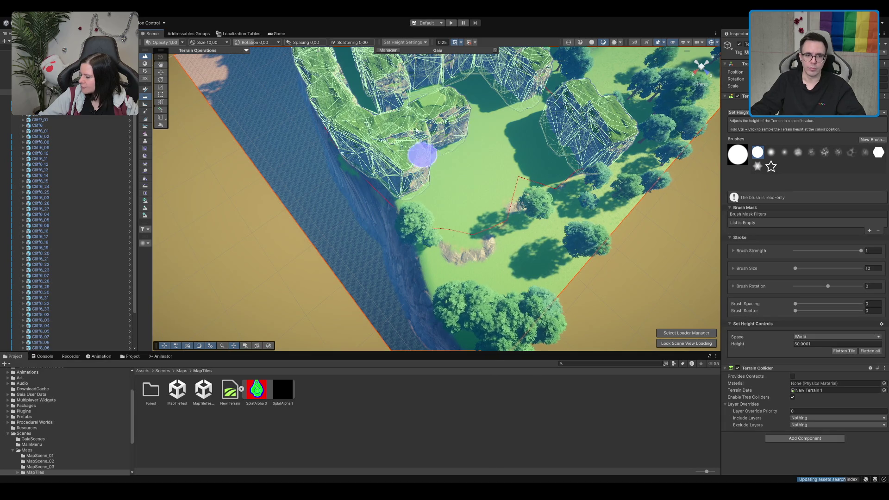
left_click_drag(434, 112, 519, 219)
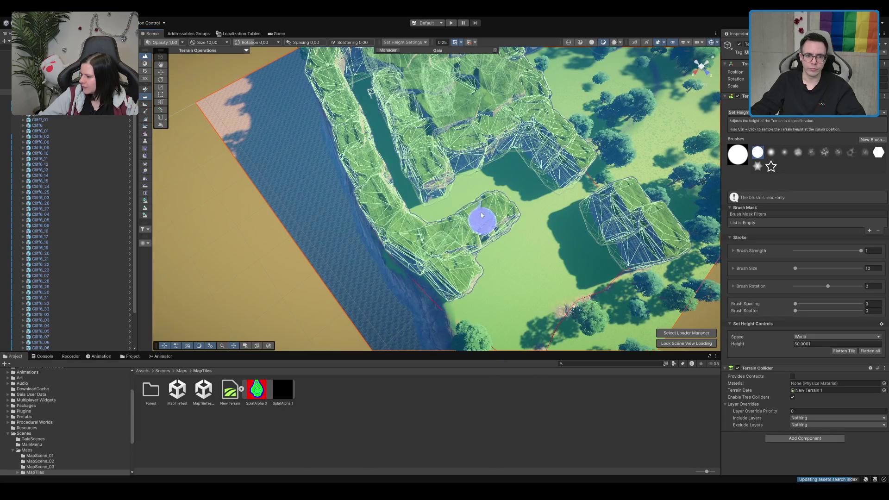
left_click(488, 245)
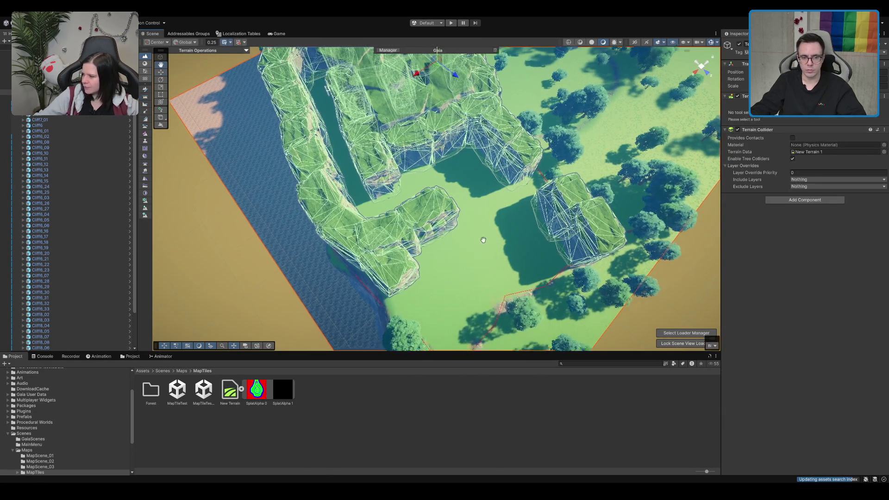
Move and rotate a cliff piece along the plateau edge, duplicating it as Cliff6_35 and another copy
left_click(383, 206)
mouse_move(381, 201)
left_mouse_down()
mouse_move(502, 223)
mouse_move(506, 234)
mouse_move(417, 196)
left_mouse_up()
key("e")
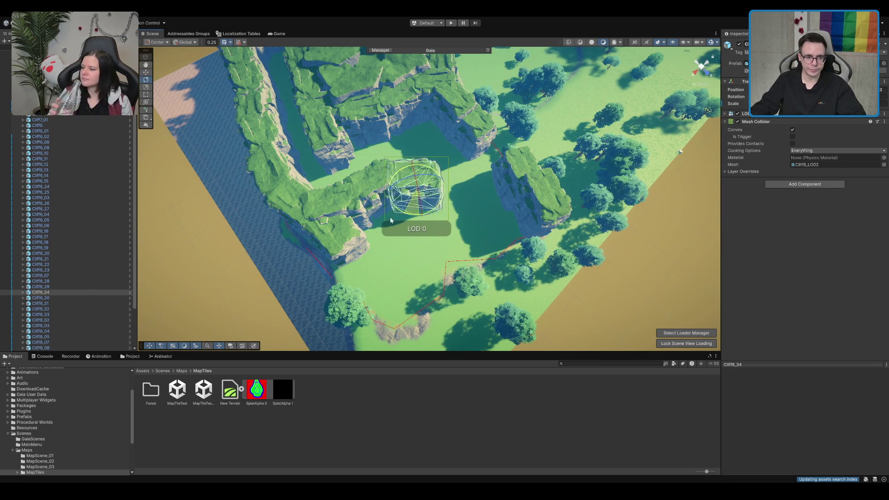
left_click_drag(418, 199, 413, 194)
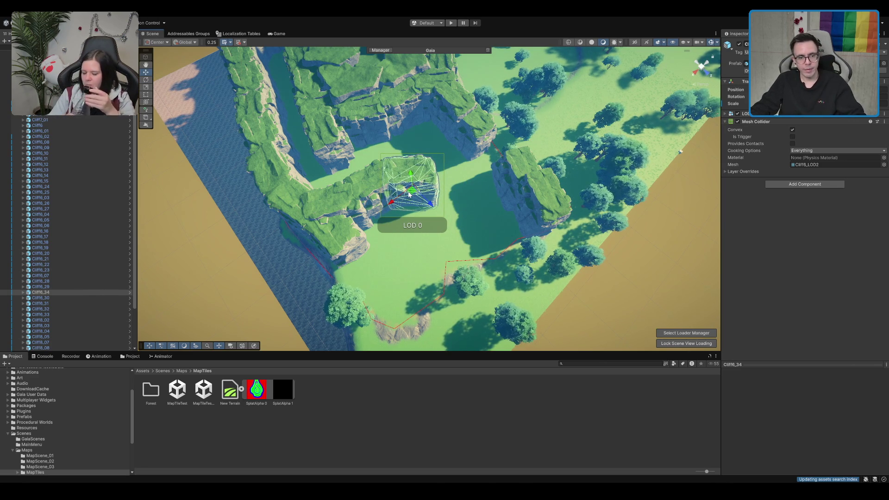
key("ctrl+d")
left_click_drag(408, 194, 461, 209)
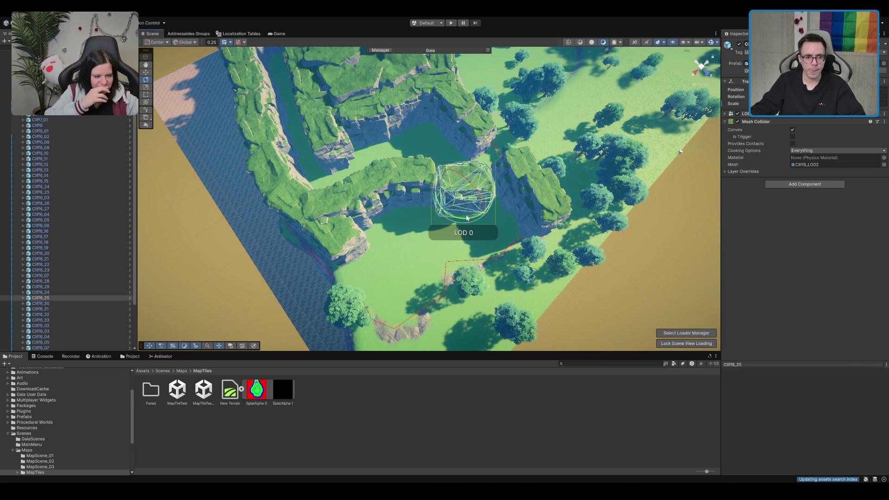
key("ctrl+d")
mouse_move(465, 202)
left_mouse_down()
mouse_move(502, 218)
mouse_move(498, 184)
left_mouse_up()
Delete the extra duplicated cliff and the leftover Cliff6_24 piece
key("e")
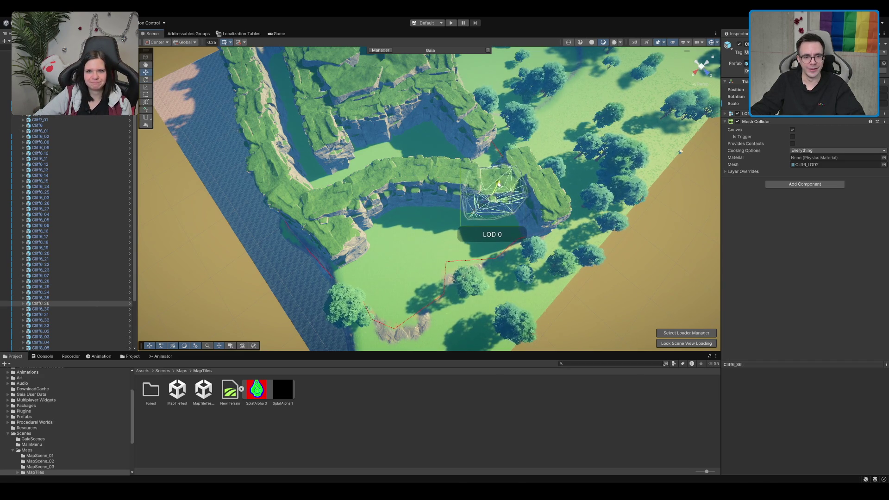
key("Delete")
left_click(537, 187)
left_click(339, 230)
key("Delete")
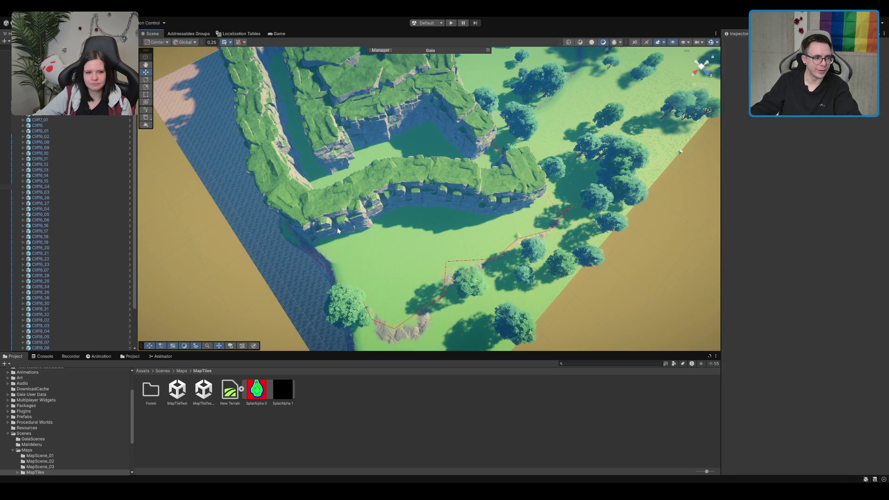
mouse_move(350, 209)
left_mouse_down()
mouse_move(520, 159)
mouse_move(562, 130)
mouse_move(487, 185)
mouse_move(545, 76)
mouse_move(521, 123)
mouse_move(527, 111)
mouse_move(507, 137)
mouse_move(460, 165)
left_mouse_up()
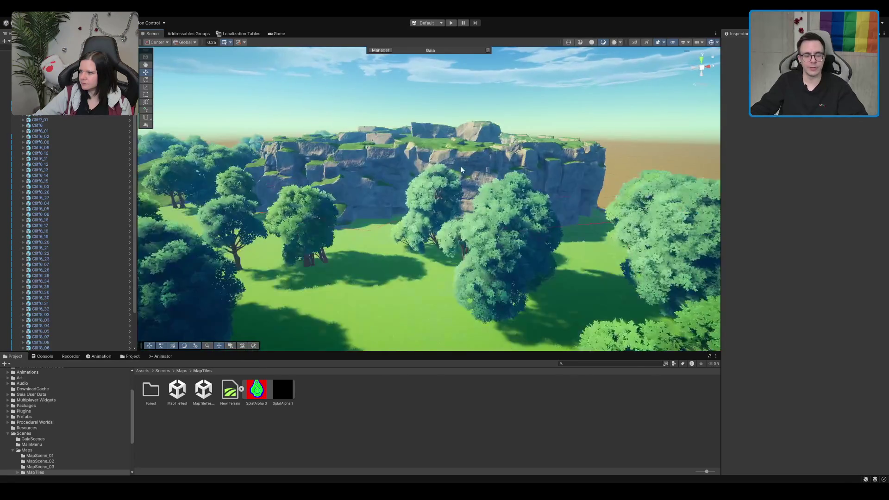
Over the cliff plateau, turn Cliff8_09 around its vertical axis
left_click_drag(493, 130, 465, 213)
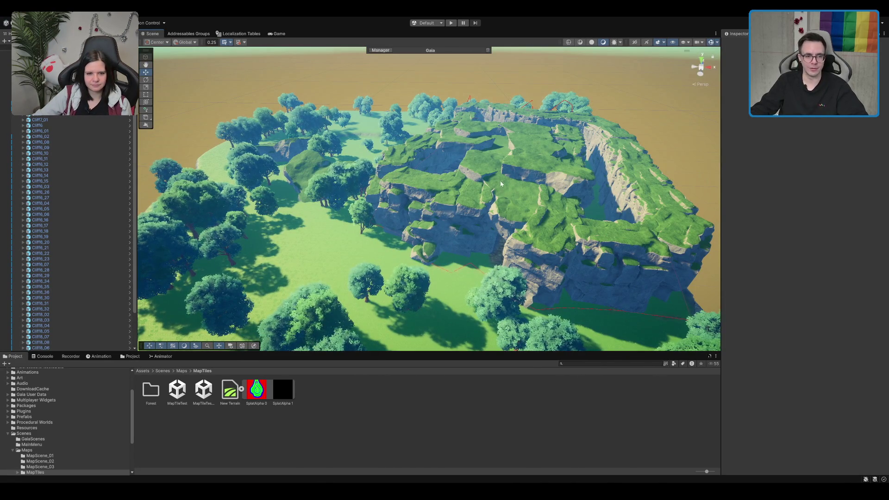
scroll(500, 184, "up", 3)
left_click(493, 166)
scroll(483, 148, "up", 4)
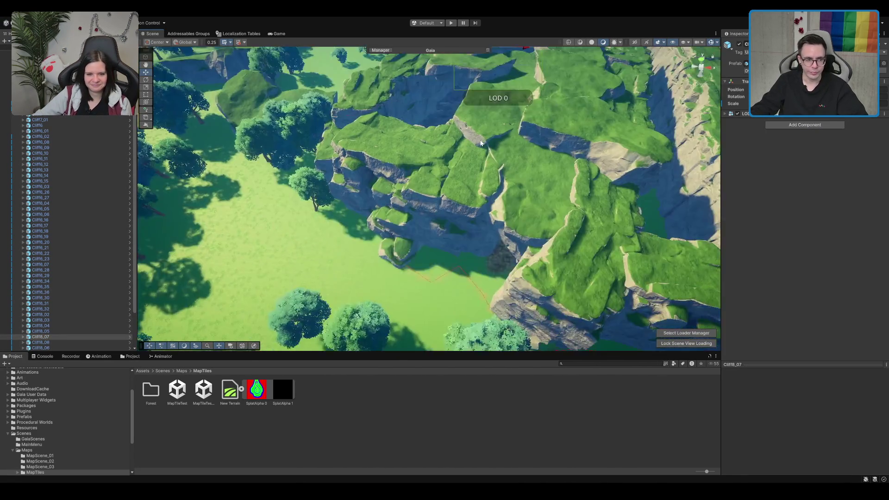
scroll(480, 143, "down", 4)
key("e")
left_click(377, 247)
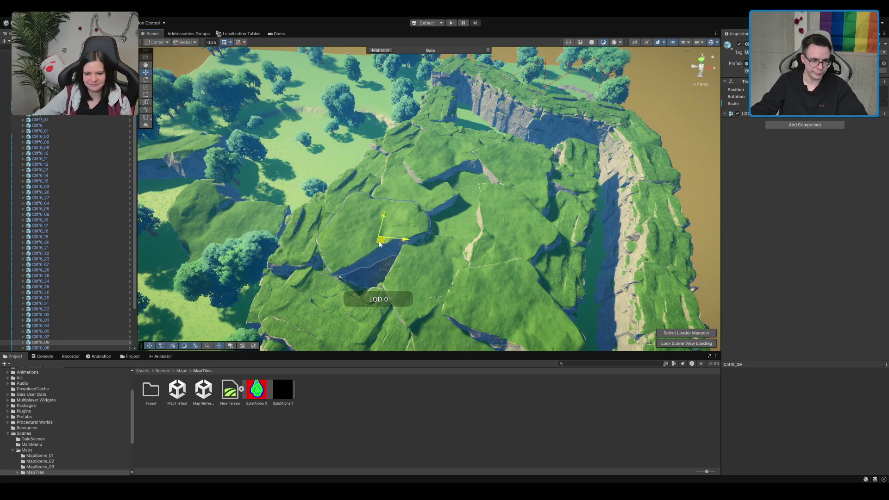
mouse_move(386, 258)
left_mouse_down()
mouse_move(397, 239)
mouse_move(377, 242)
mouse_move(376, 227)
left_mouse_up()
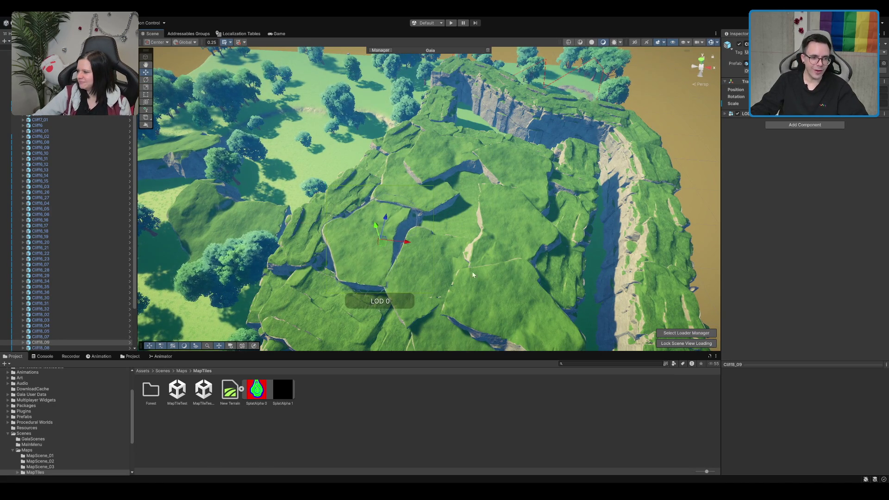
Duplicate Cliff8_04 and drag the copy downward into a gap
left_click_drag(437, 256, 403, 227)
left_click(367, 217)
key("ctrl+d")
mouse_move(346, 215)
left_mouse_down()
mouse_move(362, 298)
mouse_move(330, 335)
mouse_move(339, 310)
mouse_move(391, 262)
mouse_move(389, 291)
mouse_move(376, 266)
mouse_move(445, 192)
mouse_move(465, 214)
mouse_move(458, 192)
mouse_move(474, 161)
mouse_move(569, 157)
mouse_move(663, 140)
left_mouse_up()
Rotate Cliff8_12 slightly, then duplicate it into a new piece
key("e")
key("e")
key("e")
left_click(460, 190)
mouse_move(493, 143)
left_mouse_down()
mouse_move(467, 152)
mouse_move(498, 108)
mouse_move(420, 199)
mouse_move(509, 130)
mouse_move(582, 94)
mouse_move(549, 103)
mouse_move(556, 111)
left_mouse_up()
key("ctrl+d")
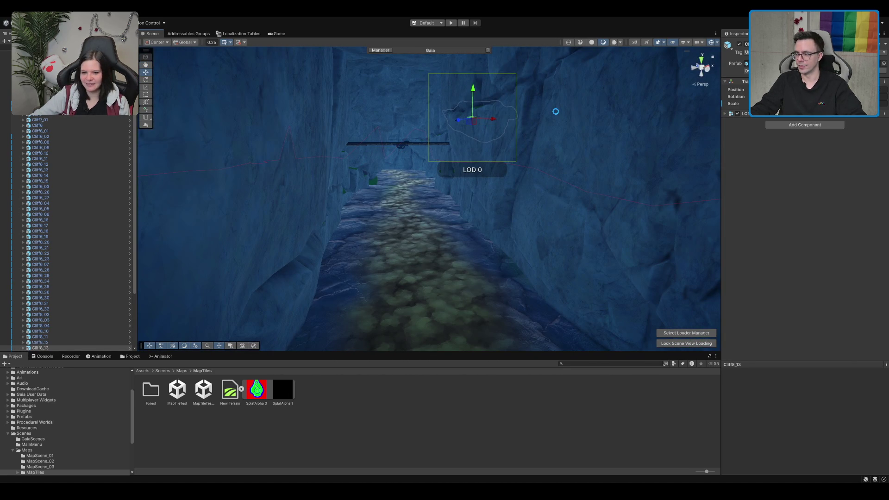
Frame Cliff7_03 and move it up and to the left at the cliffs' foot
scroll(555, 111, "down", 5)
left_click_drag(463, 142, 389, 197)
left_click(389, 197)
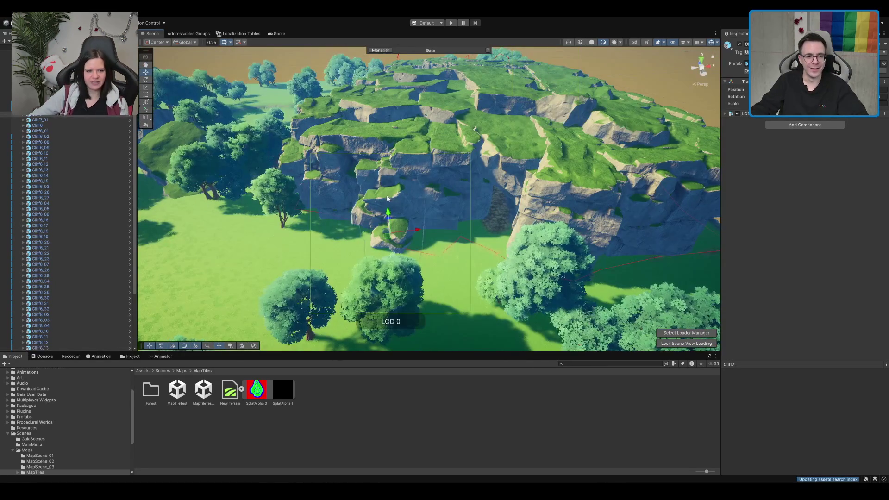
scroll(389, 198, "down", 3)
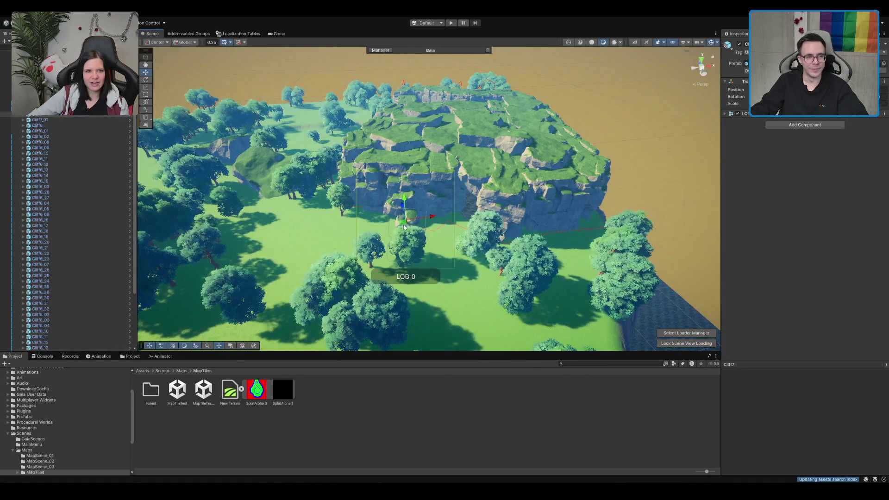
left_click(541, 253)
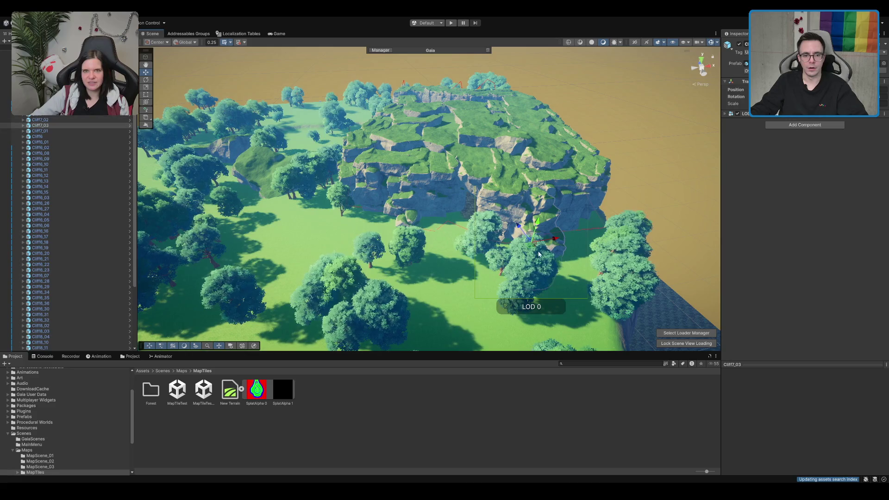
key("f")
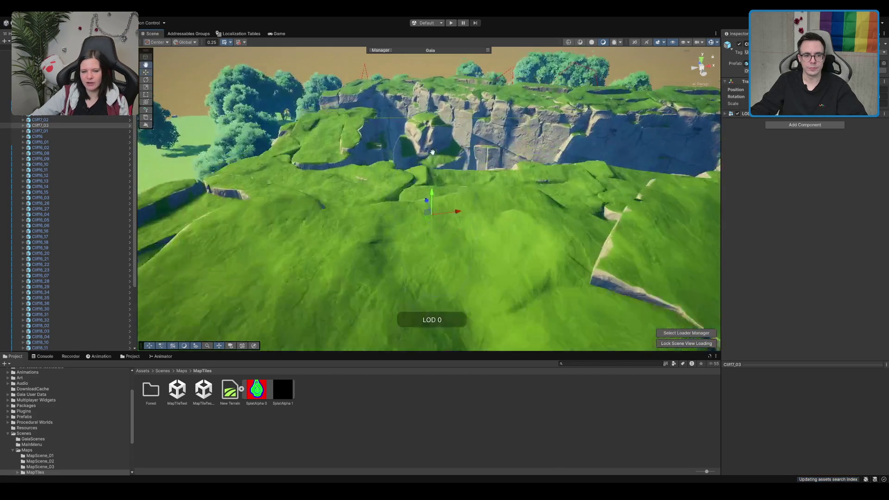
mouse_move(477, 245)
left_mouse_down()
mouse_move(592, 230)
mouse_move(564, 239)
mouse_move(439, 182)
left_mouse_up()
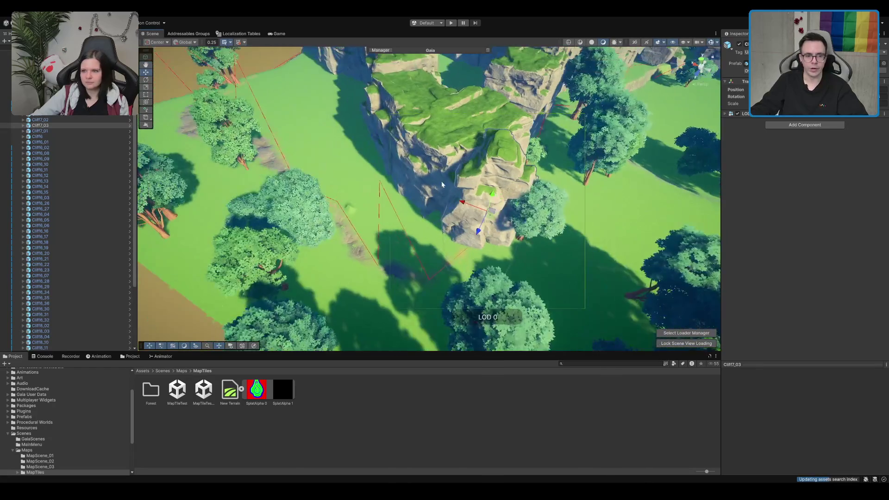
mouse_move(492, 213)
left_mouse_down()
mouse_move(355, 138)
mouse_move(461, 207)
mouse_move(460, 195)
mouse_move(396, 183)
mouse_move(352, 217)
left_mouse_up()
Check Cliff7_03's new placement from steeper, more oblique viewpoints
key("e")
key("w")
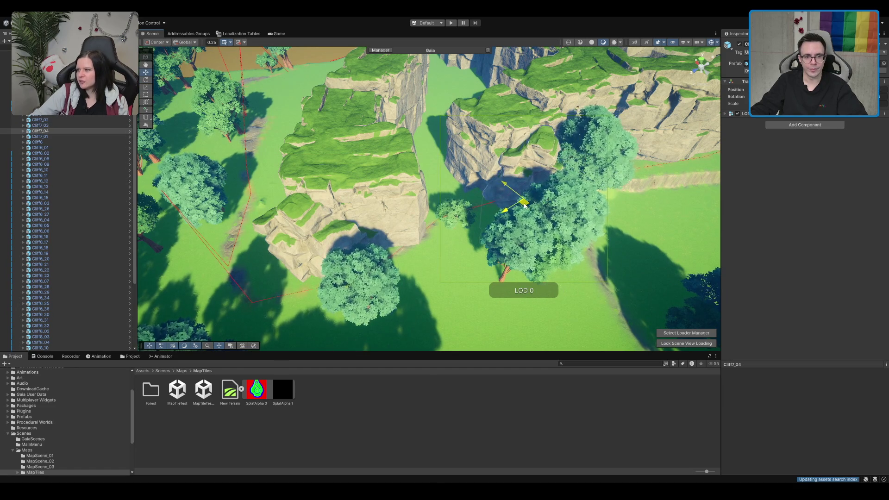
mouse_move(347, 263)
left_mouse_down()
mouse_move(445, 242)
mouse_move(384, 292)
left_mouse_up()
key("e")
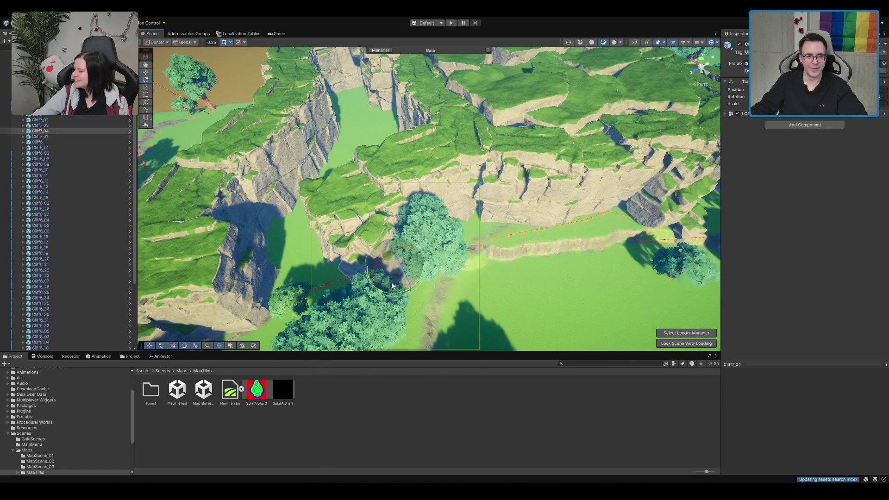
key("w")
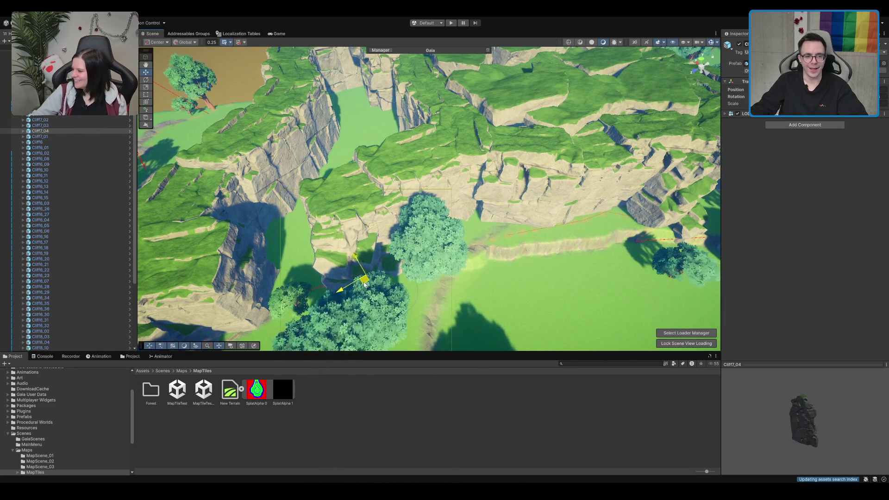
mouse_move(392, 276)
left_mouse_down()
mouse_move(521, 217)
mouse_move(518, 201)
mouse_move(312, 314)
left_mouse_up()
Frame Cliff6_17 and fly the view down into the rock corridor
left_click(420, 227)
key("f")
mouse_move(582, 200)
left_mouse_down()
mouse_move(493, 152)
mouse_move(551, 224)
mouse_move(581, 230)
mouse_move(531, 238)
mouse_move(505, 188)
mouse_move(526, 159)
left_mouse_up()
mouse_move(362, 177)
left_mouse_down()
mouse_move(383, 193)
mouse_move(380, 218)
left_mouse_up()
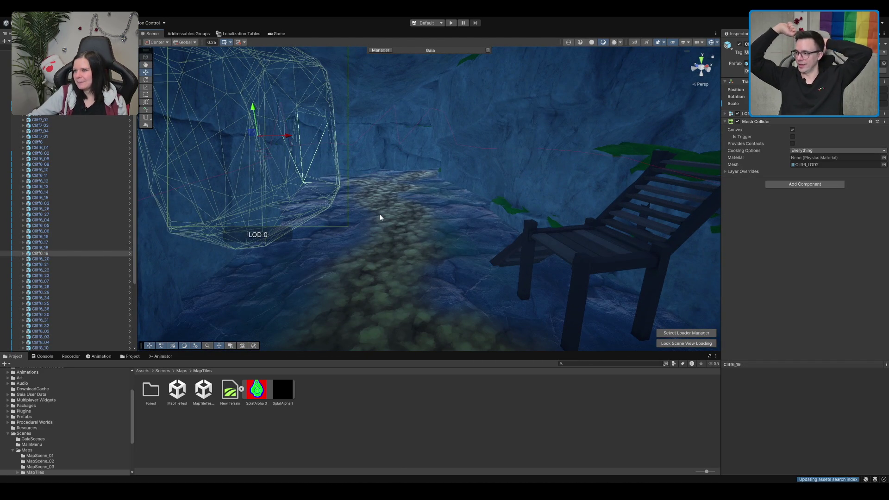
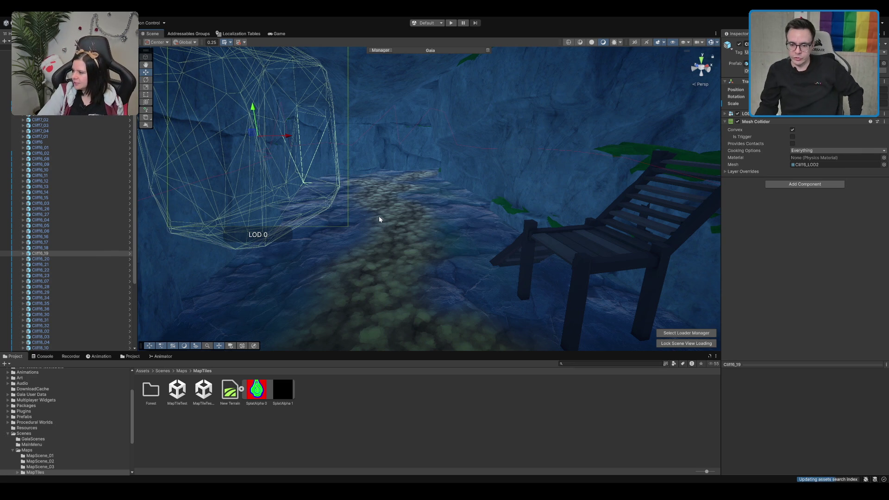
Select the stairs and orbit from the rocky corridor over to the green terrain patch
left_click(533, 238)
mouse_move(534, 238)
left_mouse_down()
mouse_move(611, 232)
mouse_move(522, 246)
mouse_move(421, 243)
left_mouse_up()
scroll(423, 243, "up", 3)
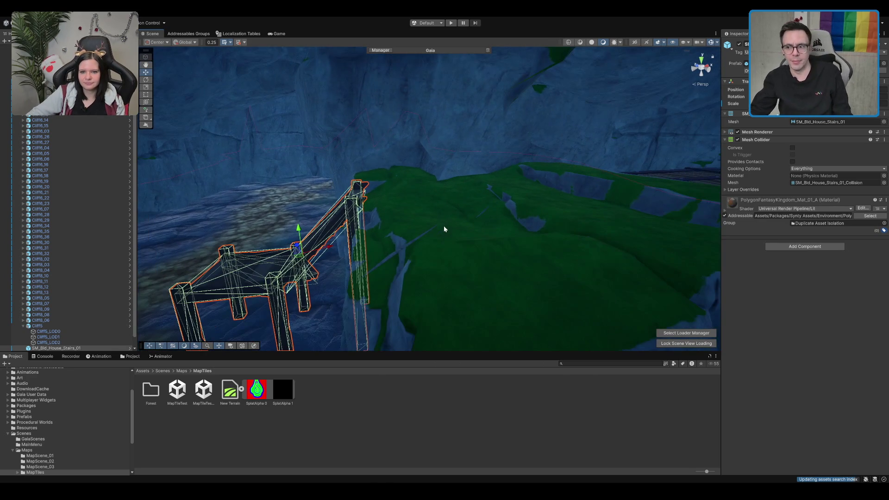
scroll(430, 195, "up", 4)
mouse_move(522, 178)
left_mouse_down()
mouse_move(391, 139)
mouse_move(471, 170)
mouse_move(438, 180)
mouse_move(690, 277)
left_mouse_up()
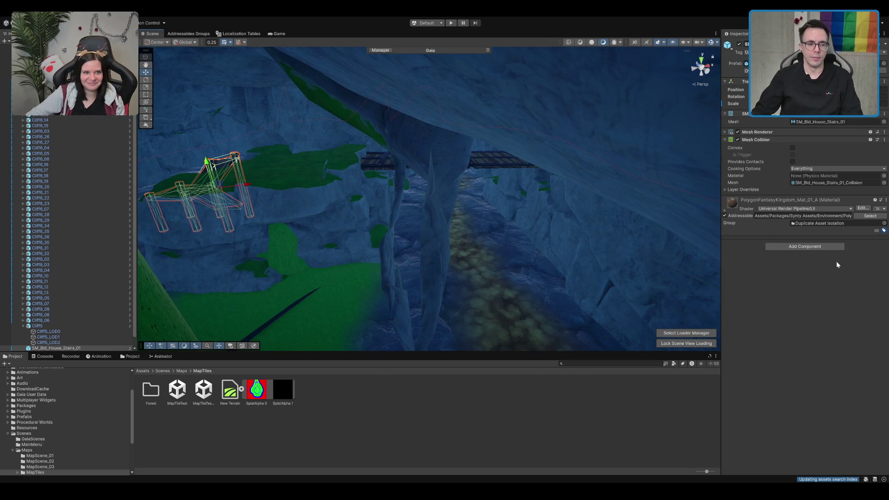
left_click_drag(561, 233, 593, 376)
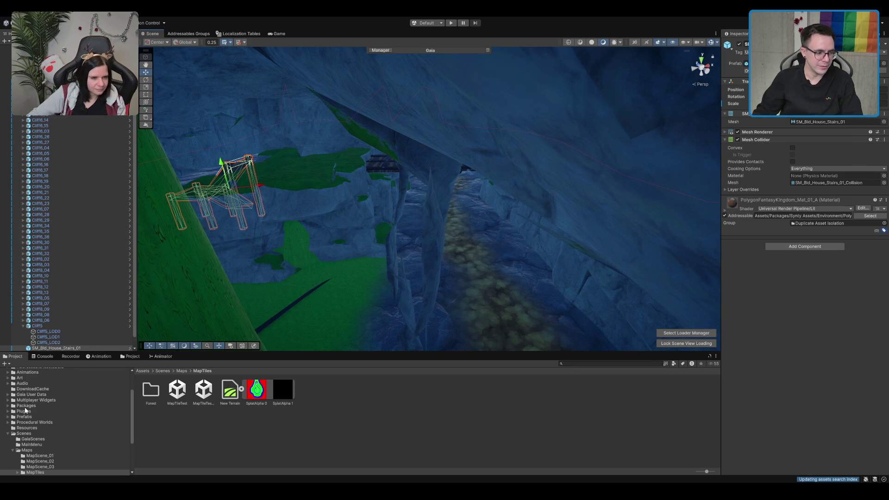
mouse_move(355, 268)
left_mouse_down()
mouse_move(381, 212)
mouse_move(373, 229)
mouse_move(343, 234)
mouse_move(364, 211)
mouse_move(548, 190)
mouse_move(417, 242)
mouse_move(484, 259)
mouse_move(370, 235)
left_mouse_up()
key("f")
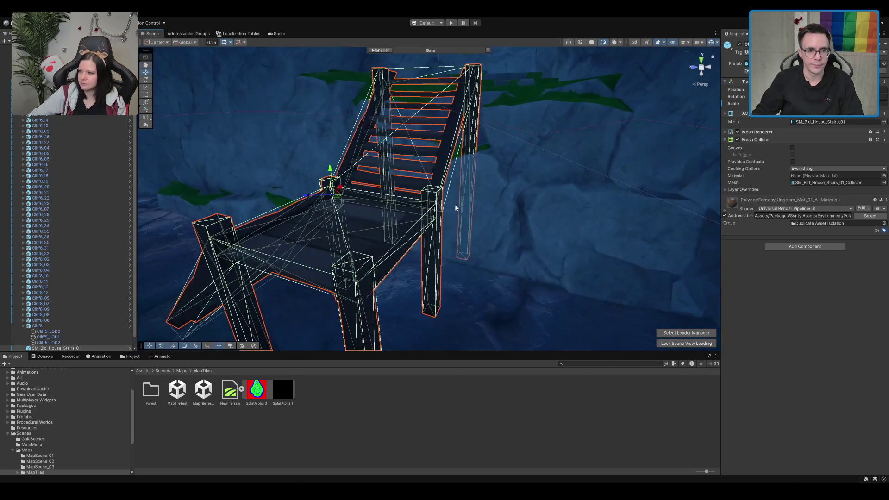
mouse_move(370, 234)
left_mouse_down()
mouse_move(407, 184)
mouse_move(480, 139)
mouse_move(484, 163)
mouse_move(432, 188)
mouse_move(522, 166)
mouse_move(379, 228)
mouse_move(304, 238)
mouse_move(626, 153)
mouse_move(592, 185)
mouse_move(520, 217)
mouse_move(416, 213)
mouse_move(455, 222)
mouse_move(392, 250)
mouse_move(361, 212)
left_mouse_up()
left_click(595, 195)
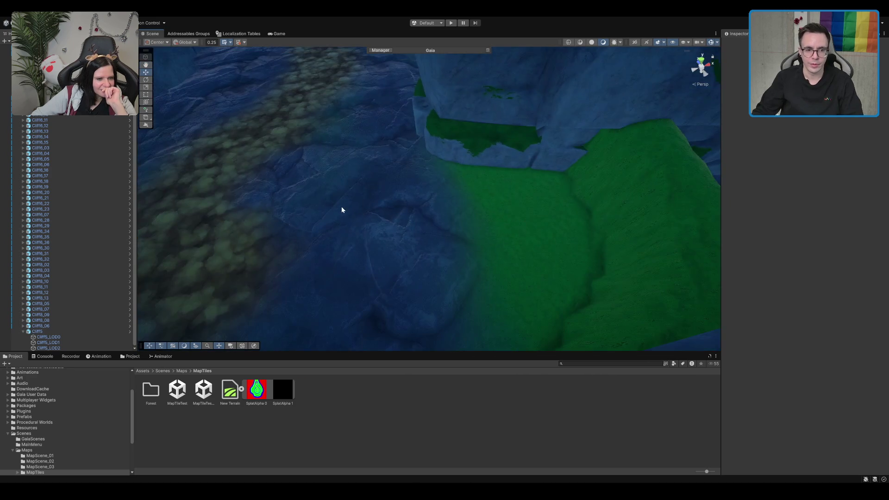
Select the terrain, hide the wireframe overlay, and raise a Set Height pillar at 65
left_click(361, 213)
left_click_drag(419, 192, 675, 84)
left_click_drag(467, 208, 619, 143)
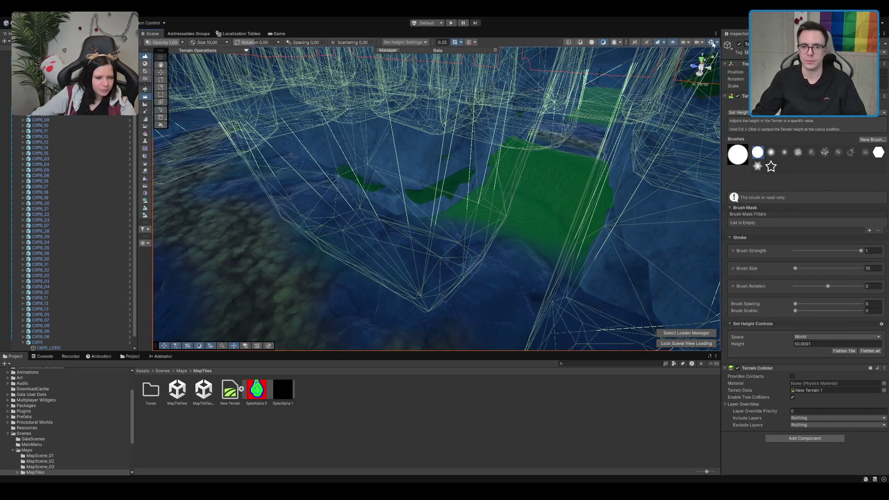
left_click(711, 43)
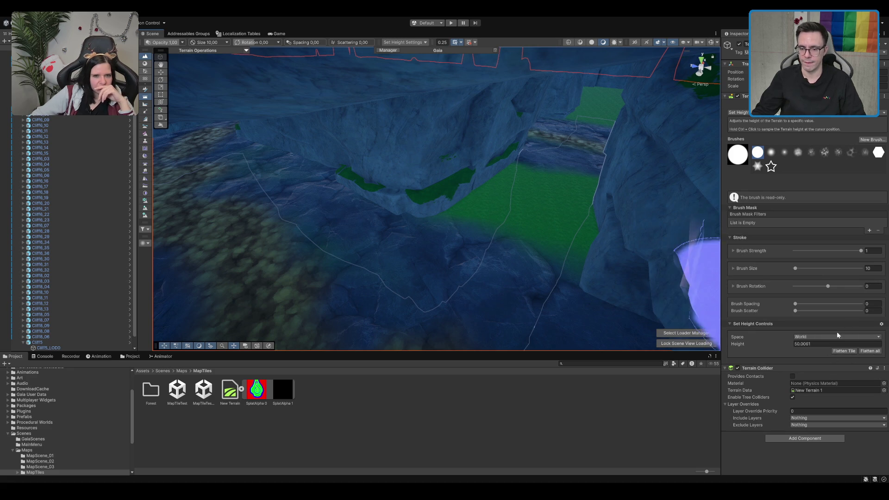
type("65")
mouse_move(507, 194)
left_mouse_down()
mouse_move(510, 180)
mouse_move(493, 187)
mouse_move(643, 213)
mouse_move(632, 179)
left_mouse_up()
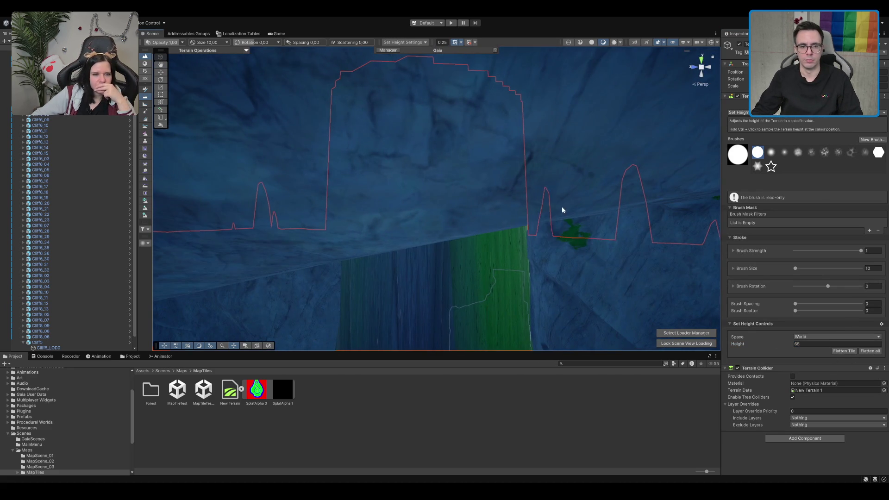
scroll(562, 210, "down", 5)
scroll(573, 185, "up", 5)
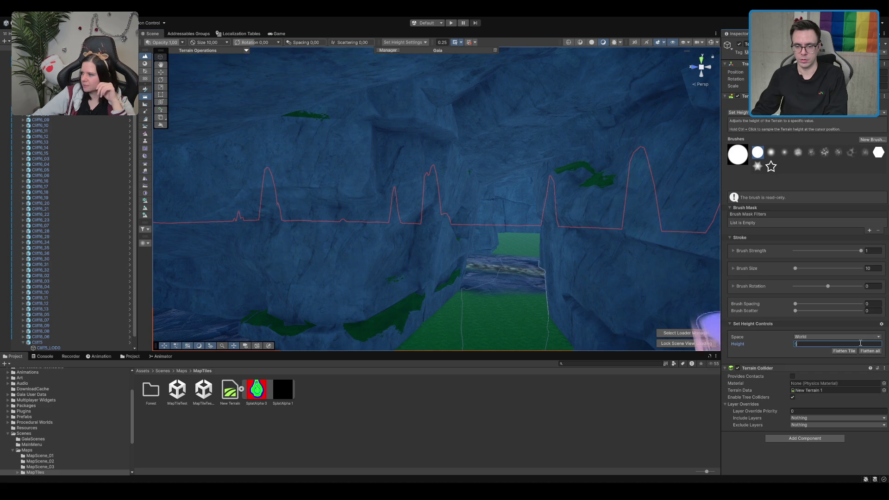
Paint a flat-topped block at height 55 across the gorge and inspect its top
type("5")
left_click(454, 313)
scroll(462, 312, "up", 3)
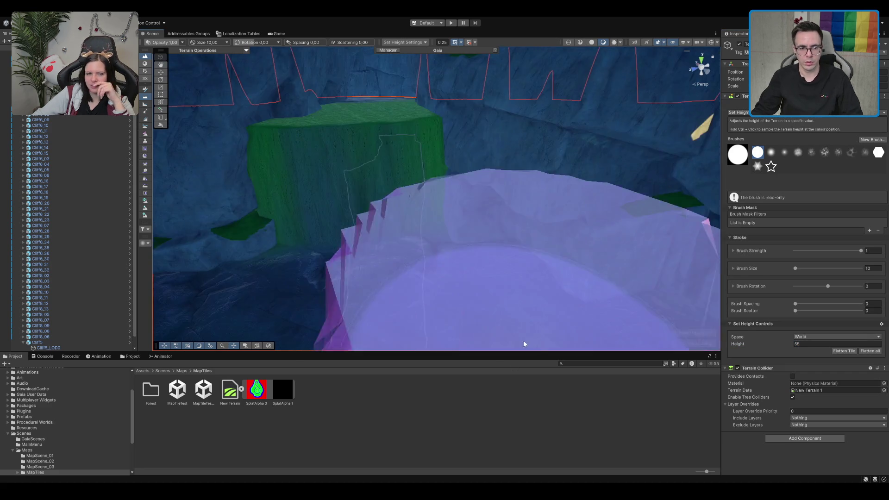
scroll(470, 170, "down", 5)
mouse_move(471, 170)
left_mouse_down()
mouse_move(445, 199)
mouse_move(377, 212)
mouse_move(562, 190)
mouse_move(603, 214)
mouse_move(521, 224)
mouse_move(561, 224)
mouse_move(521, 166)
mouse_move(523, 205)
mouse_move(456, 175)
mouse_move(397, 212)
left_mouse_up()
scroll(378, 245, "up", 3)
mouse_move(378, 246)
left_mouse_down()
mouse_move(519, 228)
mouse_move(485, 245)
mouse_move(479, 227)
mouse_move(488, 258)
mouse_move(528, 266)
mouse_move(480, 102)
mouse_move(540, 113)
mouse_move(519, 133)
mouse_move(532, 233)
mouse_move(441, 244)
mouse_move(609, 218)
mouse_move(548, 232)
mouse_move(579, 211)
left_mouse_up()
scroll(483, 249, "up", 3)
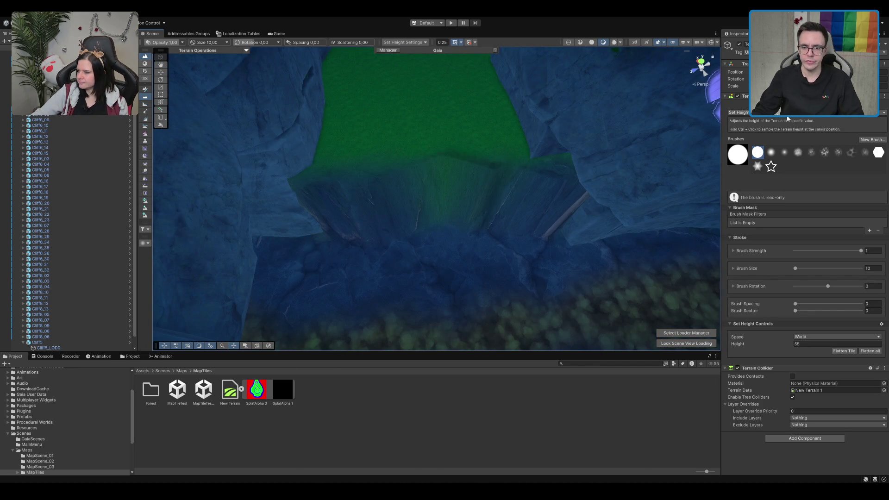
key("F4")
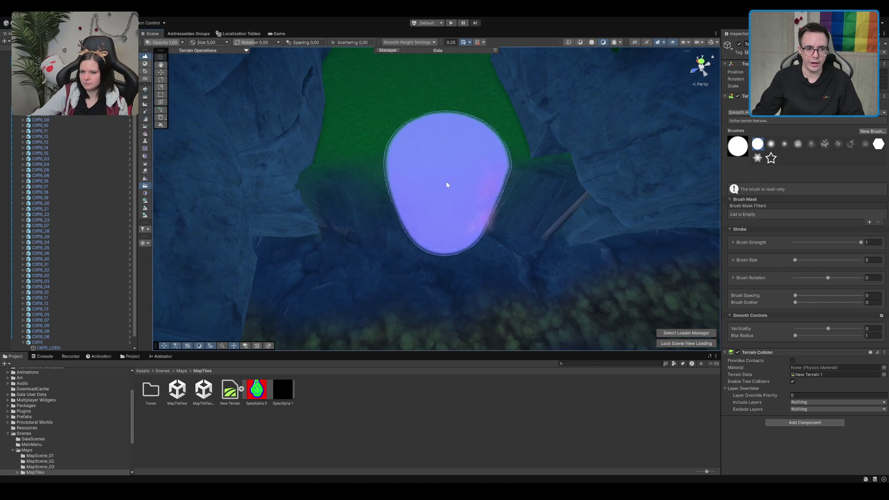
Set Smooth Height brush strength to 0.25 and soften the raised block's edges along the canyon
mouse_move(525, 202)
left_mouse_down()
mouse_move(555, 148)
mouse_move(516, 99)
mouse_move(398, 89)
mouse_move(507, 94)
left_mouse_up()
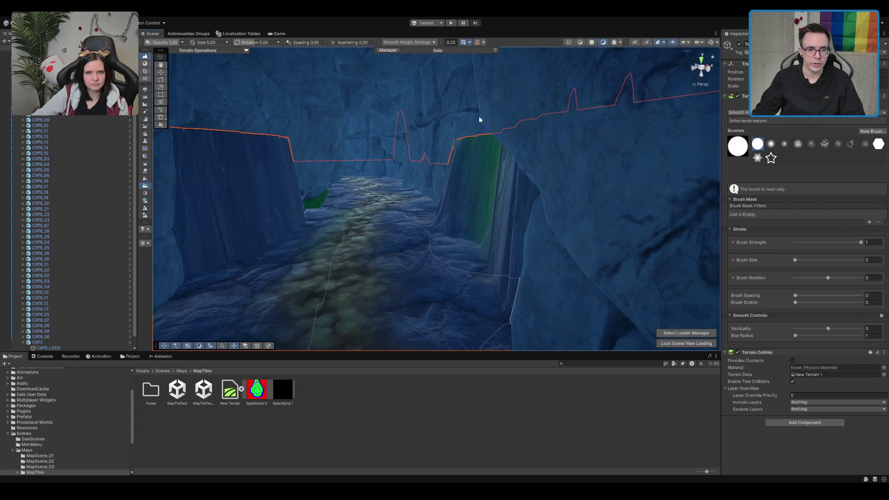
mouse_move(457, 141)
left_mouse_down()
mouse_move(488, 166)
mouse_move(555, 190)
left_mouse_up()
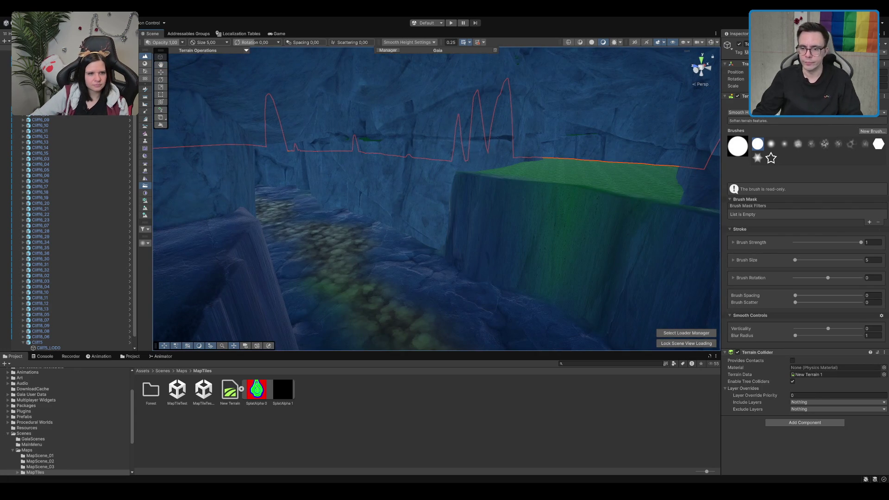
type("0.25")
key("Return")
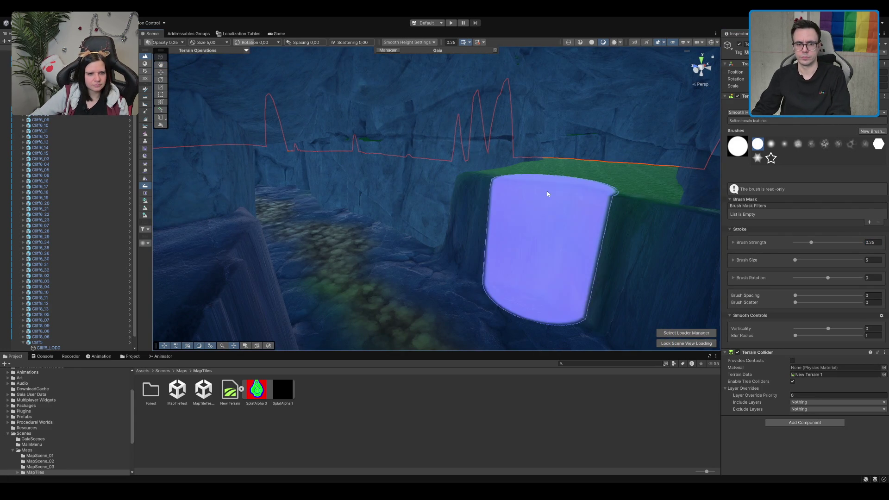
mouse_move(607, 230)
left_mouse_down()
mouse_move(528, 183)
mouse_move(544, 187)
mouse_move(511, 132)
mouse_move(536, 123)
mouse_move(544, 134)
mouse_move(506, 133)
mouse_move(401, 200)
mouse_move(439, 171)
left_mouse_up()
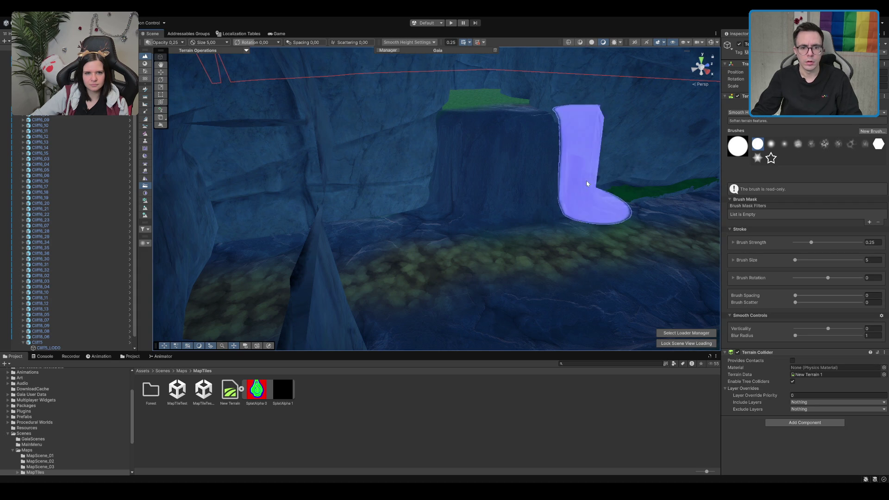
left_click_drag(507, 179, 466, 162)
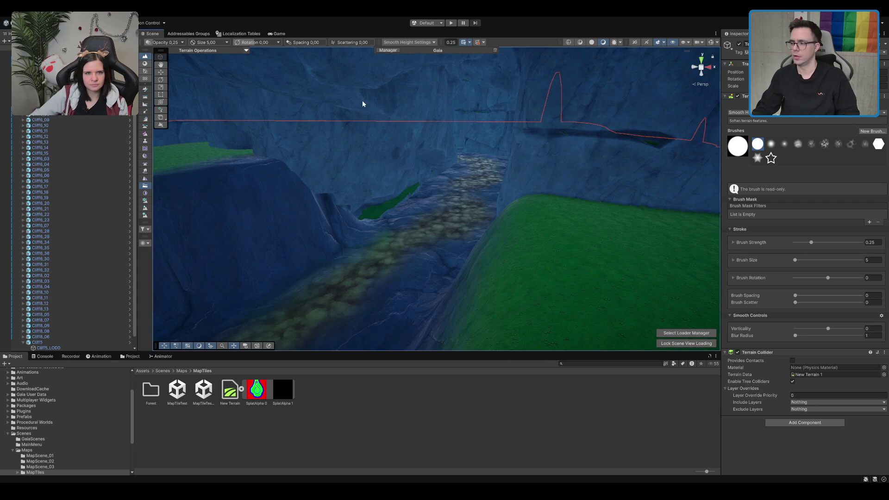
mouse_move(346, 165)
left_mouse_down()
mouse_move(413, 169)
mouse_move(314, 184)
mouse_move(419, 179)
mouse_move(410, 209)
mouse_move(466, 188)
mouse_move(430, 164)
mouse_move(551, 177)
left_mouse_up()
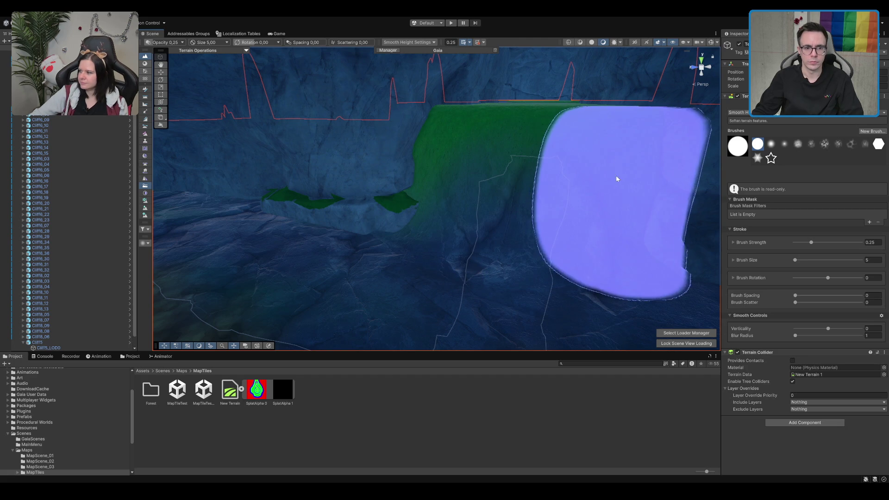
mouse_move(611, 131)
left_mouse_down()
mouse_move(551, 192)
mouse_move(571, 187)
mouse_move(315, 158)
mouse_move(357, 183)
mouse_move(527, 177)
left_mouse_up()
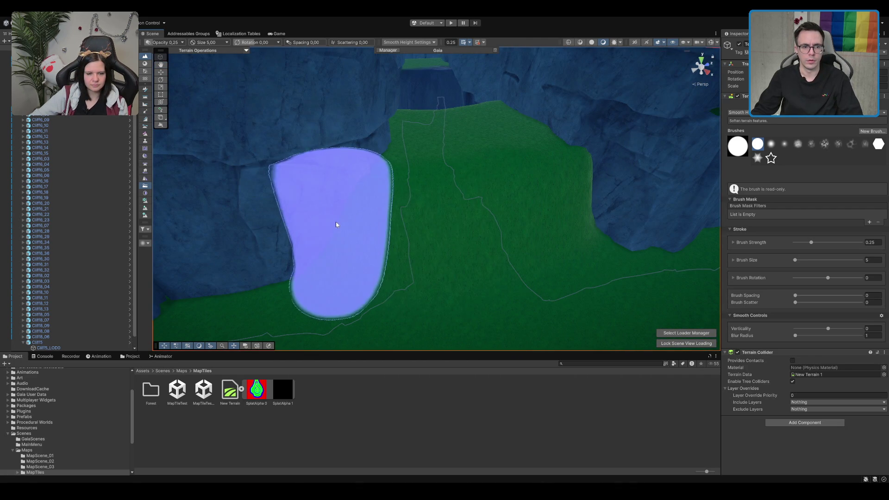
mouse_move(523, 231)
left_mouse_down()
mouse_move(488, 224)
mouse_move(634, 139)
left_mouse_up()
mouse_move(381, 163)
left_mouse_down()
mouse_move(480, 166)
mouse_move(391, 178)
mouse_move(883, 137)
left_mouse_up()
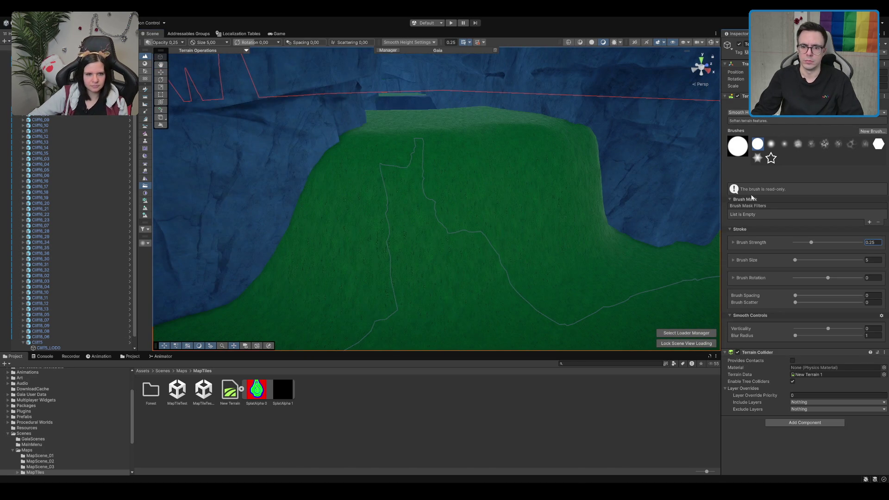
Paint the green hill face of the raised block with the rock texture
key("F2")
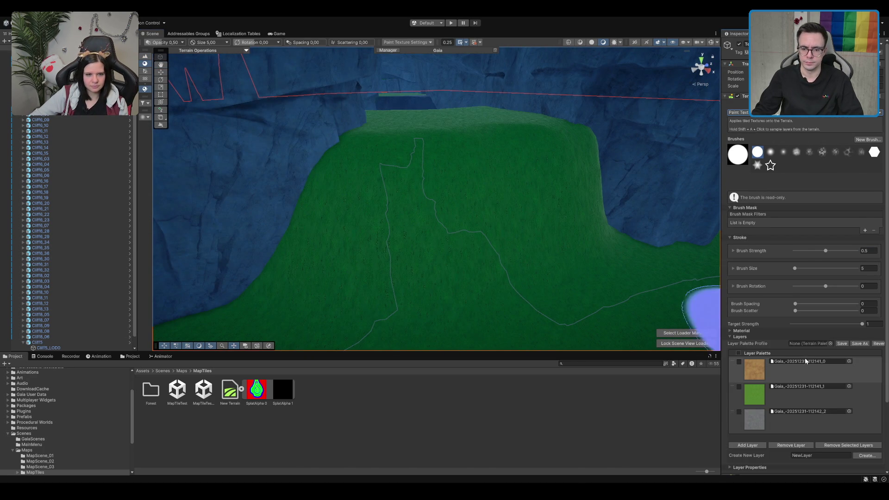
mouse_move(369, 254)
left_mouse_down()
mouse_move(452, 218)
mouse_move(646, 201)
left_mouse_up()
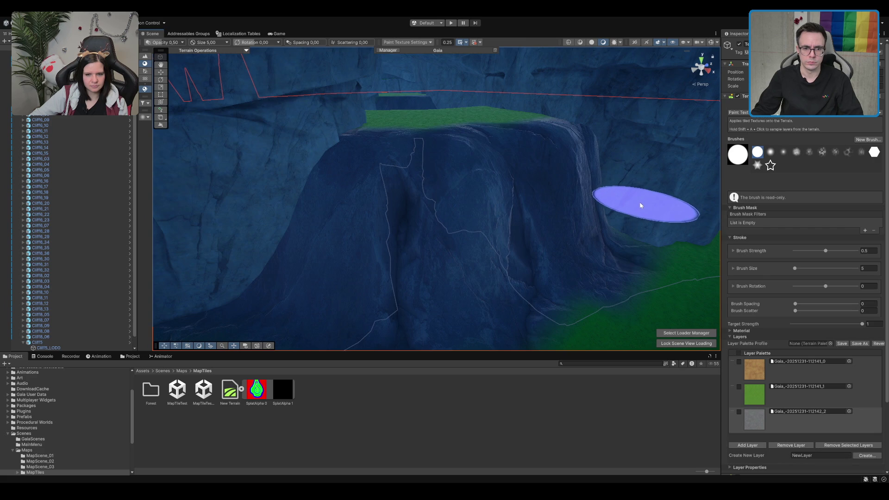
mouse_move(482, 179)
left_mouse_down()
mouse_move(476, 228)
mouse_move(419, 252)
left_mouse_up()
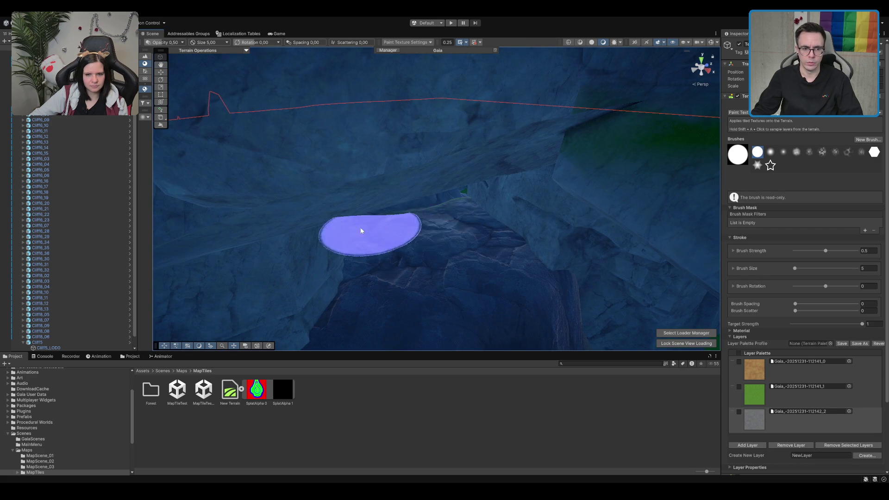
mouse_move(392, 223)
left_mouse_down()
mouse_move(452, 290)
mouse_move(591, 244)
mouse_move(470, 159)
mouse_move(371, 180)
mouse_move(244, 189)
mouse_move(443, 165)
mouse_move(506, 139)
mouse_move(346, 133)
mouse_move(495, 121)
mouse_move(639, 165)
left_mouse_up()
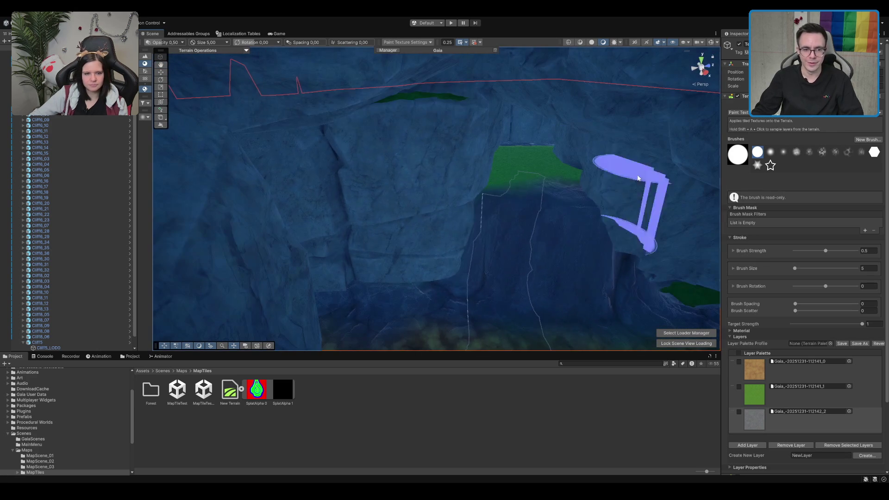
mouse_move(511, 162)
left_mouse_down()
mouse_move(519, 187)
mouse_move(486, 207)
mouse_move(464, 179)
mouse_move(560, 166)
mouse_move(429, 227)
mouse_move(280, 232)
mouse_move(561, 179)
mouse_move(446, 190)
left_mouse_up()
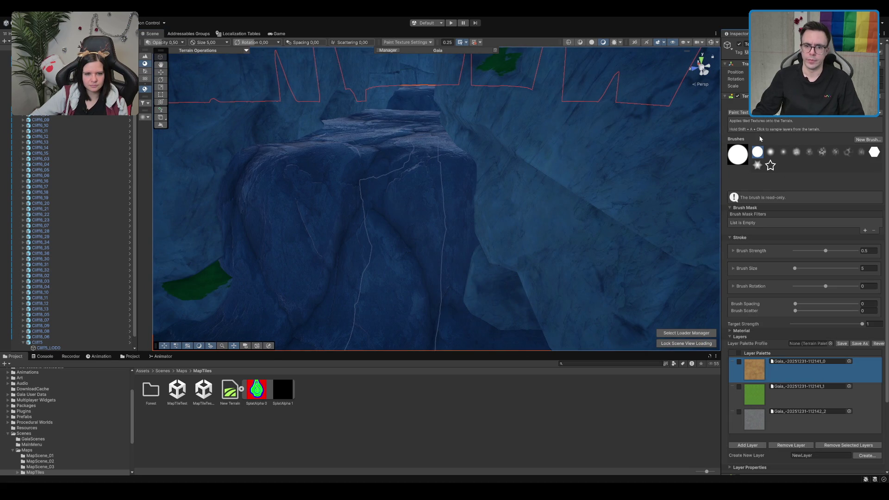
With a new brush shape, paint the ground texture along the passage floor, then select Cliff05
left_click(808, 152)
mouse_move(509, 144)
left_mouse_down()
mouse_move(482, 149)
mouse_move(440, 179)
mouse_move(432, 212)
mouse_move(406, 162)
mouse_move(376, 191)
mouse_move(365, 208)
mouse_move(424, 159)
mouse_move(404, 262)
left_mouse_up()
scroll(403, 263, "down", 5)
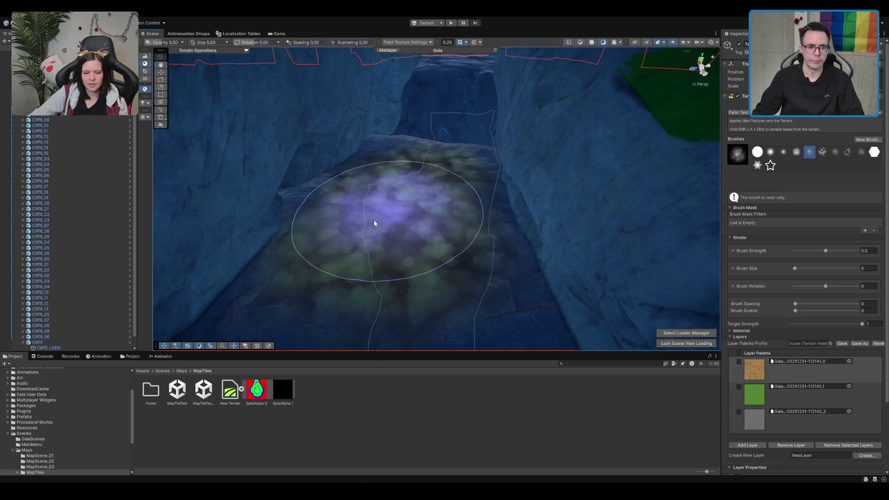
scroll(398, 224, "up", 3)
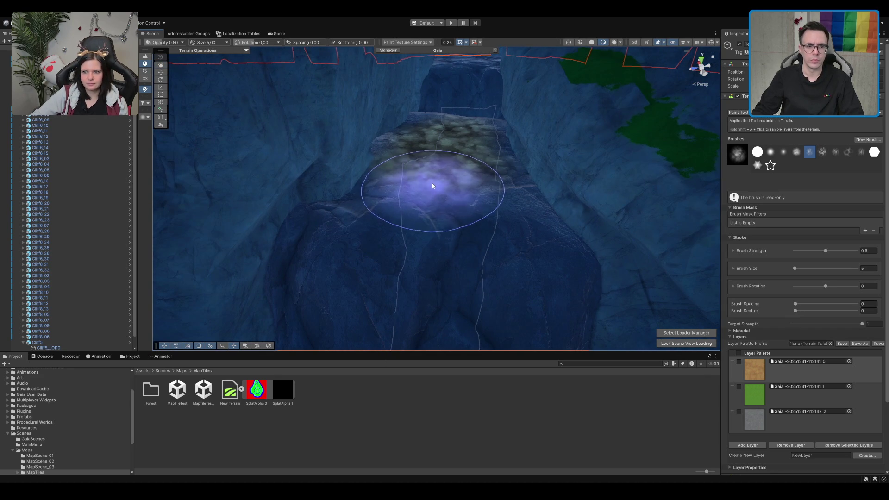
scroll(445, 187, "up", 5)
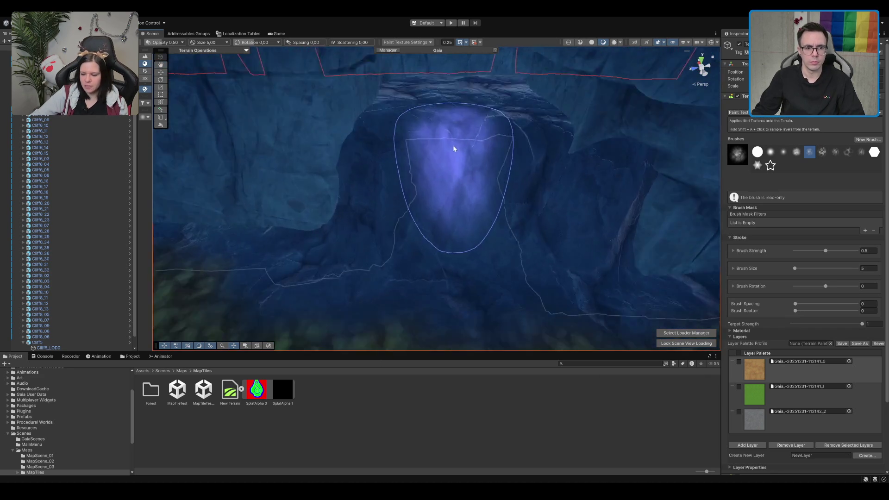
scroll(443, 173, "down", 3)
mouse_move(372, 205)
left_mouse_down()
mouse_move(423, 227)
mouse_move(418, 188)
left_mouse_up()
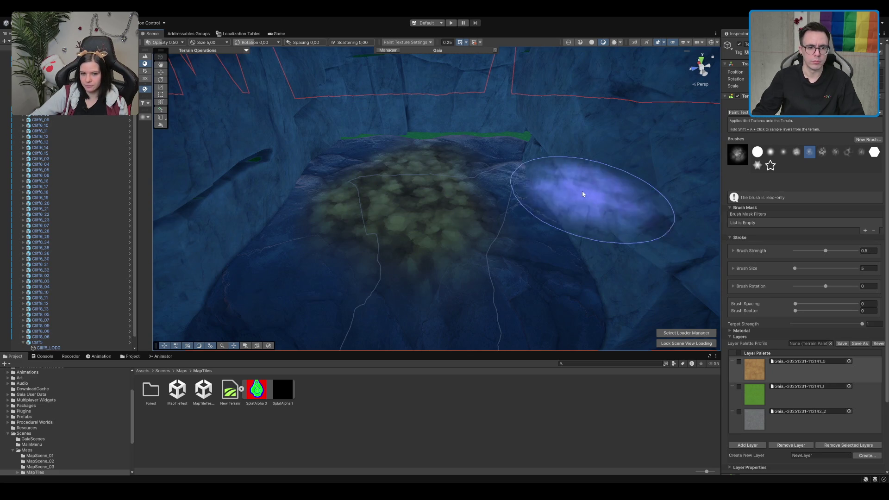
mouse_move(565, 198)
left_mouse_down()
mouse_move(556, 184)
mouse_move(595, 154)
mouse_move(565, 202)
mouse_move(612, 177)
left_mouse_up()
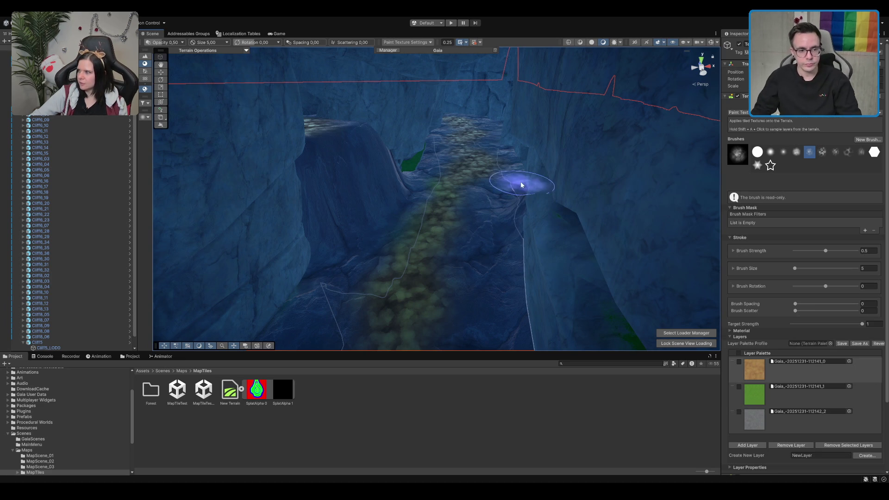
key("w")
mouse_move(382, 169)
left_mouse_down()
mouse_move(440, 198)
mouse_move(381, 248)
mouse_move(475, 206)
mouse_move(464, 163)
mouse_move(438, 228)
mouse_move(452, 200)
mouse_move(329, 260)
left_mouse_up()
left_click(329, 260)
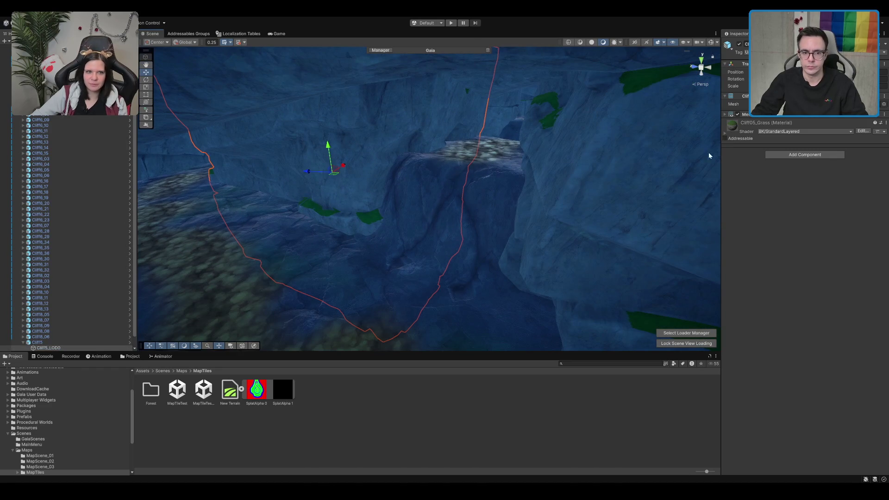
Reselect the terrain for Smooth Height with the soft round brush, size 10, strength 1
left_click(456, 208)
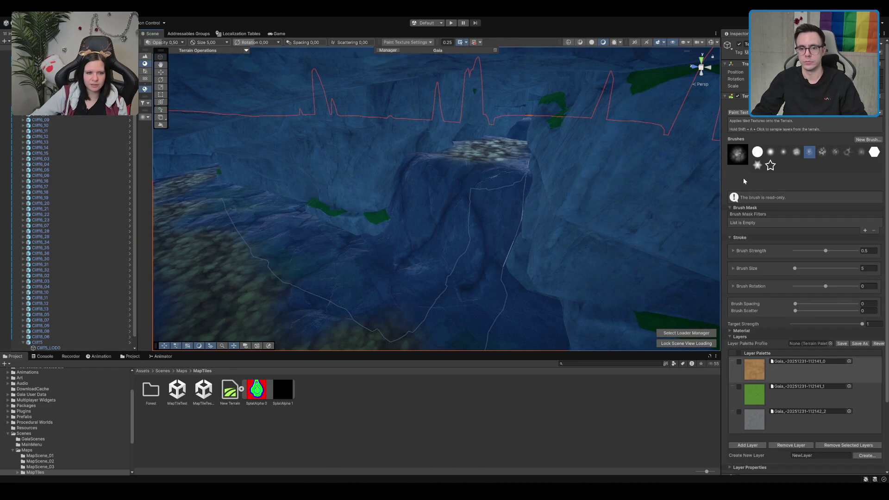
key("F3")
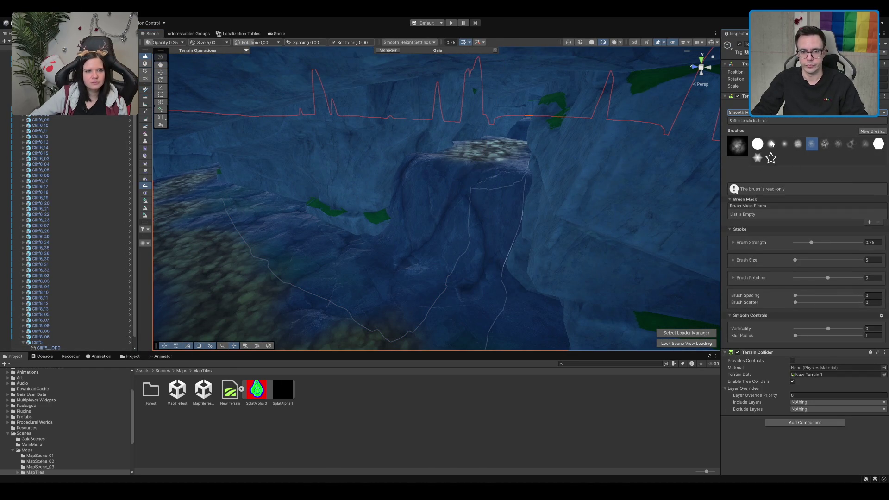
left_click(771, 144)
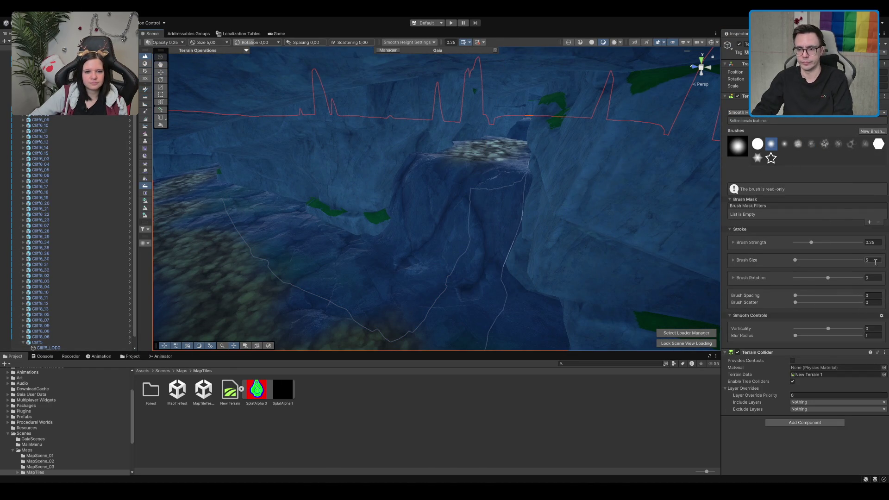
type("10")
key("Return")
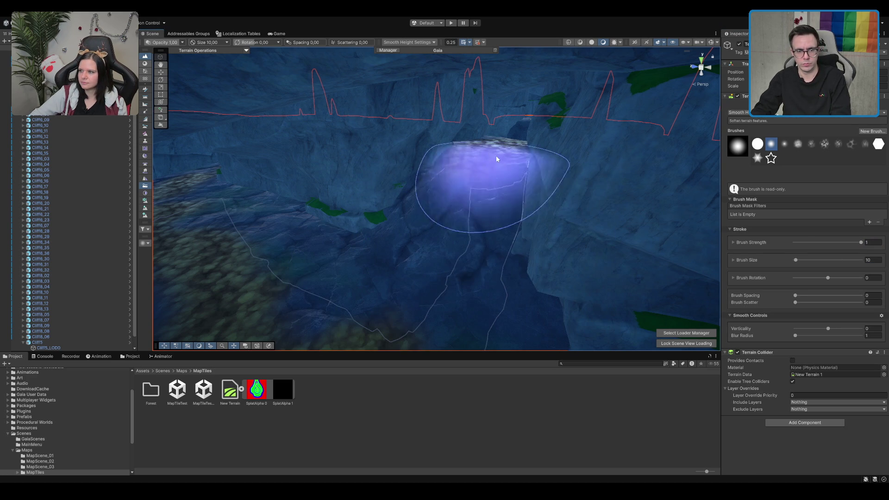
scroll(535, 255, "up", 5)
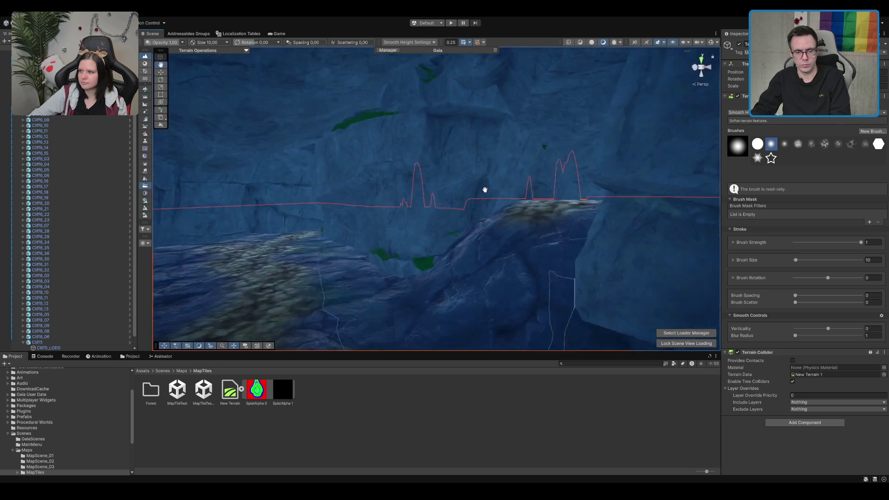
mouse_move(467, 170)
left_mouse_down()
mouse_move(421, 179)
mouse_move(382, 202)
mouse_move(465, 224)
mouse_move(267, 233)
mouse_move(362, 208)
left_mouse_up()
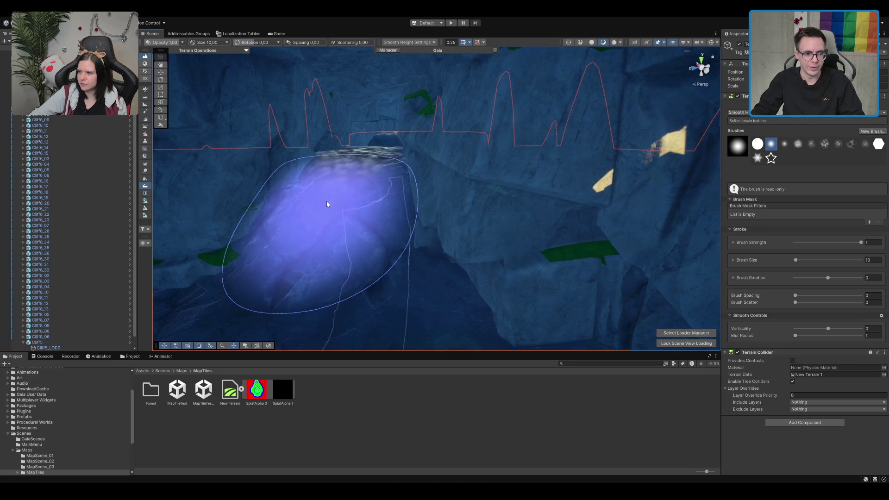
scroll(327, 200, "down", 5)
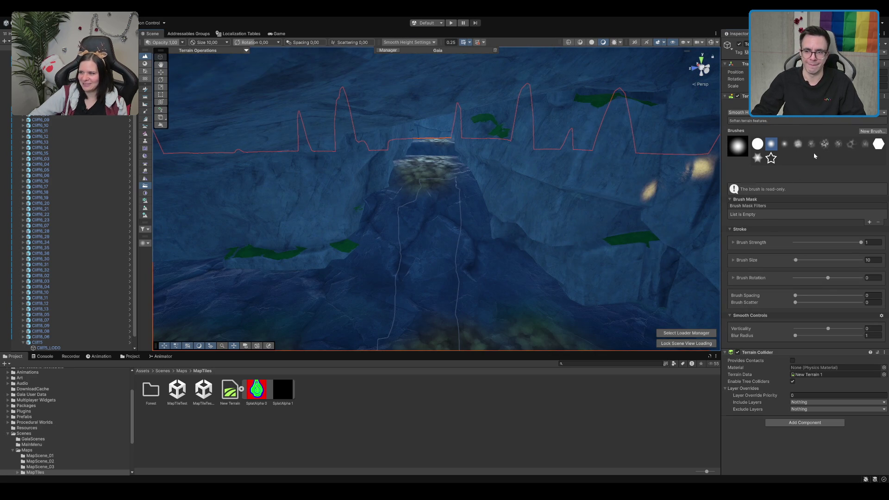
key("b")
left_click(431, 176, "ctrl")
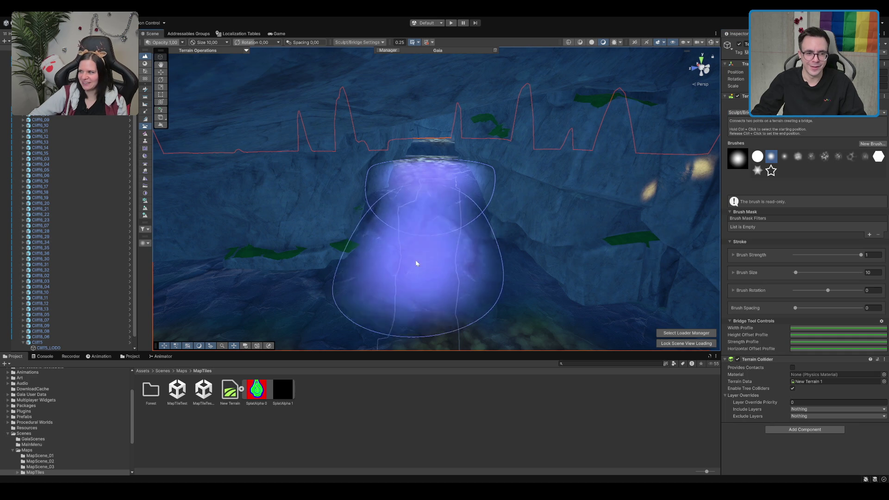
Inspect the terrain bridge hump across the gap and smooth it down
scroll(420, 254, "up", 3)
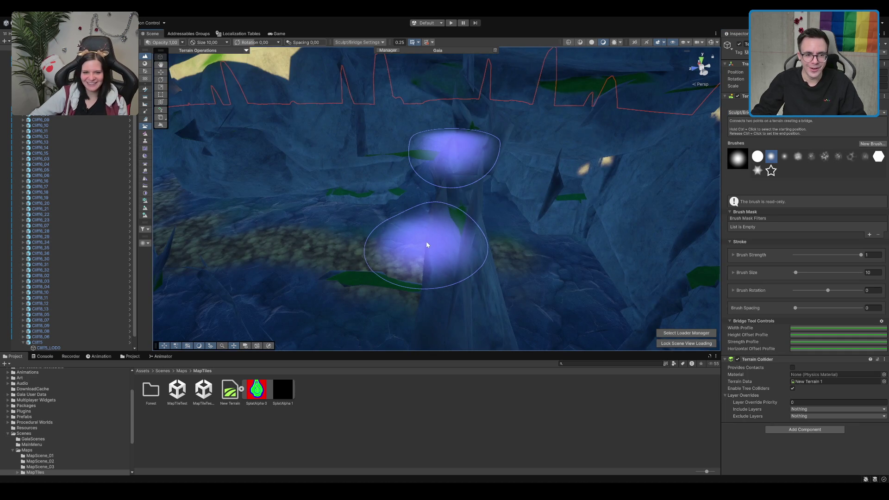
scroll(523, 197, "up", 5)
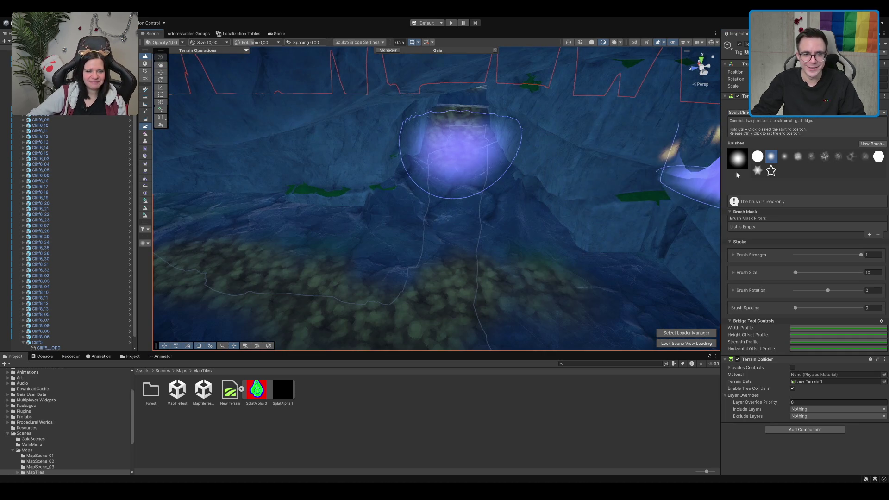
scroll(602, 155, "up", 5)
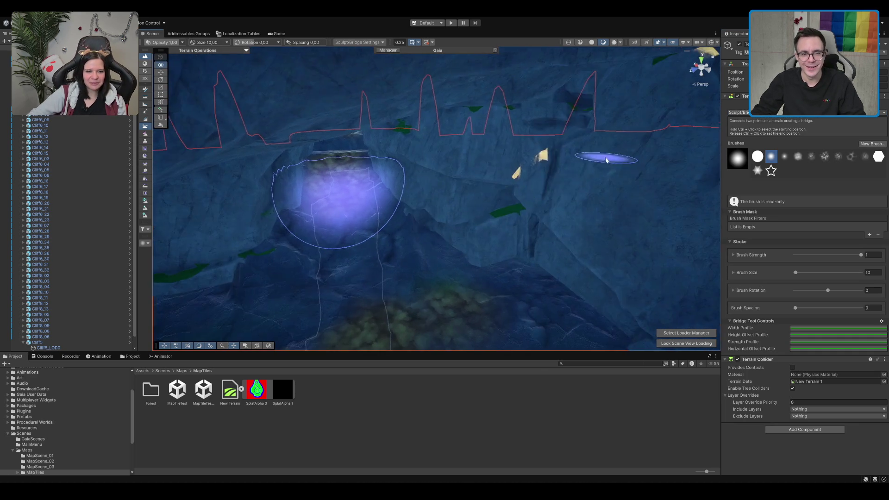
mouse_move(478, 173)
left_mouse_down()
mouse_move(388, 184)
mouse_move(493, 167)
mouse_move(477, 168)
left_mouse_up()
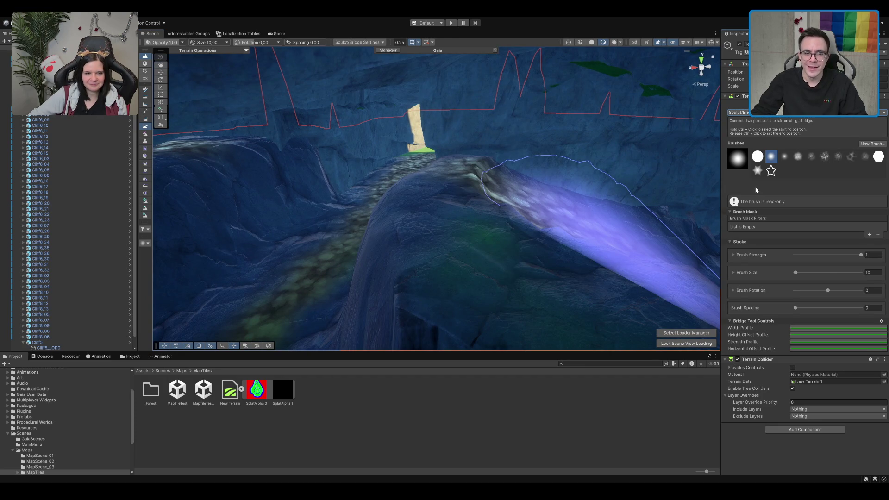
key("shift")
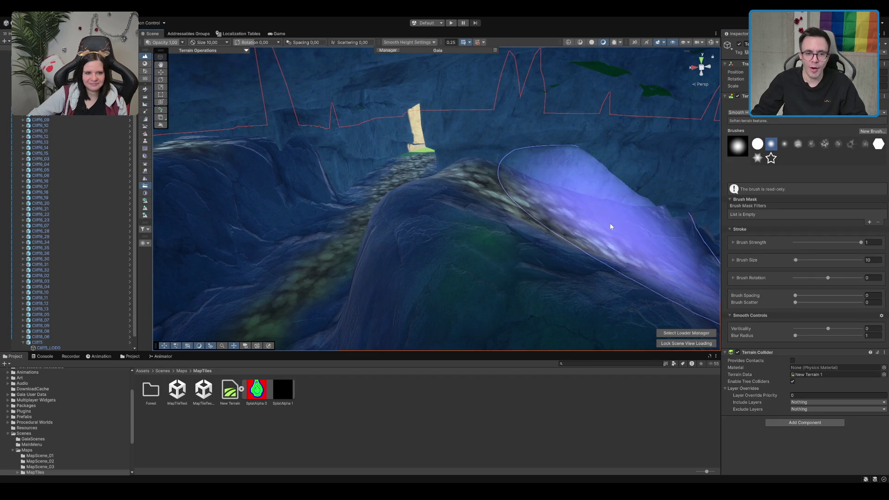
scroll(615, 223, "up", 5)
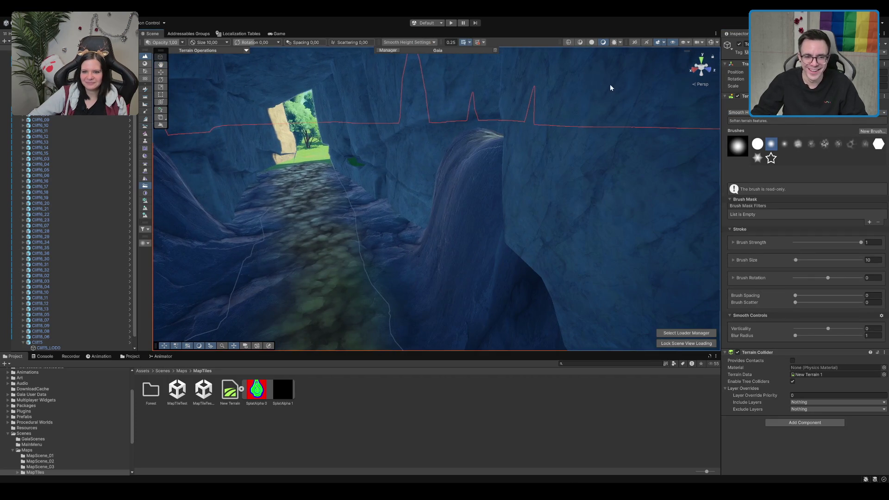
scroll(611, 87, "up", 5)
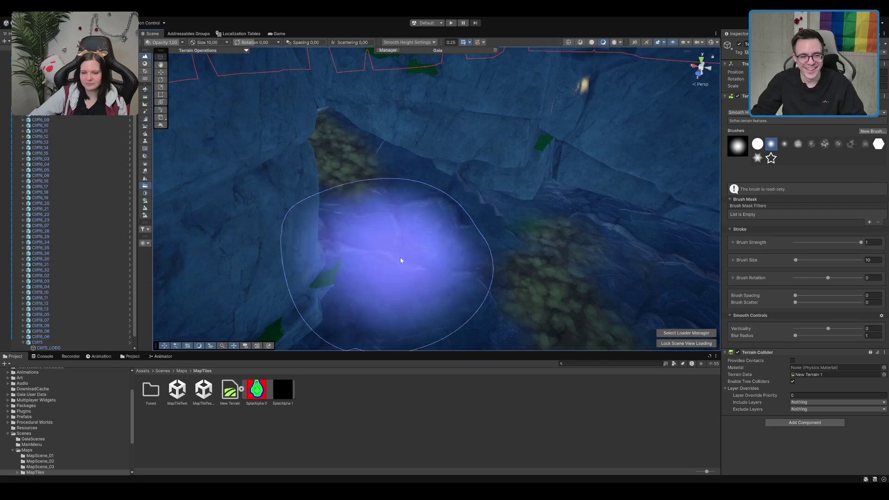
scroll(509, 250, "up", 3)
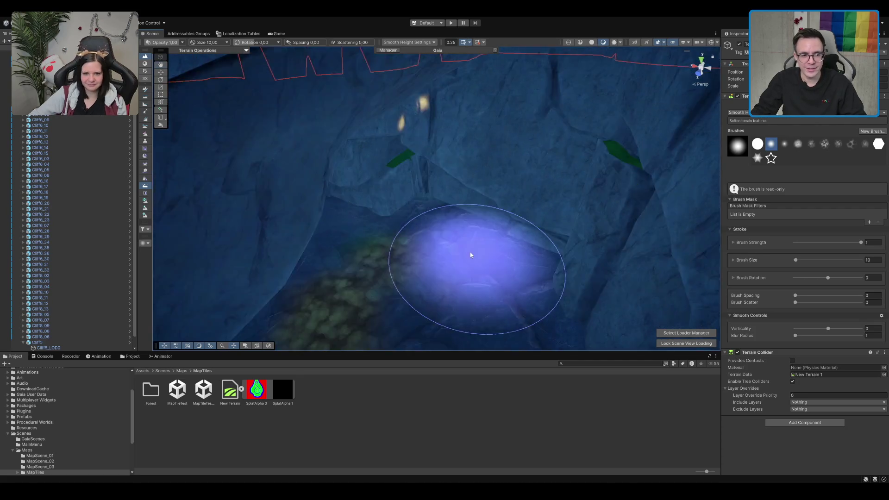
scroll(530, 252, "down", 5)
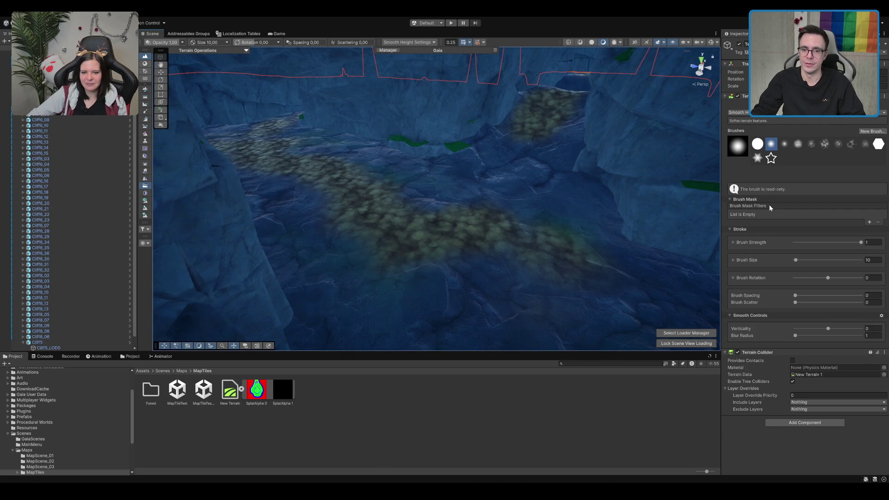
Paint the cobblestone path linking the lower path to the upper patch
key("p")
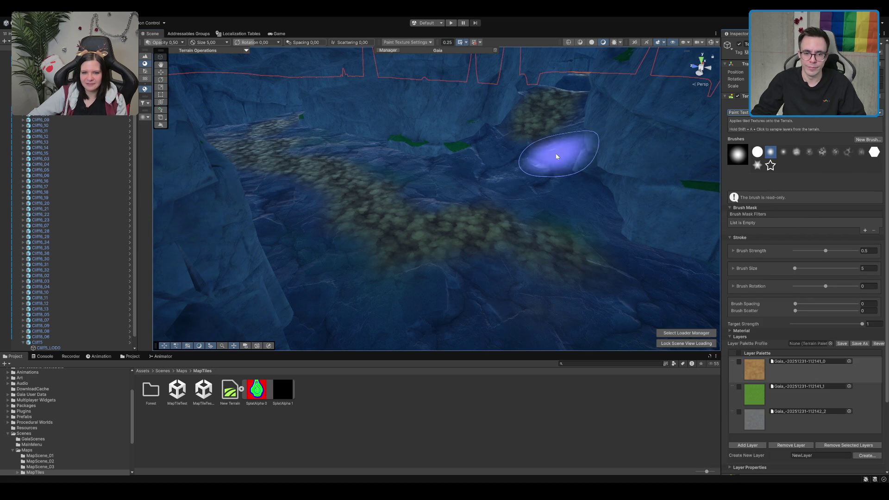
left_click(822, 153)
mouse_move(536, 168)
left_mouse_down()
mouse_move(496, 153)
mouse_move(496, 189)
mouse_move(426, 221)
mouse_move(496, 192)
mouse_move(510, 174)
left_mouse_up()
mouse_move(547, 136)
left_mouse_down()
mouse_move(538, 145)
mouse_move(534, 118)
mouse_move(500, 115)
mouse_move(555, 139)
left_mouse_up()
Smooth the steep bank beside the path with the soft round brush, then exit terrain editing
key("F3")
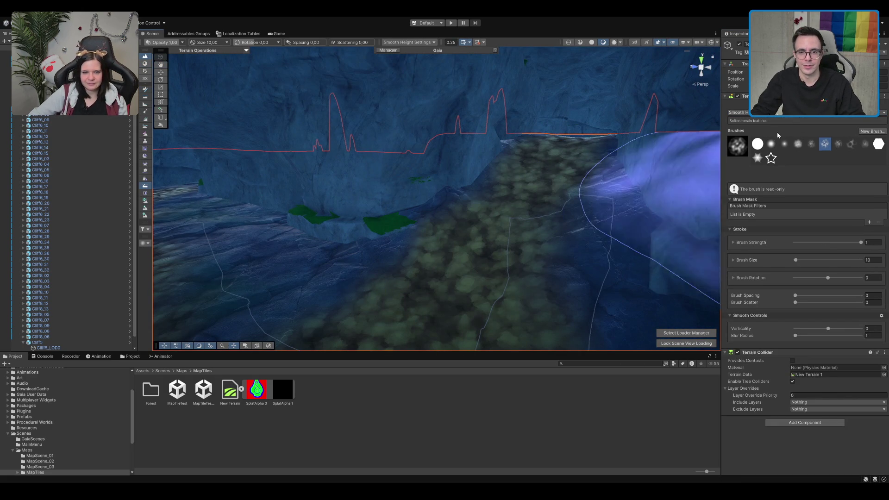
left_click(770, 144)
mouse_move(447, 208)
left_mouse_down()
mouse_move(458, 192)
mouse_move(445, 203)
mouse_move(452, 188)
mouse_move(455, 199)
left_mouse_up()
scroll(455, 199, "up", 3)
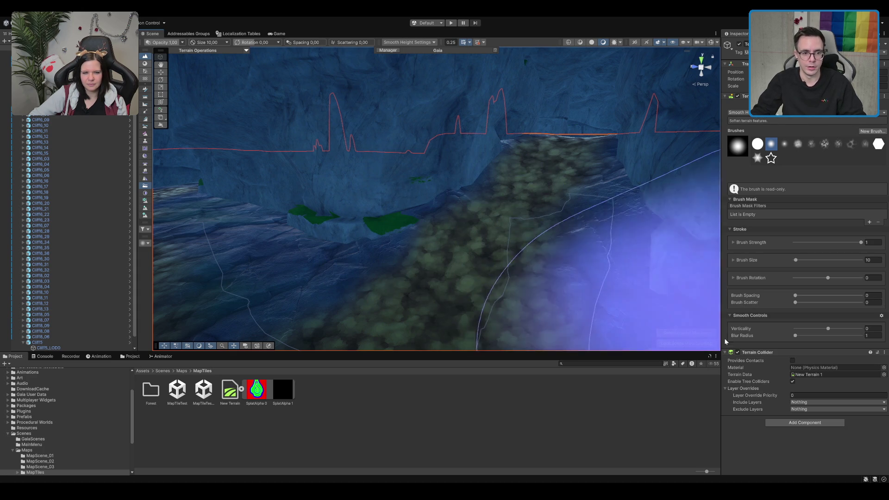
scroll(483, 229, "up", 5)
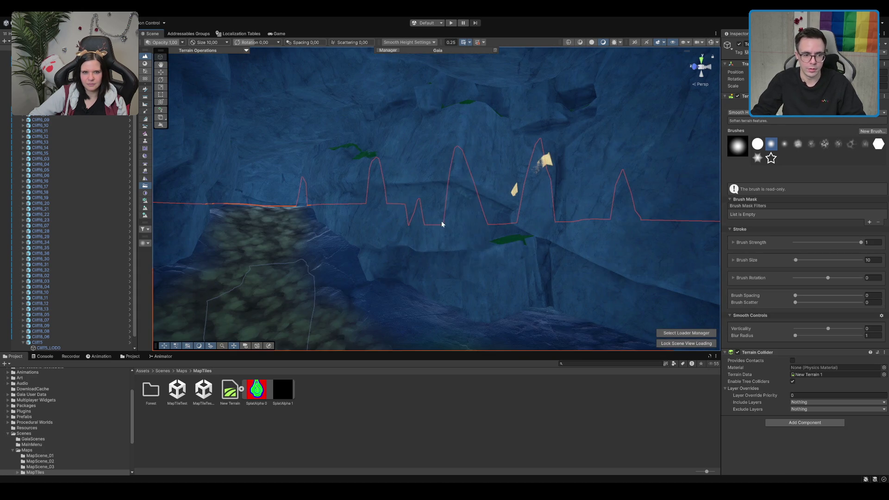
key("w")
scroll(471, 219, "up", 5)
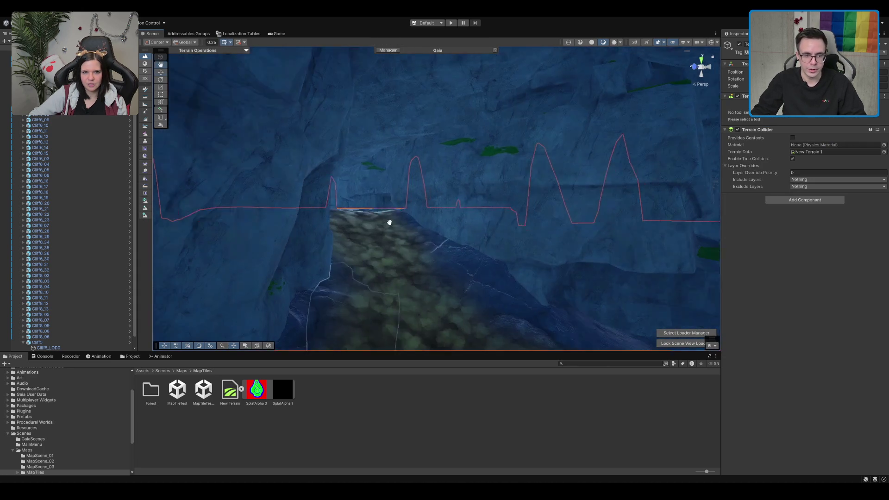
Search the Project for 'log', then place and delete a trial log prefab
mouse_move(471, 233)
left_mouse_down()
mouse_move(518, 231)
mouse_move(466, 178)
left_mouse_up()
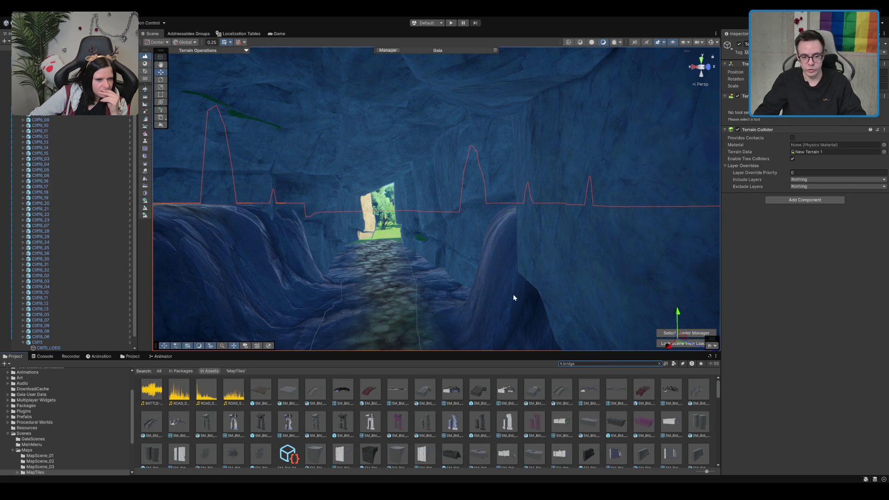
scroll(620, 390, "down", 2)
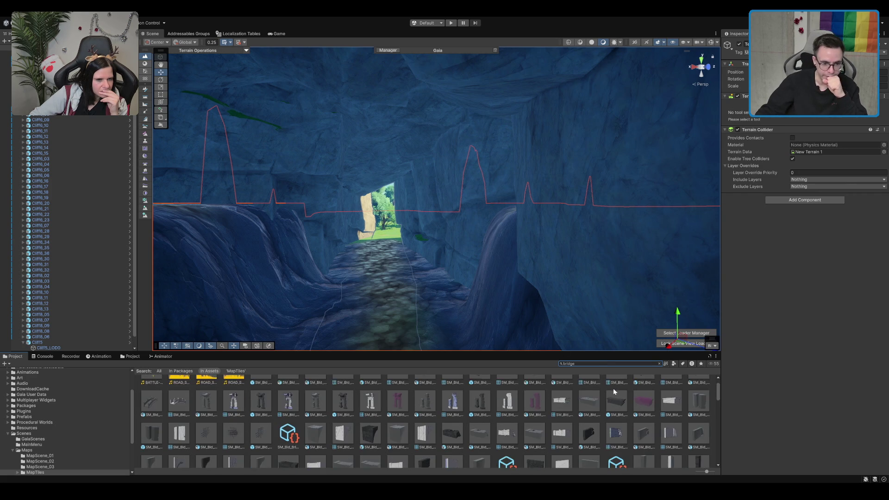
scroll(424, 415, "down", 5)
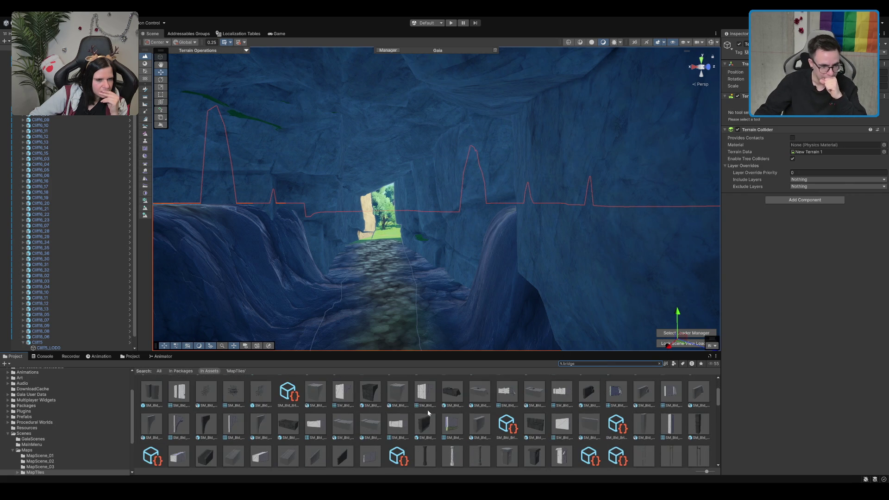
scroll(420, 405, "down", 6)
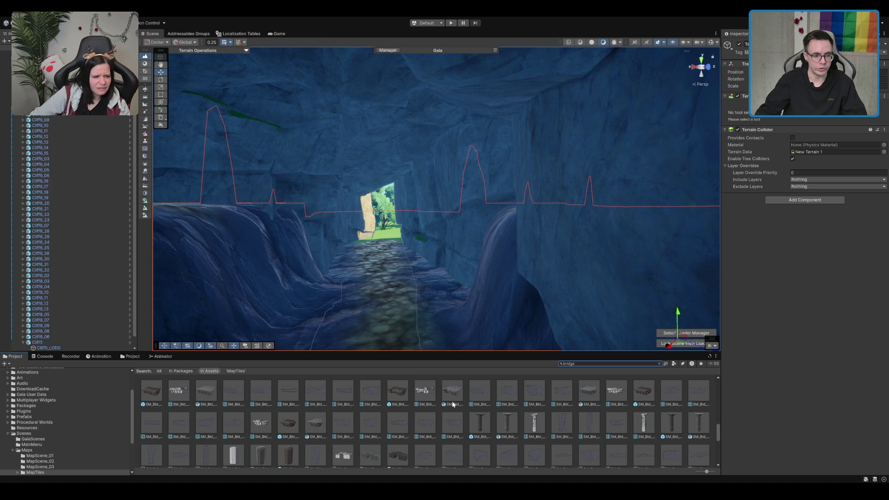
scroll(453, 402, "down", 5)
scroll(458, 435, "down", 1)
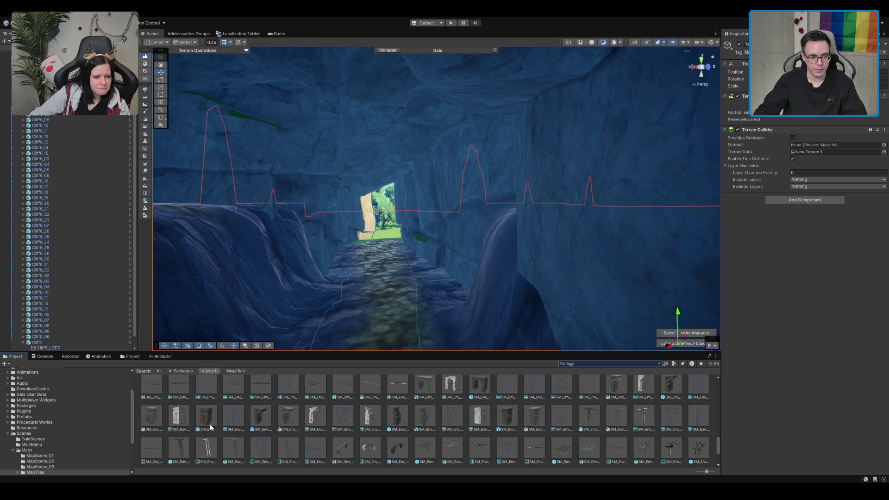
scroll(210, 426, "down", 1)
scroll(211, 427, "down", 2)
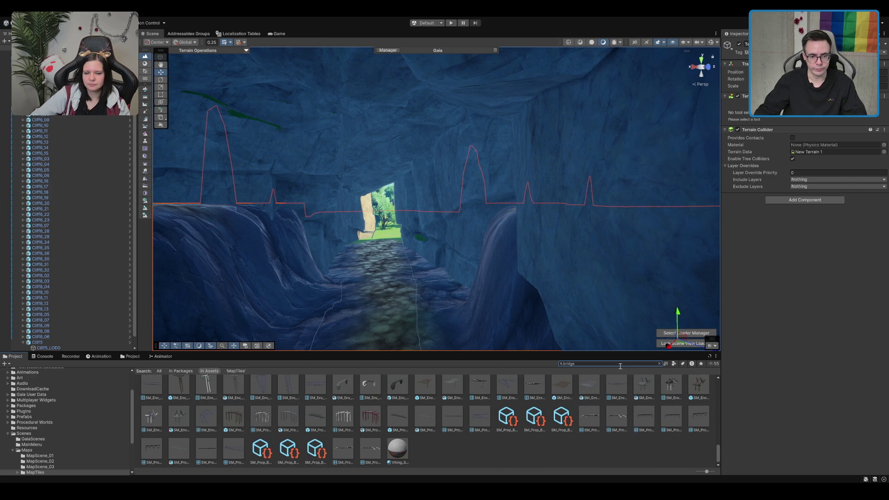
type("log")
mouse_move(593, 404)
left_mouse_down()
mouse_move(535, 409)
mouse_move(376, 306)
mouse_move(428, 293)
left_mouse_up()
key("Delete")
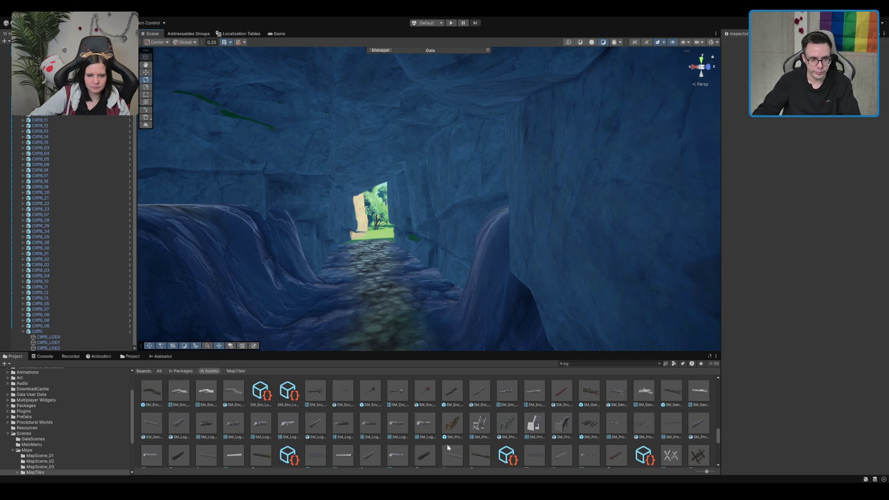
Preview SM_Prop_Log_02, the red log and SM_Prop_Training_Log_01, trying the training log in the scene
scroll(640, 452, "down", 1)
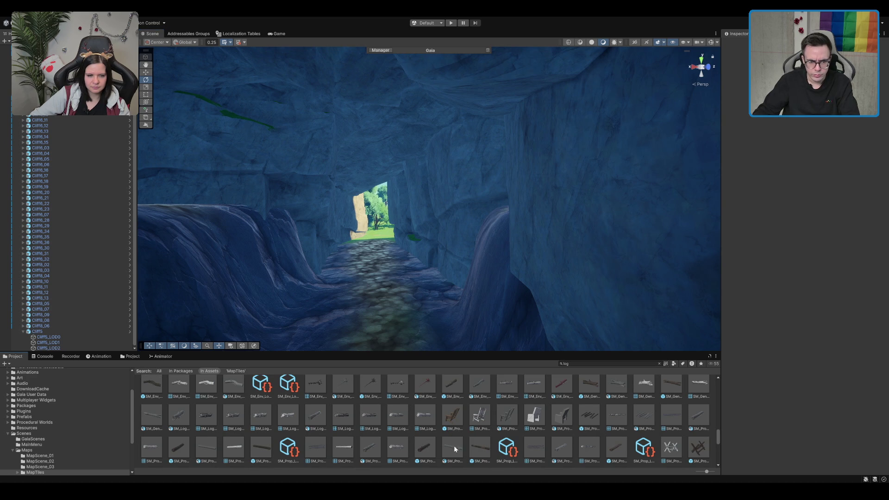
mouse_move(781, 435)
left_mouse_down()
mouse_move(771, 440)
mouse_move(754, 420)
left_mouse_up()
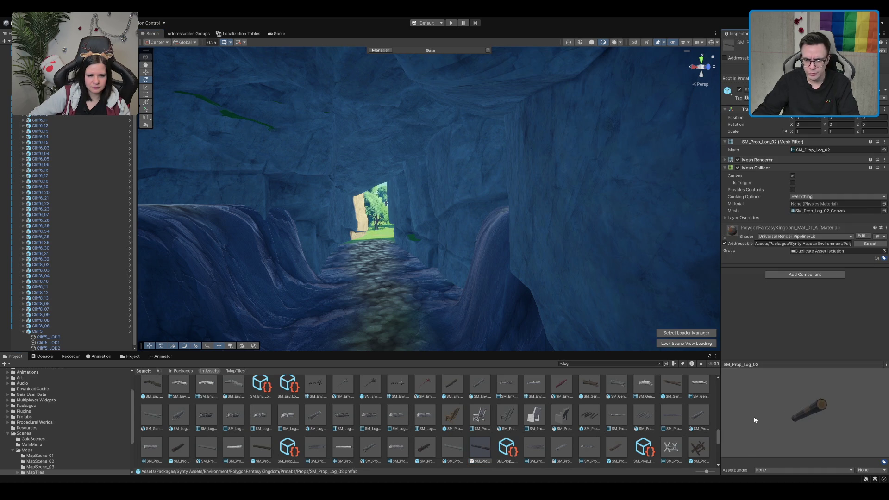
scroll(215, 426, "down", 6)
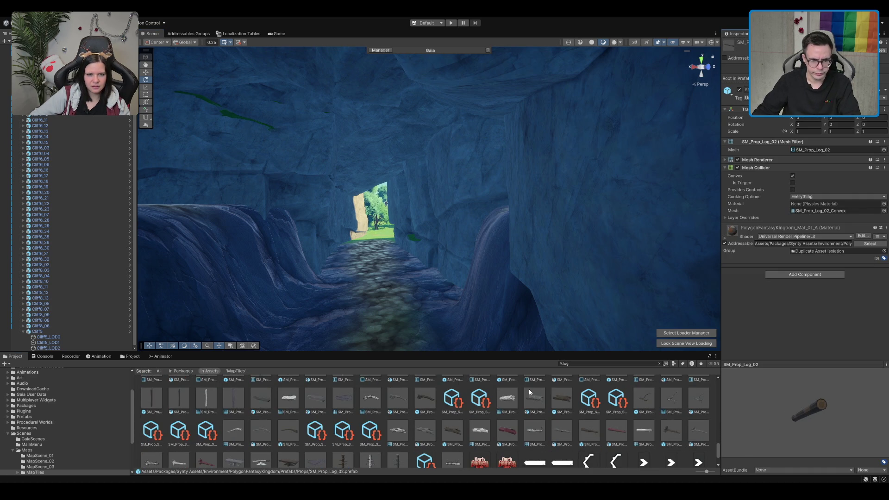
left_click(510, 426)
scroll(509, 431, "down", 2)
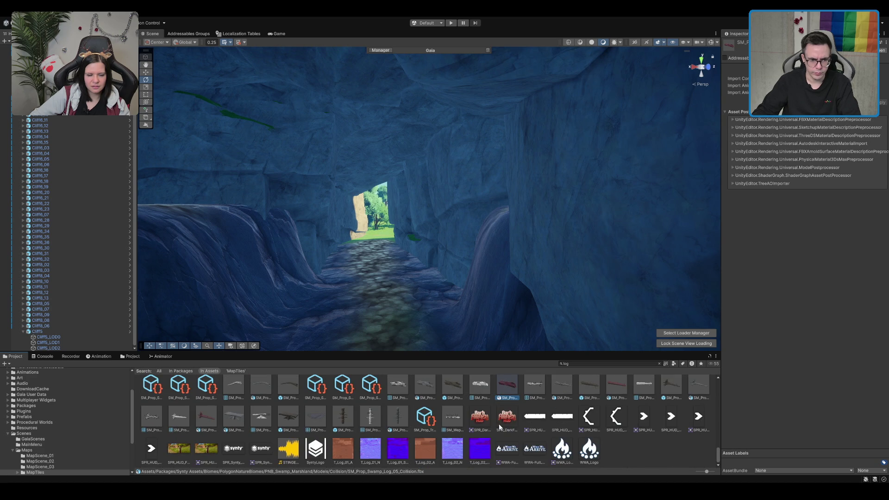
left_click(351, 418)
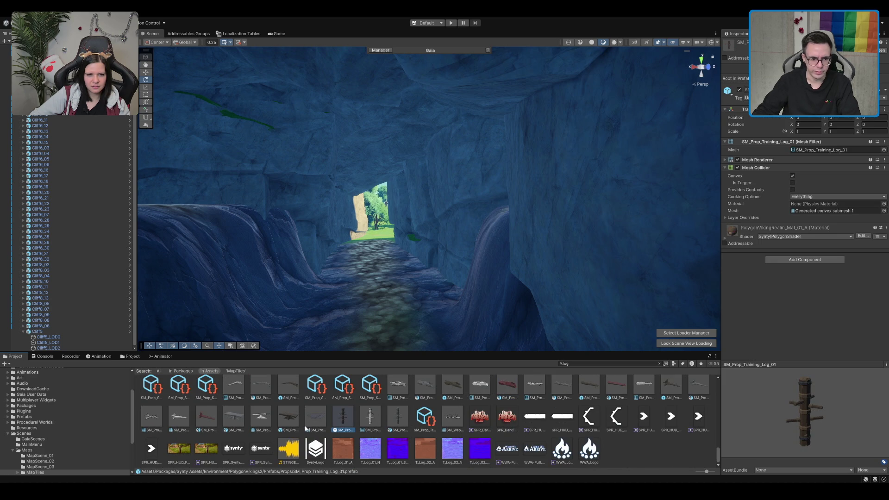
mouse_move(341, 422)
left_mouse_down()
mouse_move(365, 298)
mouse_move(367, 232)
mouse_move(333, 301)
mouse_move(393, 358)
left_mouse_up()
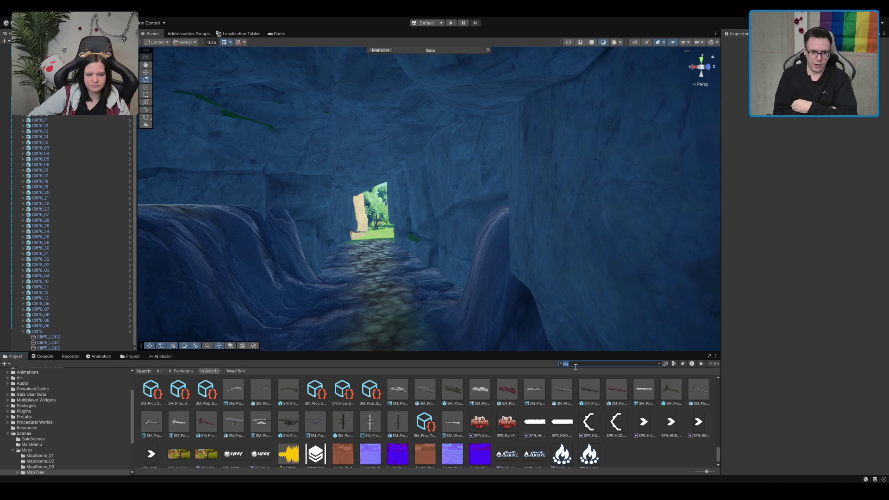
Place SM_Prop_Log_01 across the cave passage floor
scroll(514, 413, "up", 3)
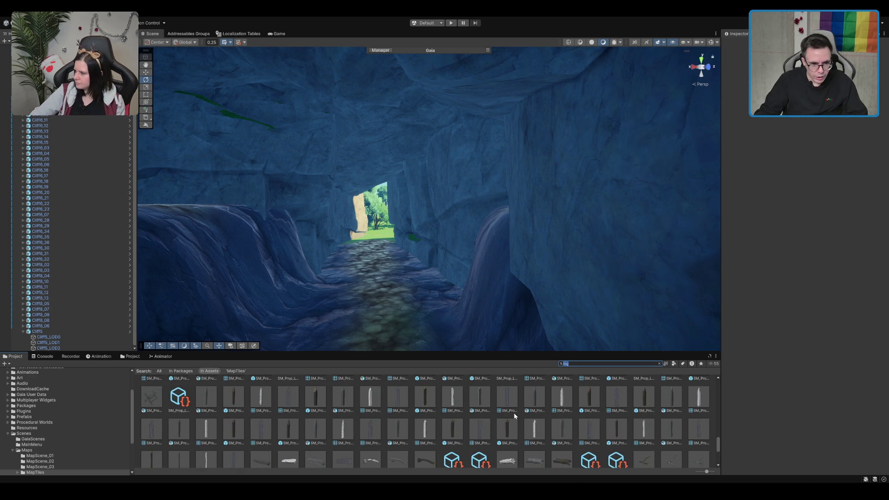
scroll(376, 406, "up", 3)
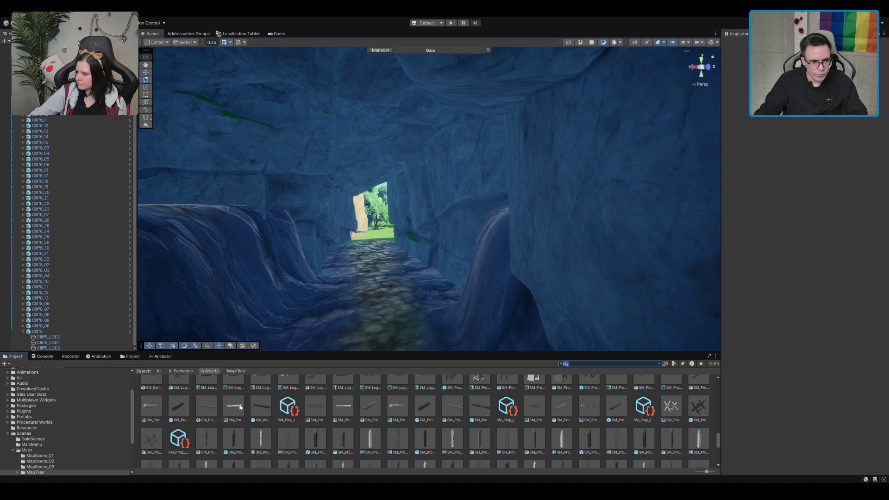
left_click(261, 406)
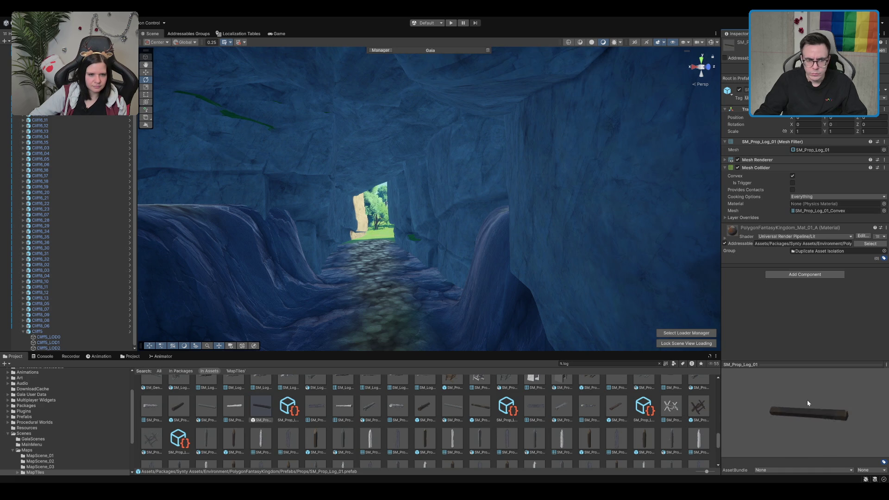
mouse_move(261, 413)
left_mouse_down()
mouse_move(358, 316)
mouse_move(397, 319)
left_mouse_up()
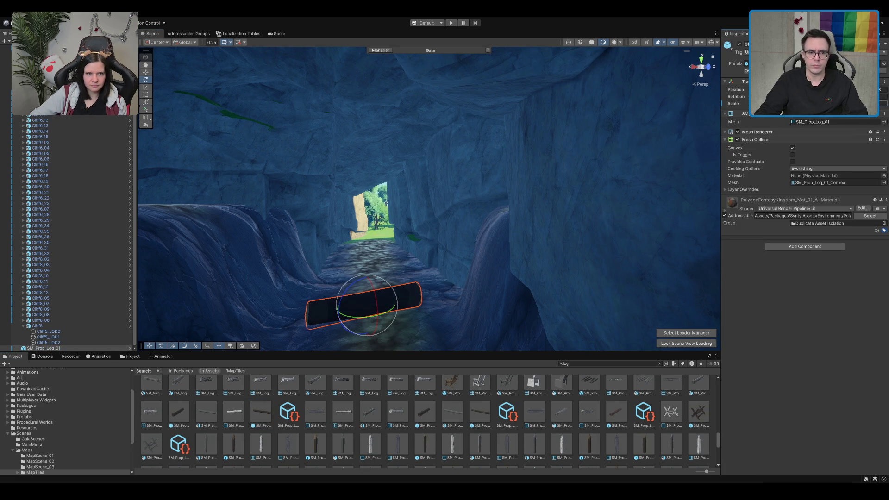
Scale the log by 2, raise and level it above the path, then delete it
type("2")
scroll(373, 287, "up", 3)
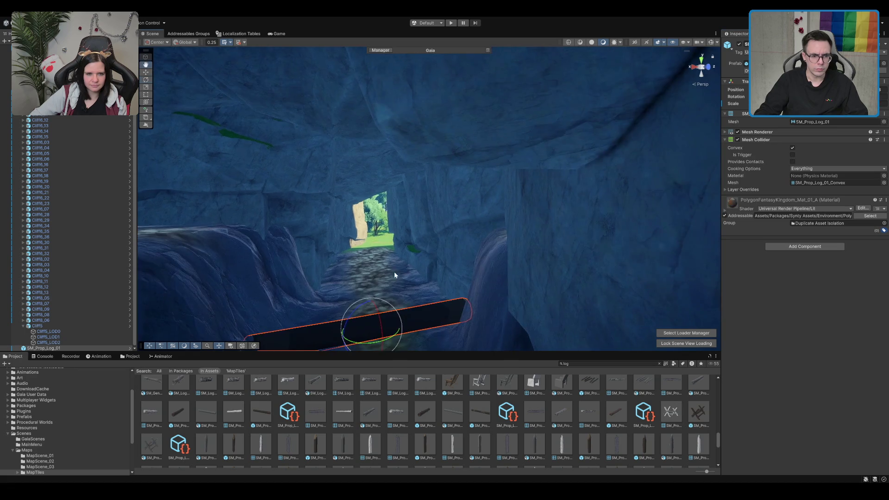
left_click_drag(422, 240, 426, 162)
mouse_move(435, 199)
left_mouse_down()
mouse_move(406, 204)
mouse_move(525, 165)
mouse_move(478, 192)
mouse_move(577, 211)
mouse_move(476, 187)
left_mouse_up()
key("w")
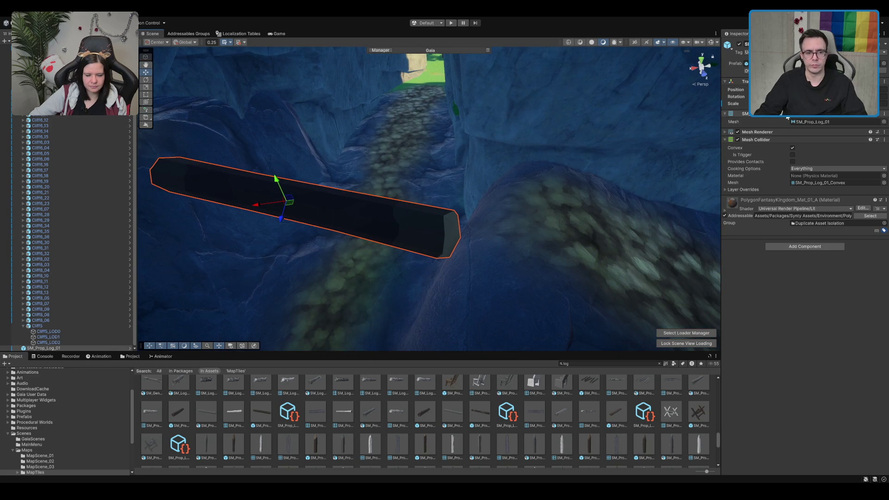
key("Delete")
Place SM_Prop_Log_02, rotate and lift it, stretch it along X, then delete it
mouse_move(430, 422)
left_mouse_down()
mouse_move(346, 279)
mouse_move(668, 223)
mouse_move(440, 272)
left_mouse_up()
key("r")
mouse_move(354, 285)
left_mouse_down()
mouse_move(338, 299)
mouse_move(325, 156)
left_mouse_up()
key("w")
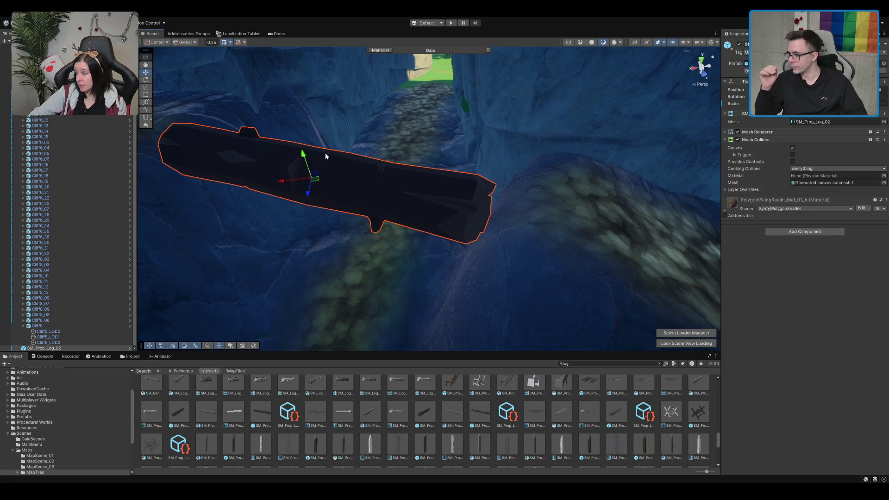
left_click_drag(307, 121, 360, 127)
left_click_drag(517, 216, 470, 211)
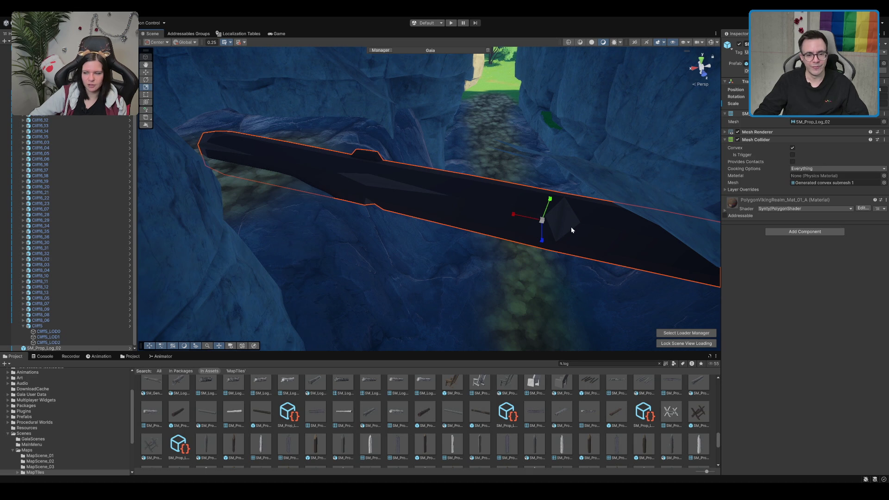
key("Delete")
scroll(600, 412, "up", 1)
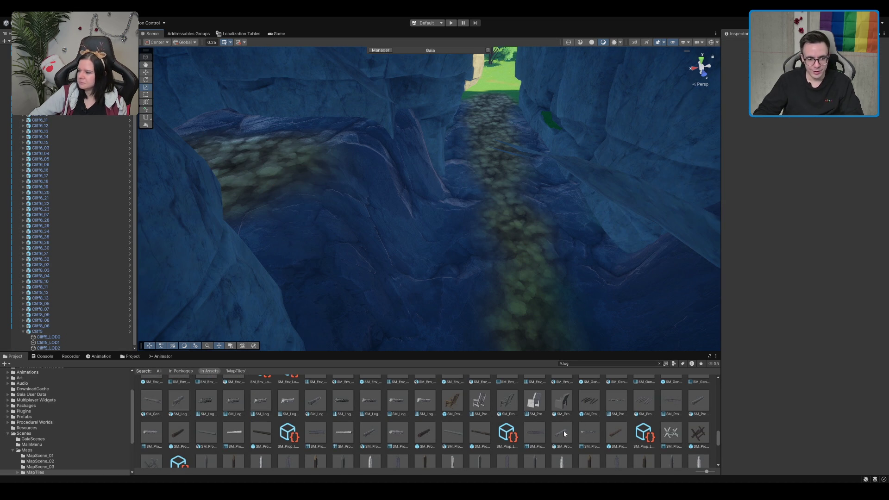
Place SM_Env_Log_04 in the passage and rotate and move it to span the cobblestone path
scroll(532, 428, "up", 2)
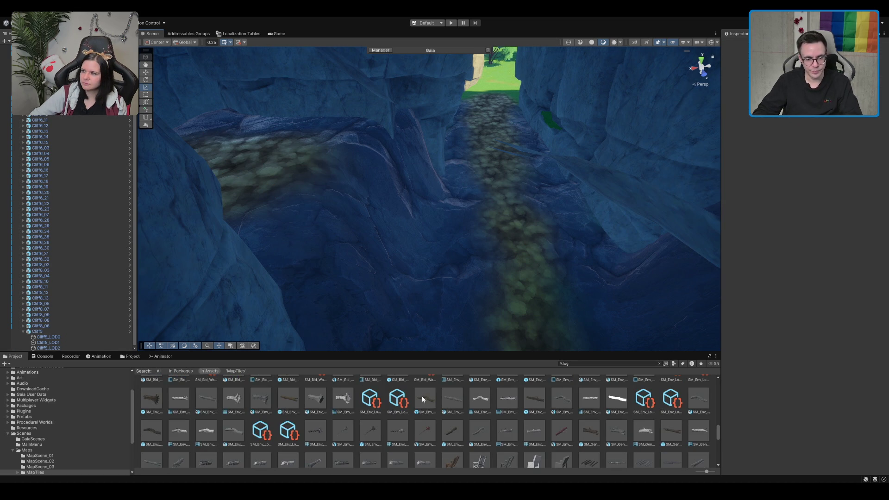
scroll(611, 449, "down", 1)
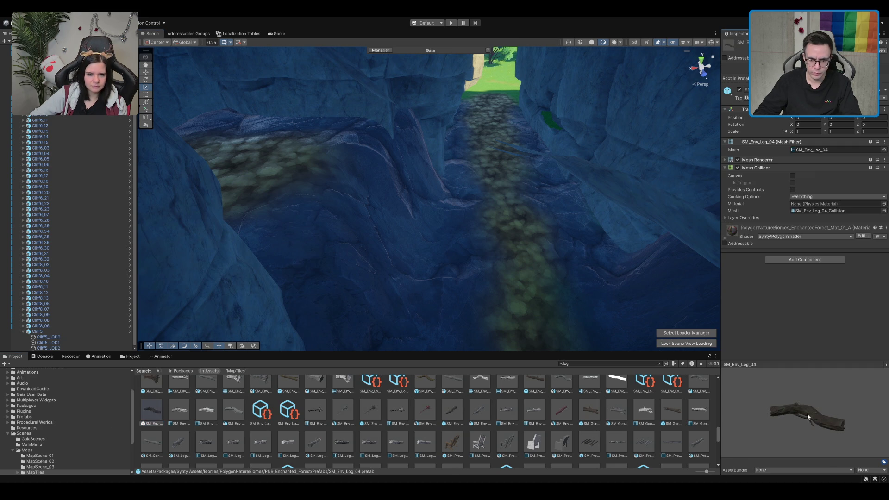
left_click_drag(796, 407, 762, 424)
mouse_move(143, 417)
left_mouse_down()
mouse_move(562, 258)
mouse_move(526, 268)
mouse_move(598, 272)
mouse_move(590, 279)
left_mouse_up()
mouse_move(526, 251)
left_mouse_down()
mouse_move(519, 199)
mouse_move(556, 218)
mouse_move(585, 199)
mouse_move(579, 218)
mouse_move(506, 227)
mouse_move(424, 211)
mouse_move(450, 220)
mouse_move(454, 170)
mouse_move(463, 189)
mouse_move(482, 194)
mouse_move(457, 234)
mouse_move(373, 277)
mouse_move(403, 245)
mouse_move(331, 210)
left_mouse_up()
key("e")
key("w")
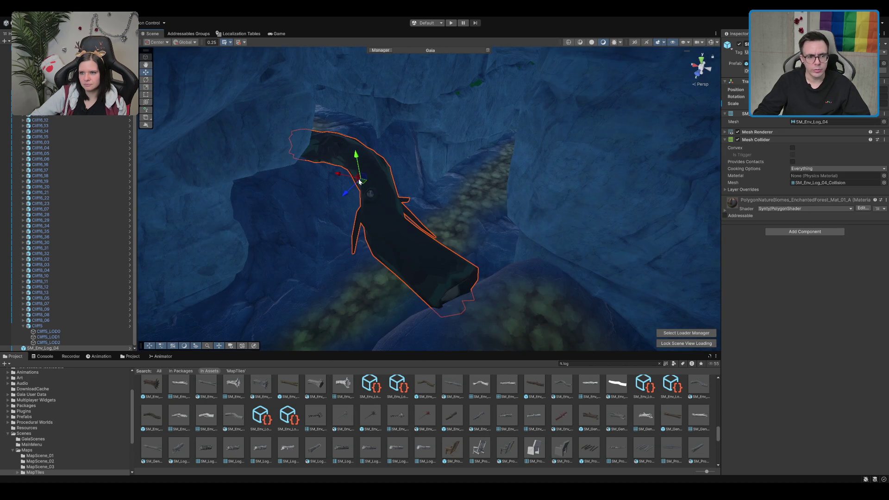
mouse_move(363, 184)
left_mouse_down()
mouse_move(369, 189)
mouse_move(361, 182)
left_mouse_up()
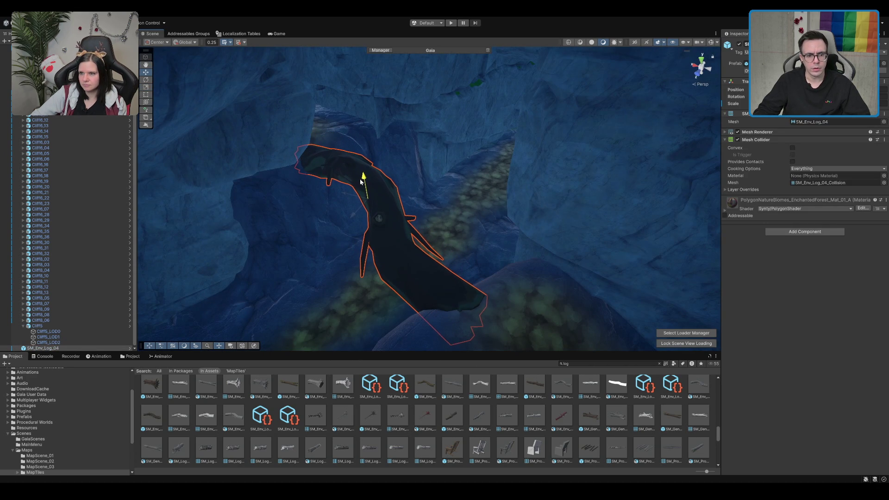
Set the bridge log's Mesh Collider to Convex
scroll(387, 196, "up", 10)
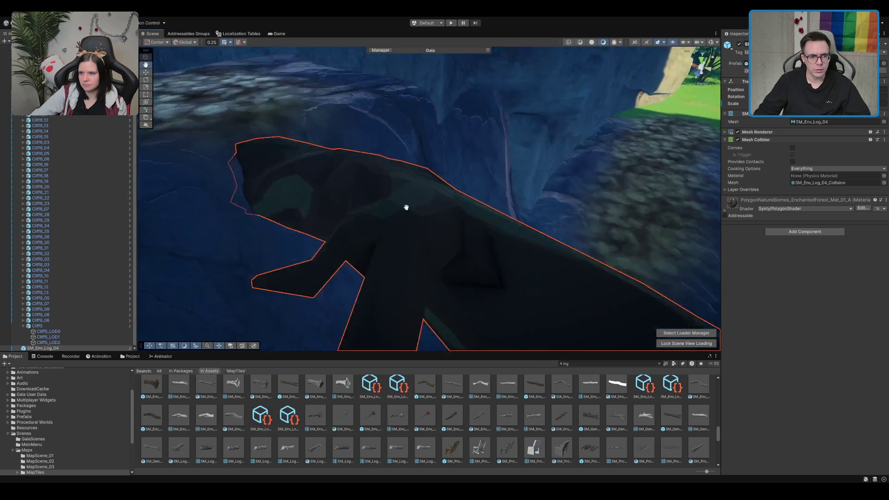
mouse_move(483, 235)
left_mouse_down()
mouse_move(506, 240)
mouse_move(623, 218)
mouse_move(532, 214)
mouse_move(406, 154)
mouse_move(414, 176)
mouse_move(445, 174)
left_mouse_up()
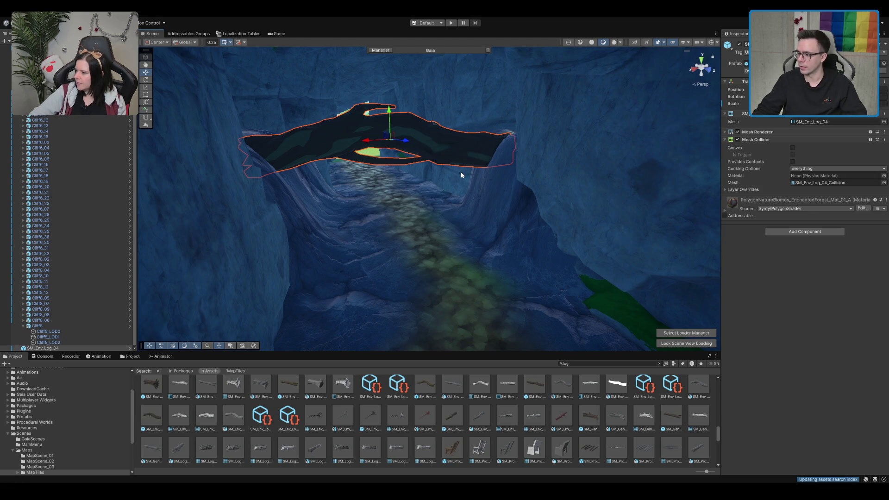
scroll(461, 173, "up", 4)
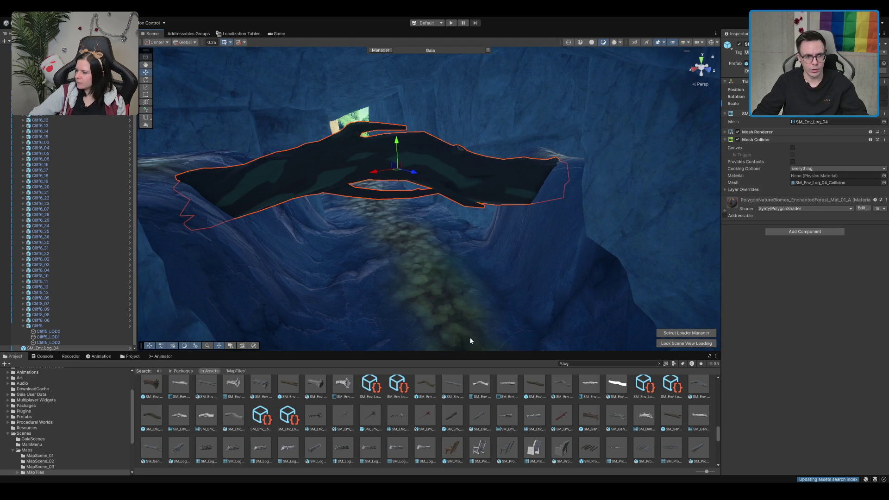
left_click(792, 148)
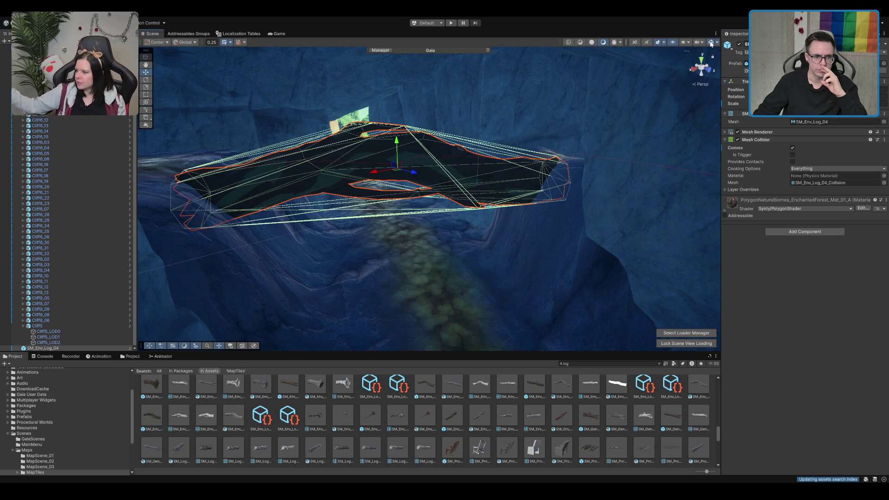
Make the log's collider follow its own shape, then inspect rock Cliff6_02 and the terrain beyond the cave opening
left_click_drag(444, 222, 452, 175)
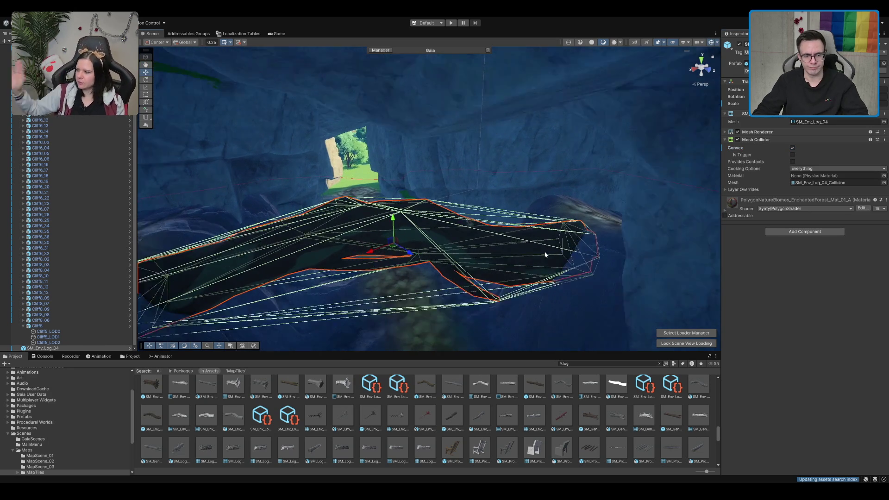
left_click(791, 148)
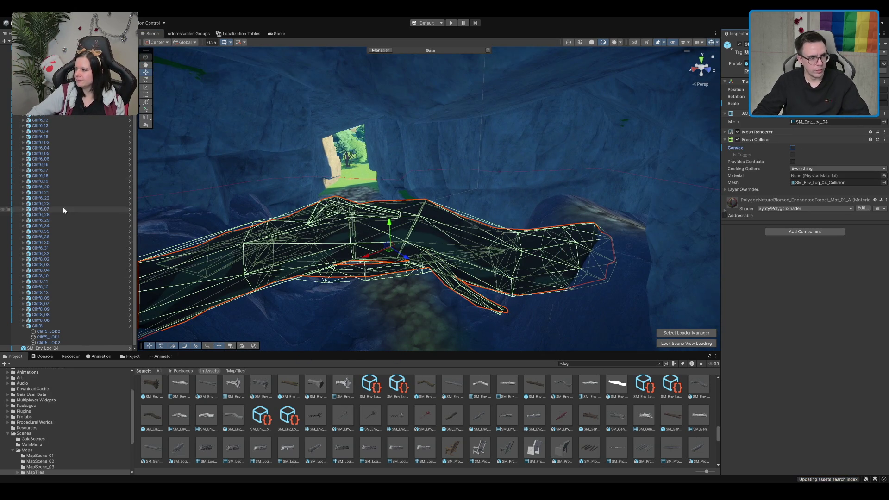
left_click(54, 133)
left_click(54, 193)
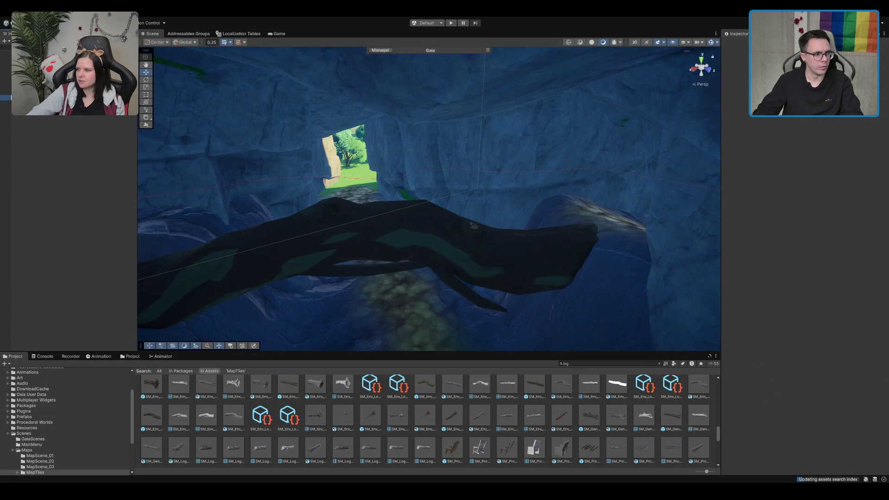
left_click(324, 148)
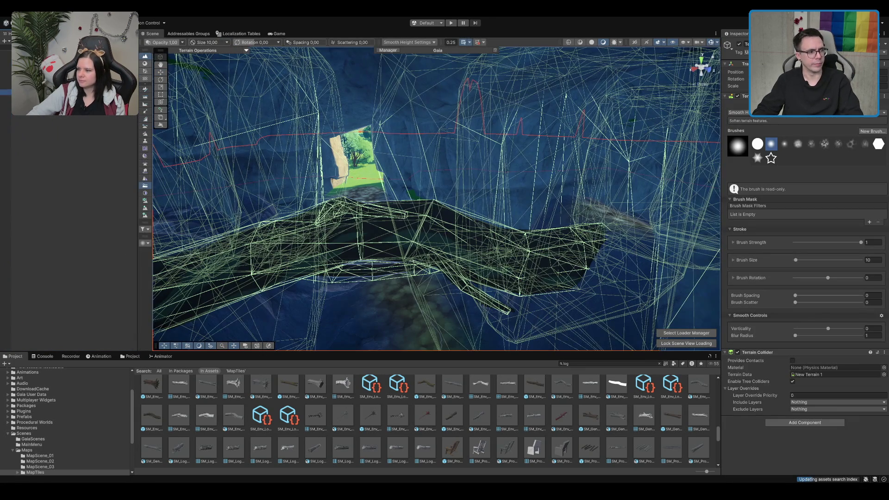
left_click(104, 218)
left_click(344, 160)
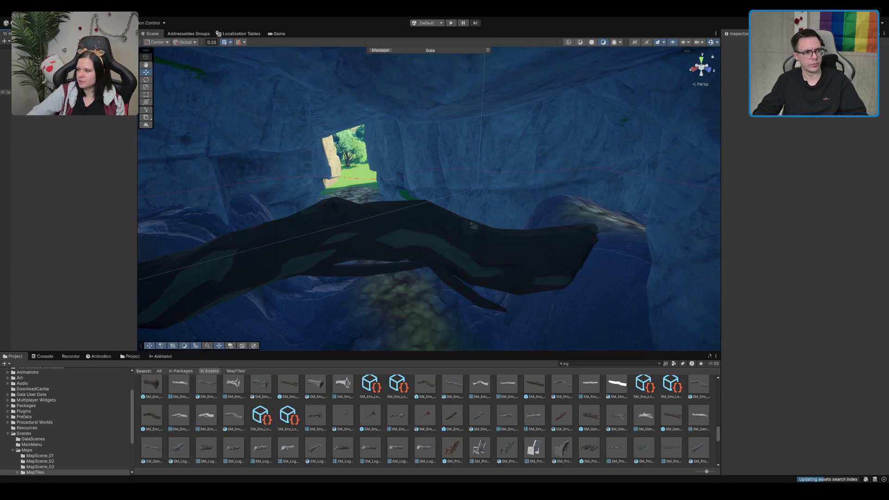
scroll(246, 198, "up", 3)
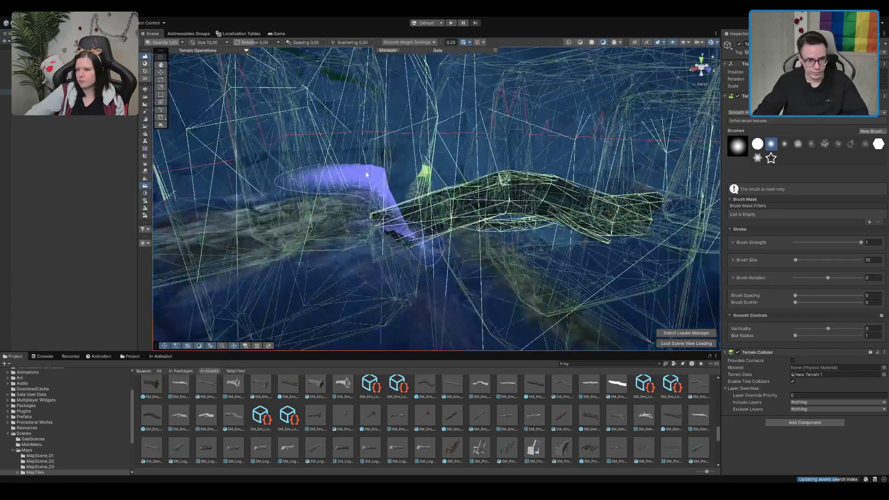
key("w")
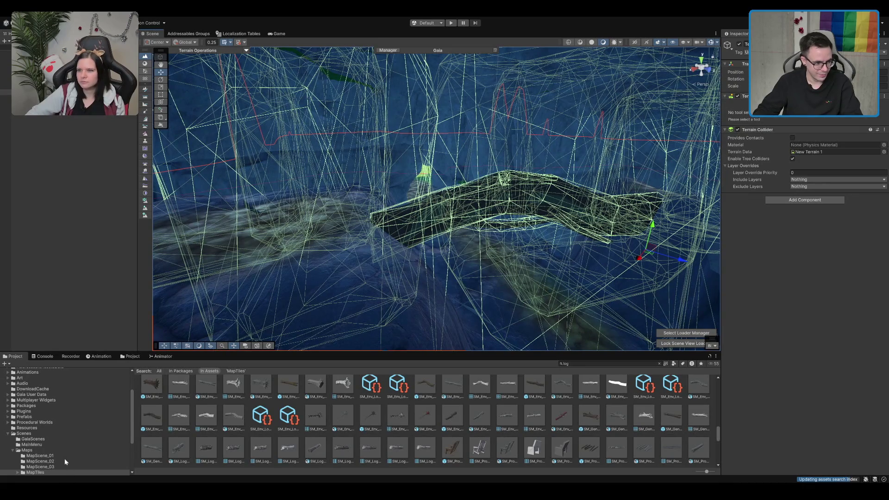
Clear the log search, browse the TavernLobby and Maps scene folders, and open the Boot scene
left_click(47, 433)
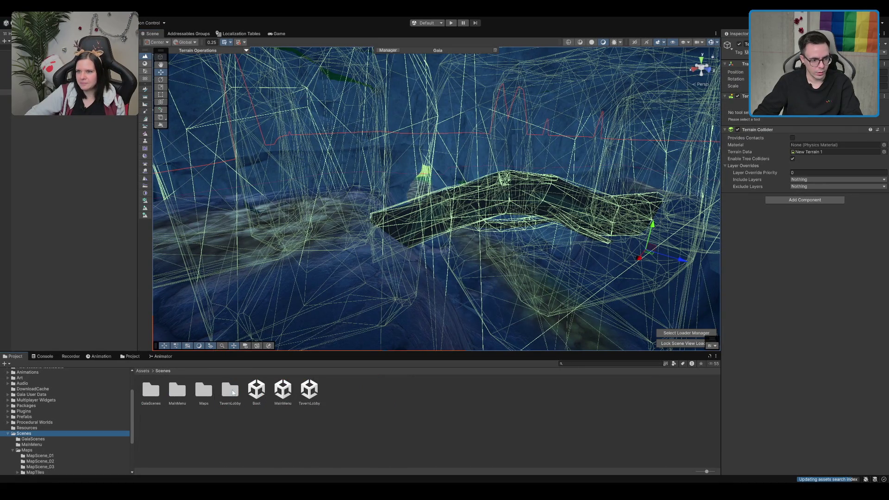
double_click(230, 391)
left_click(166, 370)
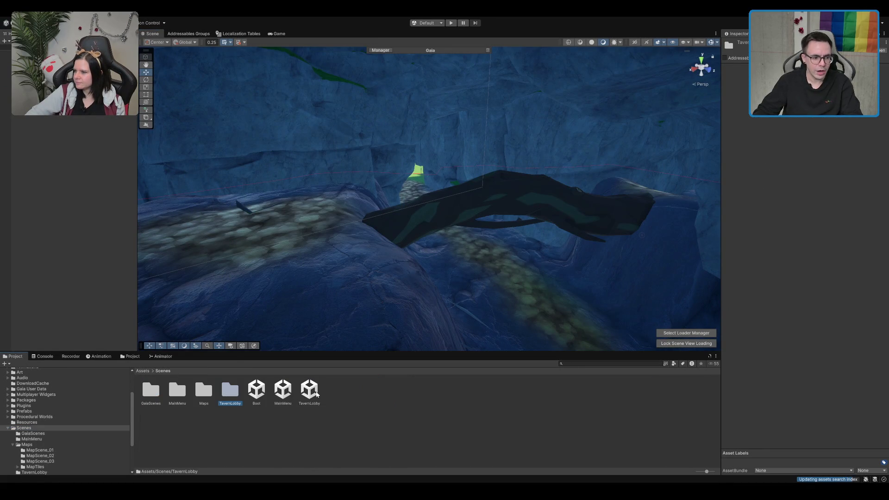
double_click(208, 400)
left_click(334, 397)
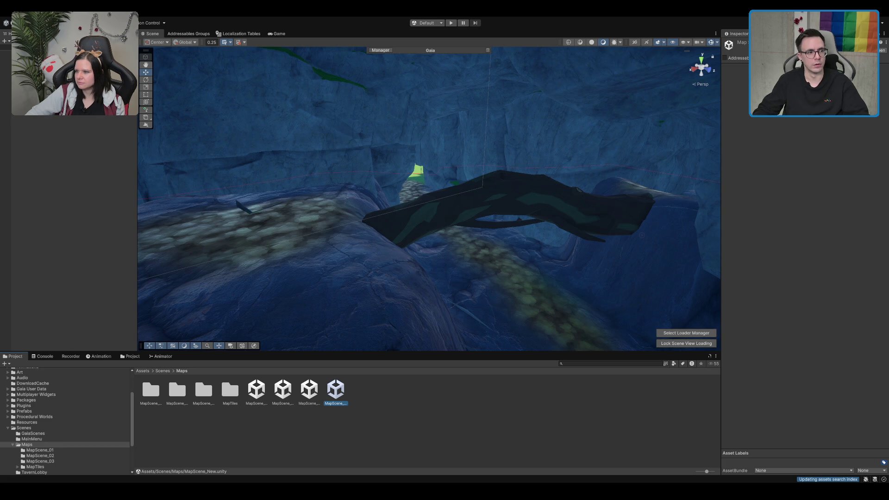
left_click(54, 127)
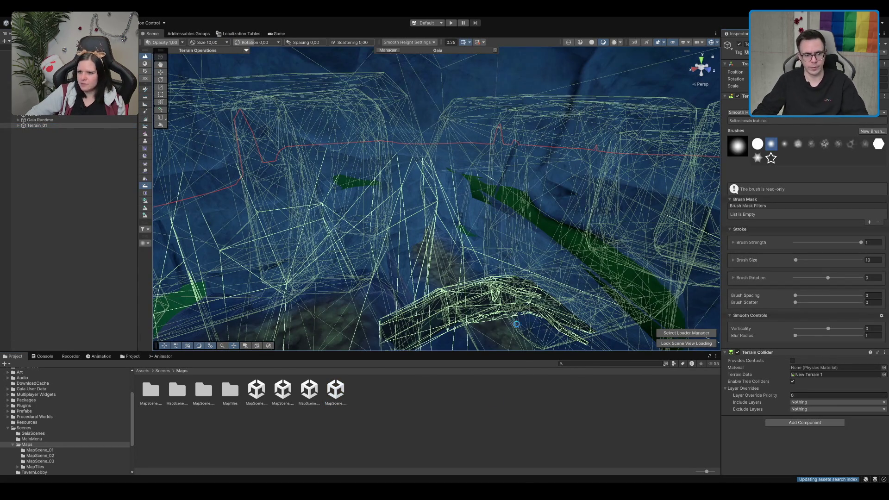
left_click(413, 388)
left_click(256, 390)
left_click(163, 371)
double_click(256, 390)
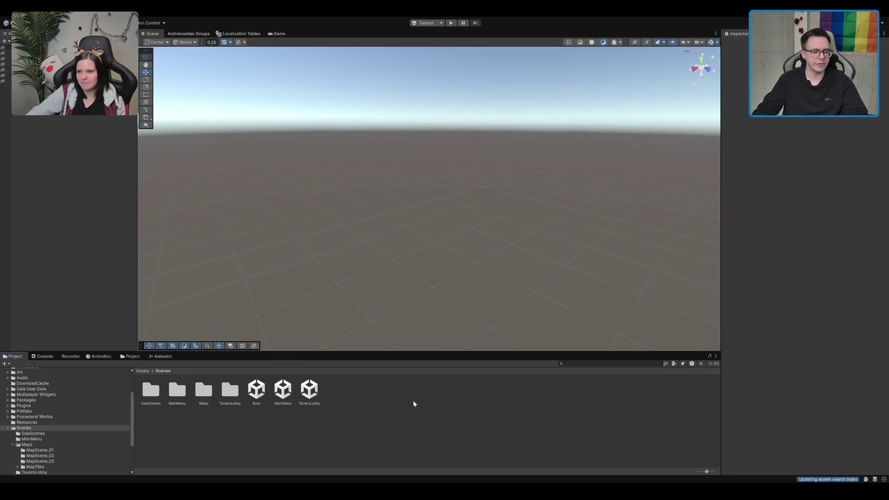
Enter Play mode and choose Einzelspieler in the game's German main menu
left_click(451, 23)
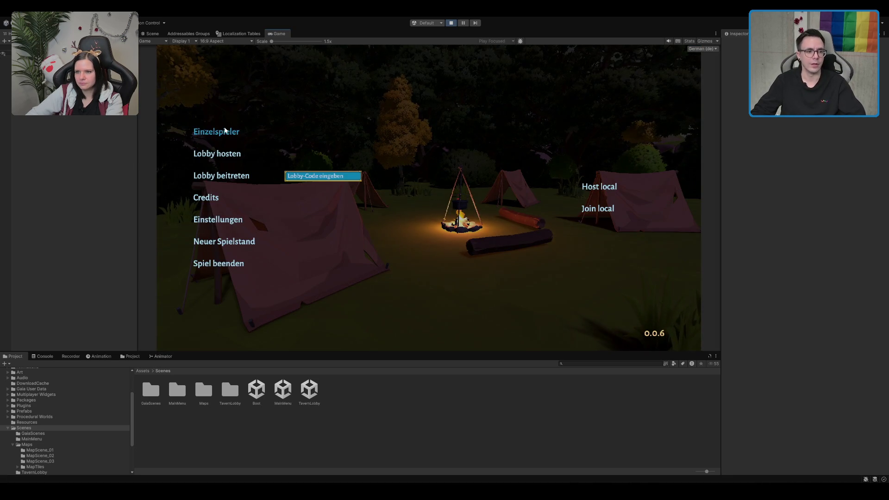
left_click(225, 130)
Run the character up the hill to the green portal, then into the cave and along its wall
key("w")
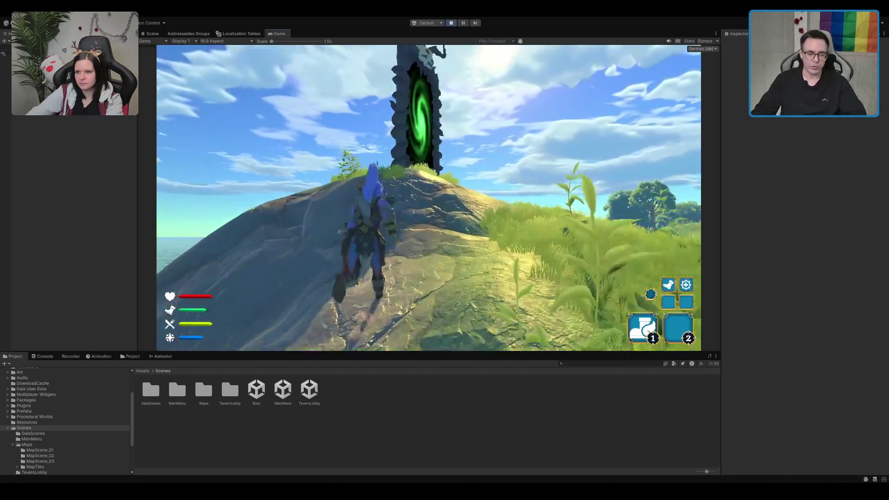
key("w")
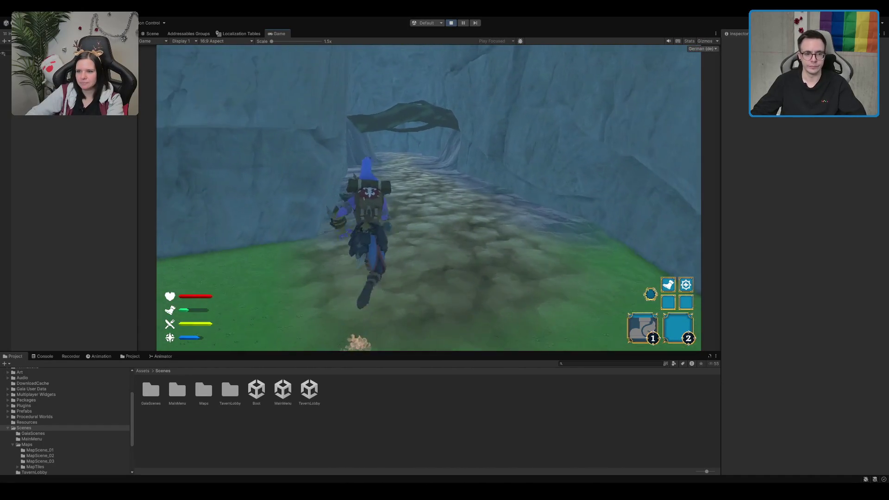
key("w")
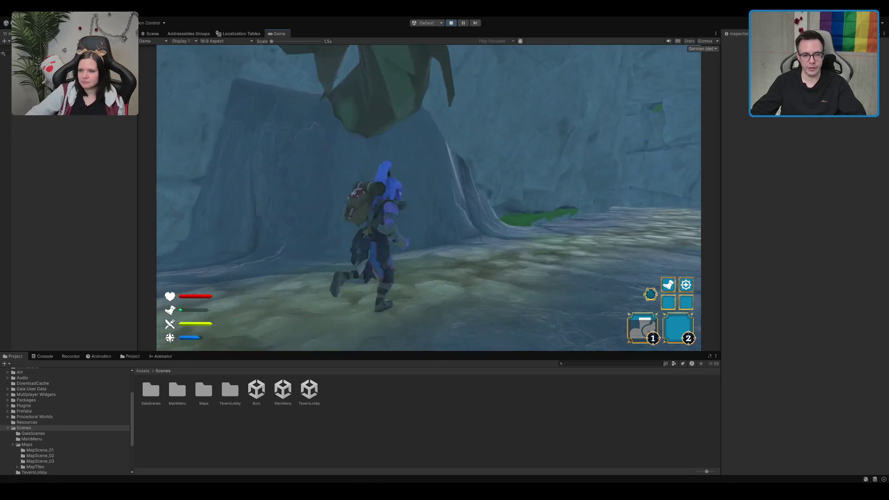
key("s")
key("d")
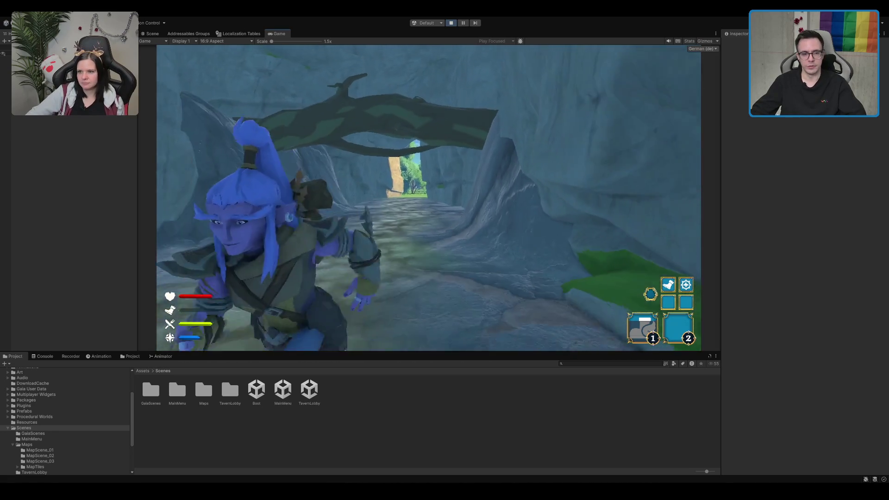
key("w")
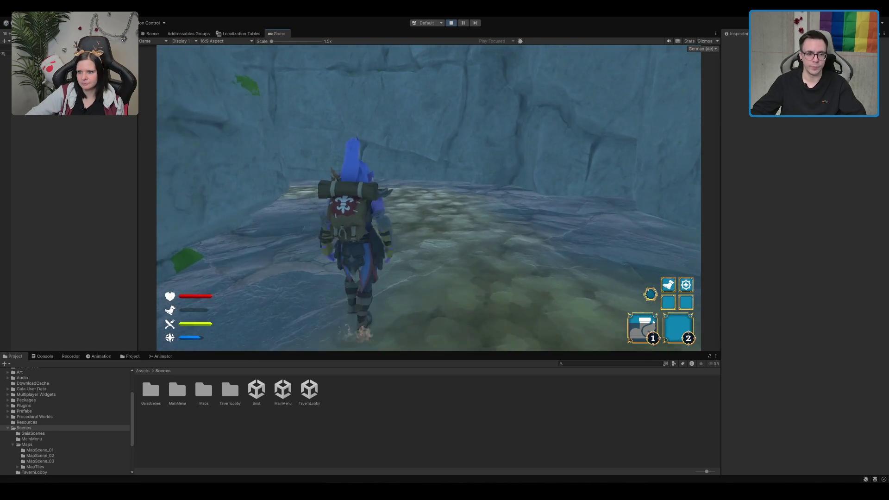
key("a")
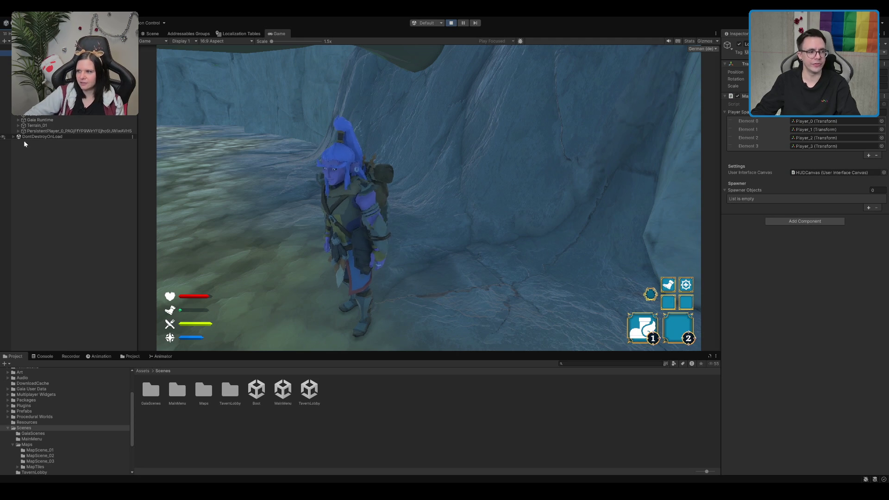
Inspect Terrain_01, Gaia Runtime and the PlayerController Prefab, and start editing its Rigidbody mass
left_click(68, 125)
left_click(56, 120)
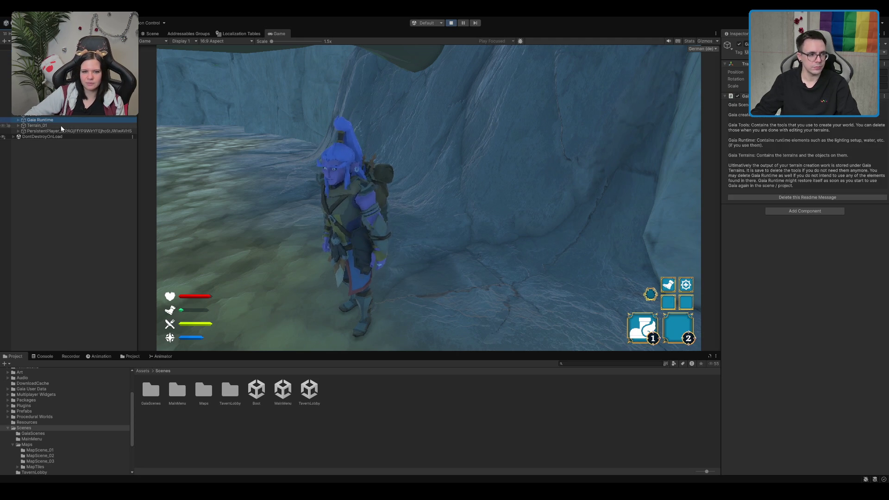
left_click(69, 131)
left_click(18, 131)
left_click(55, 136)
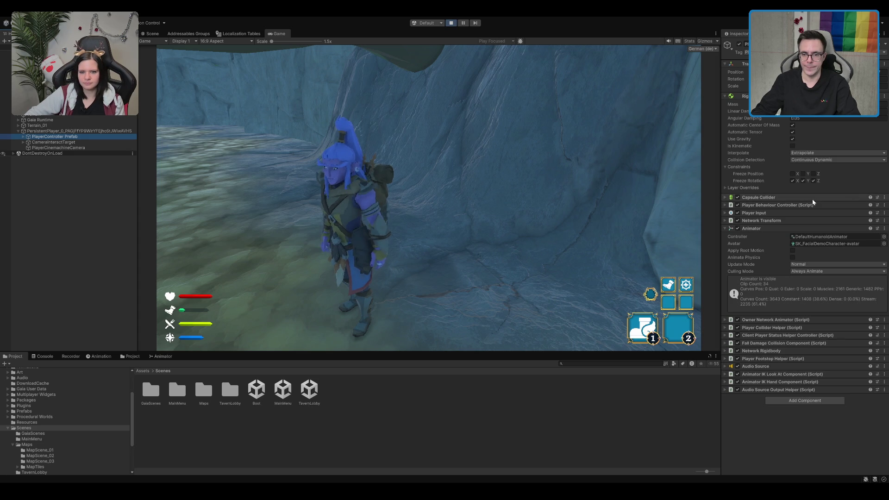
left_click(833, 104)
Walk the character up the rock wall and along the ledge toward the mossy area
key("w")
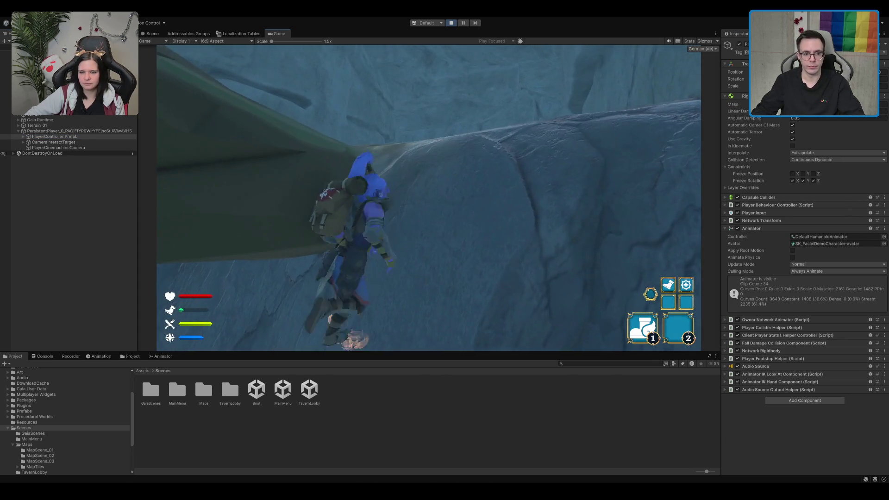
key("w")
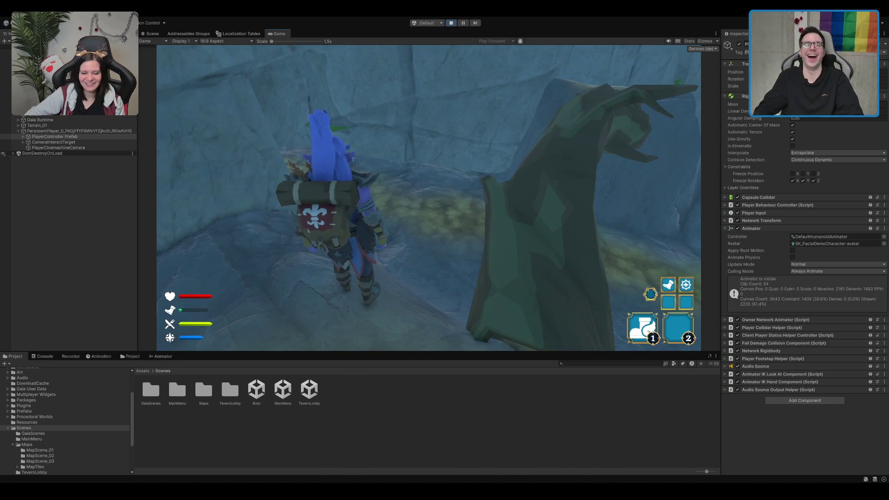
key("w")
key("w")
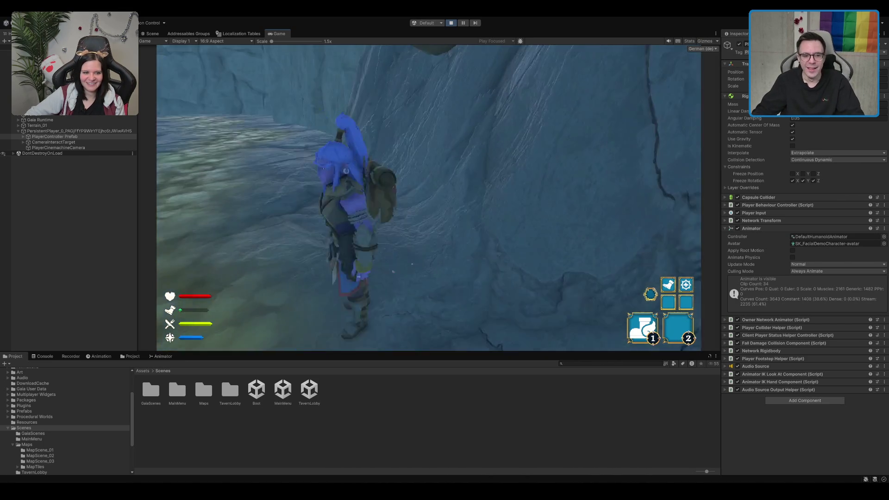
key("w")
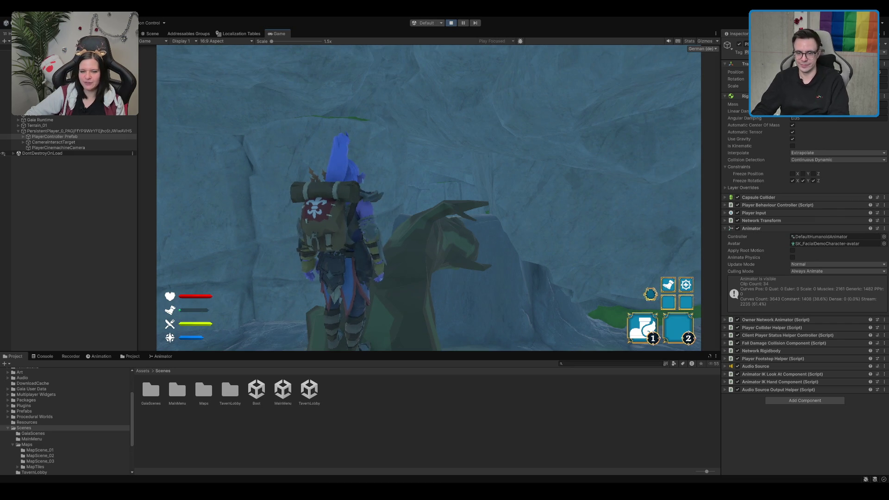
Run through the cave passage and across the meadow to the rock cliff, then return to Scene view
key("w")
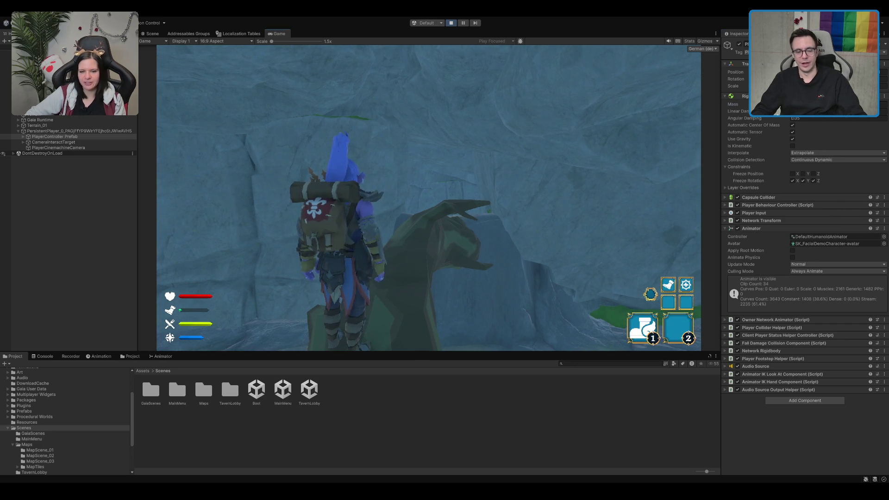
key("w")
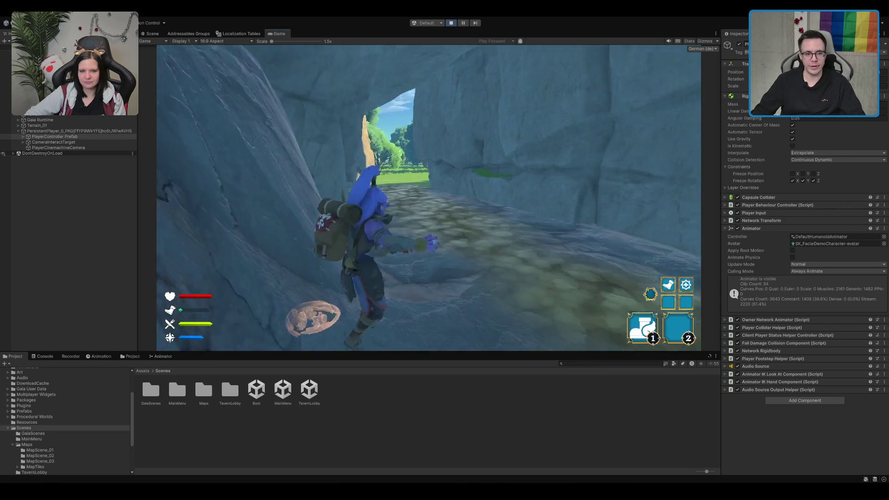
key("w")
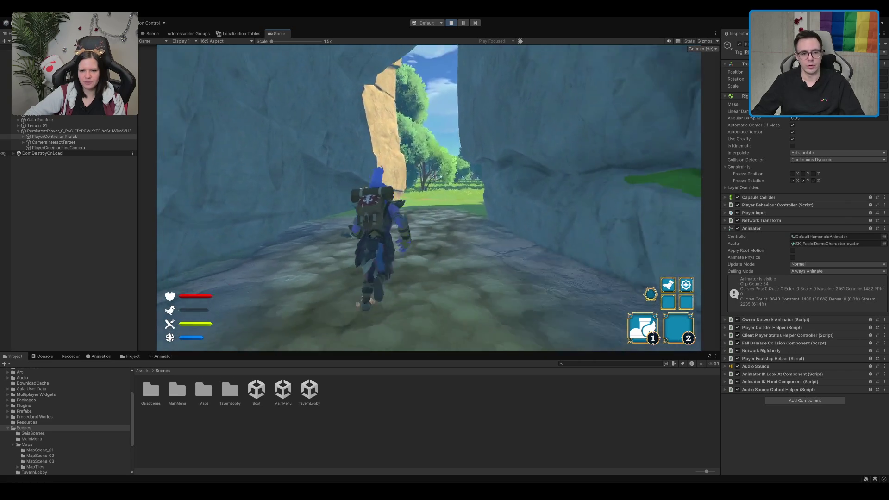
key("w")
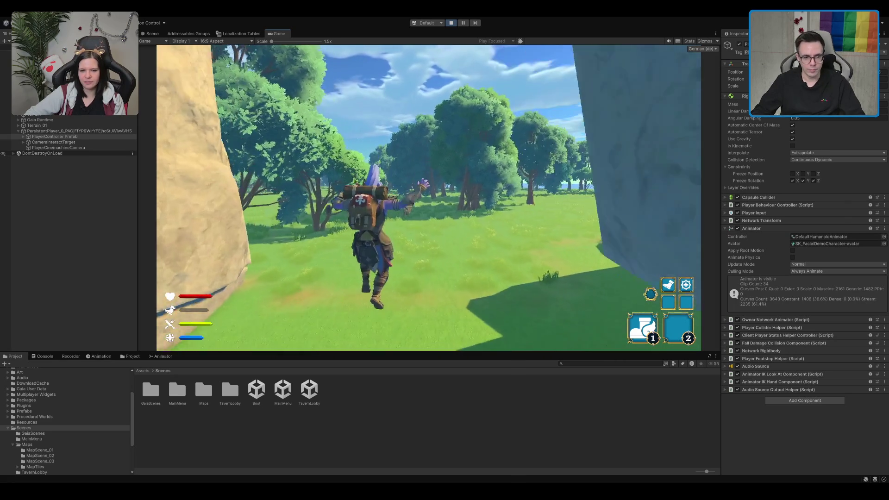
key("w")
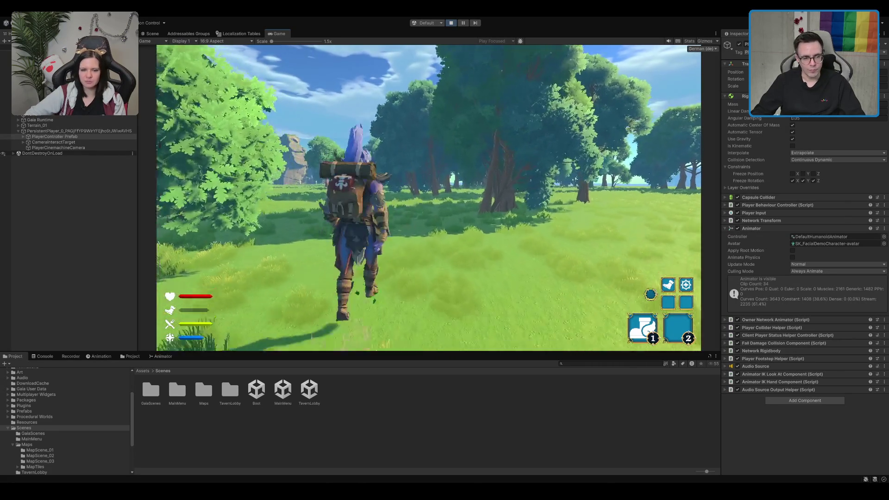
key("w")
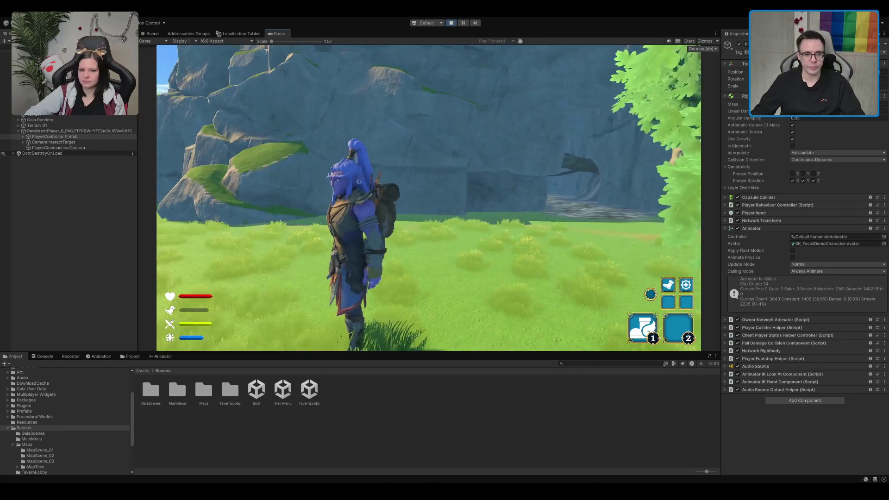
key("ctrl+1")
scroll(436, 197, "down", 10)
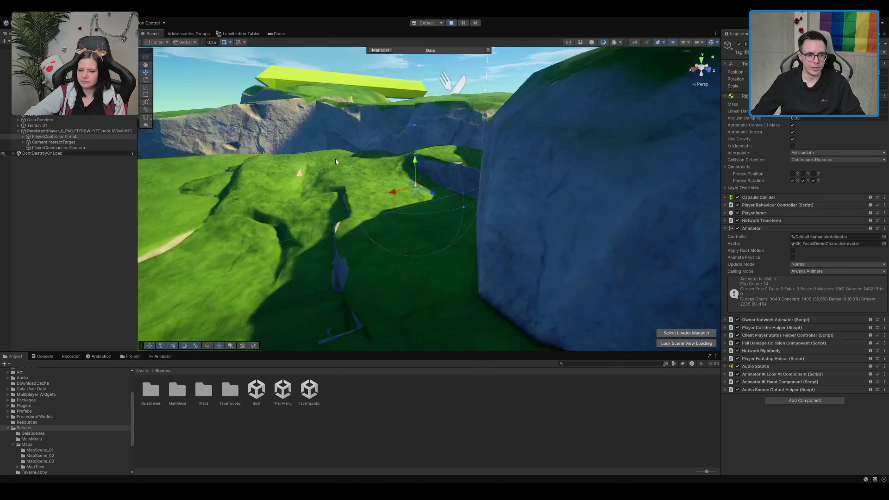
scroll(436, 197, "up", 5)
left_click_drag(436, 197, 663, 161)
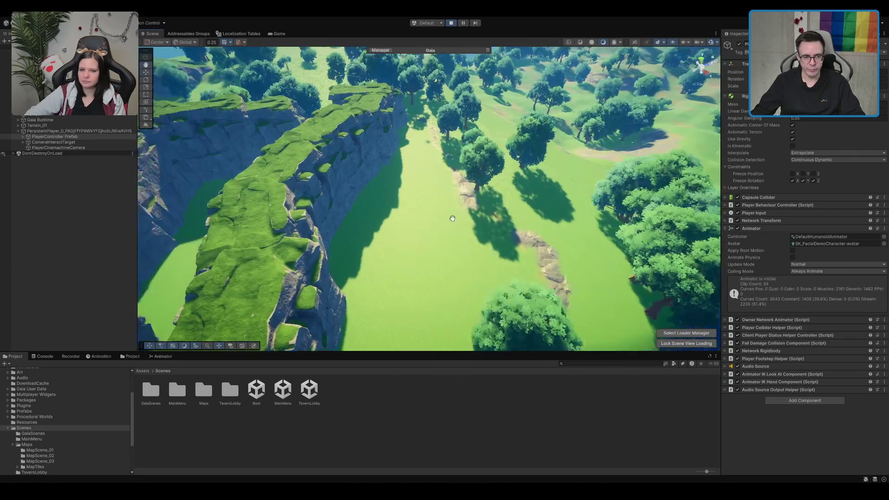
key("f")
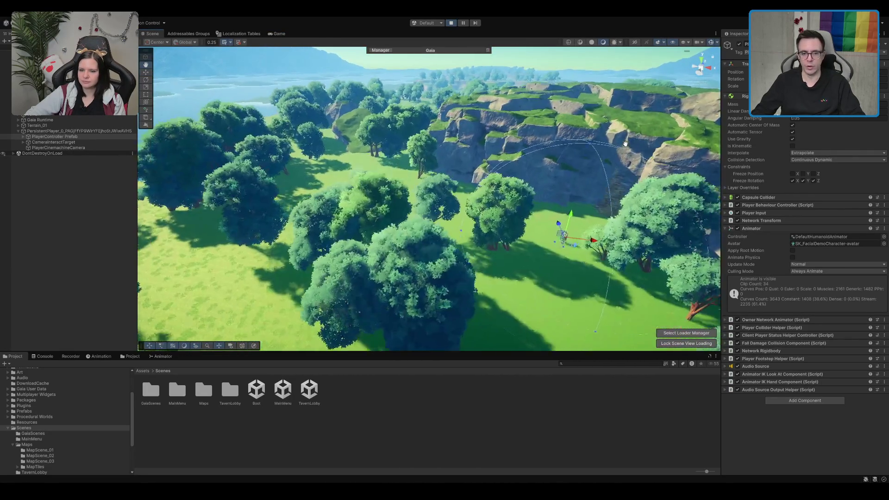
scroll(477, 175, "down", 3)
left_click_drag(477, 175, 341, 187)
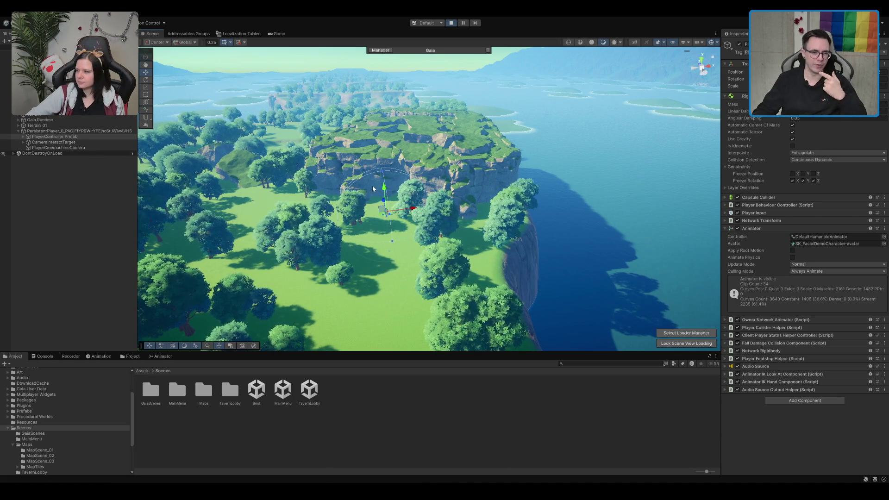
scroll(372, 189, "down", 5)
left_click_drag(372, 189, 440, 115)
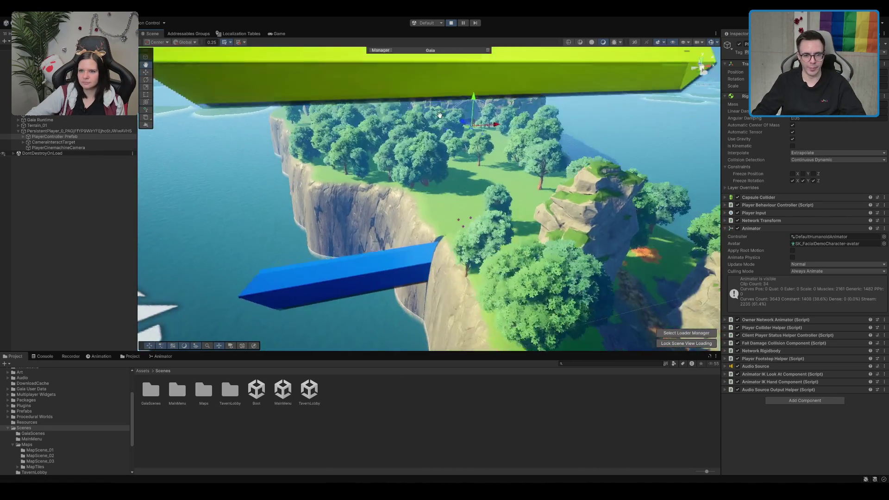
scroll(440, 116, "down", 6)
scroll(528, 194, "up", 4)
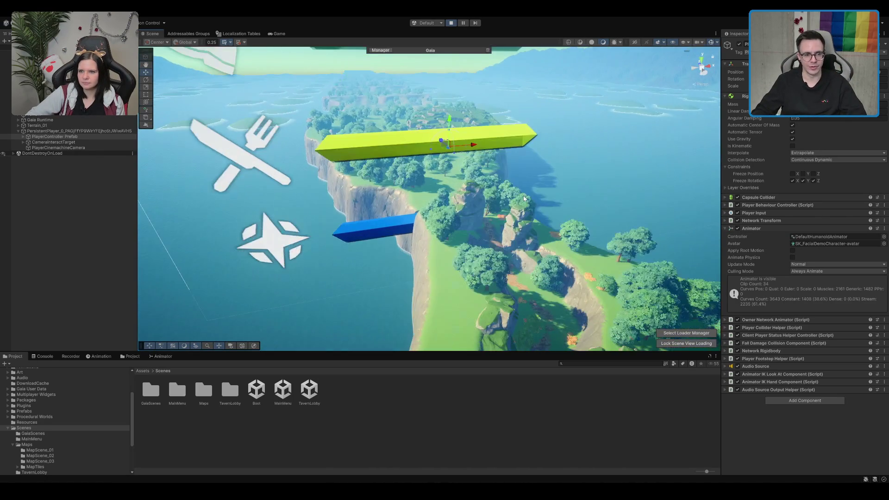
left_click_drag(524, 199, 492, 154)
scroll(504, 185, "down", 5)
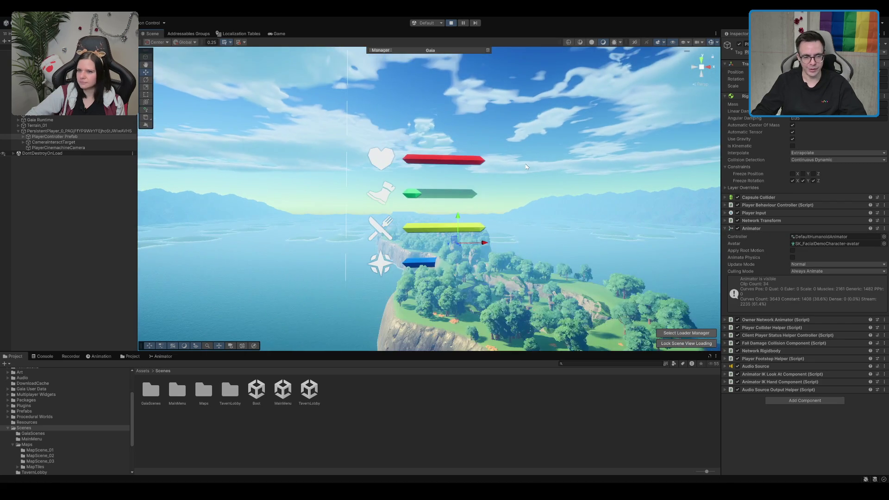
scroll(540, 192, "up", 10)
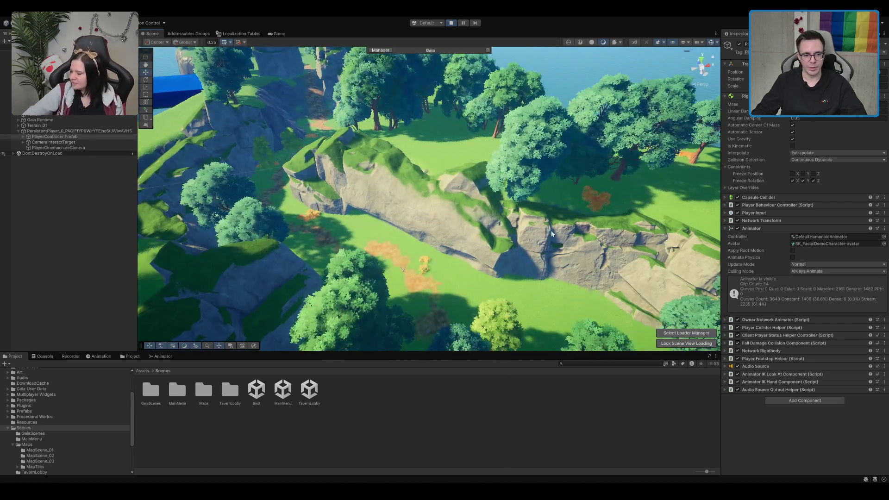
scroll(526, 229, "down", 5)
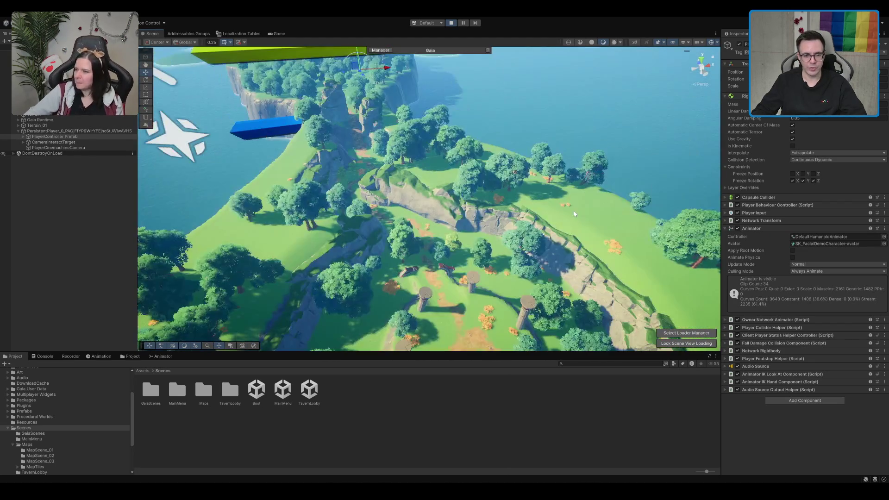
scroll(557, 183, "up", 5)
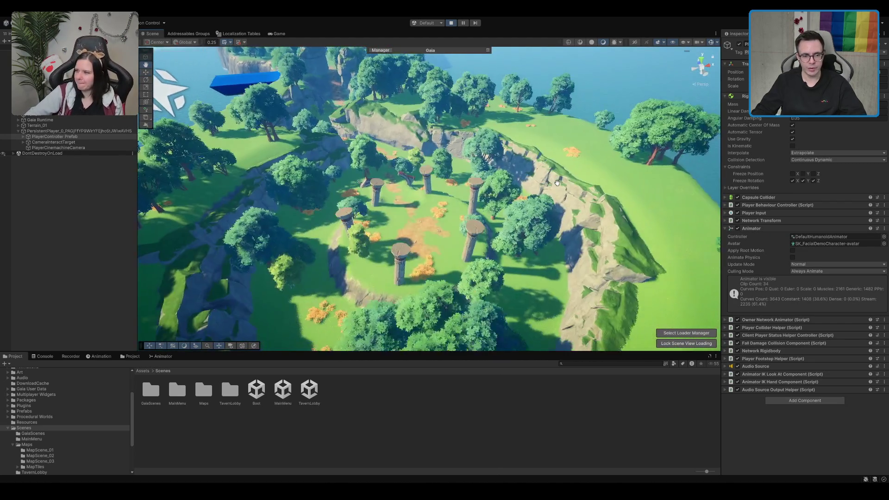
scroll(557, 183, "up", 3)
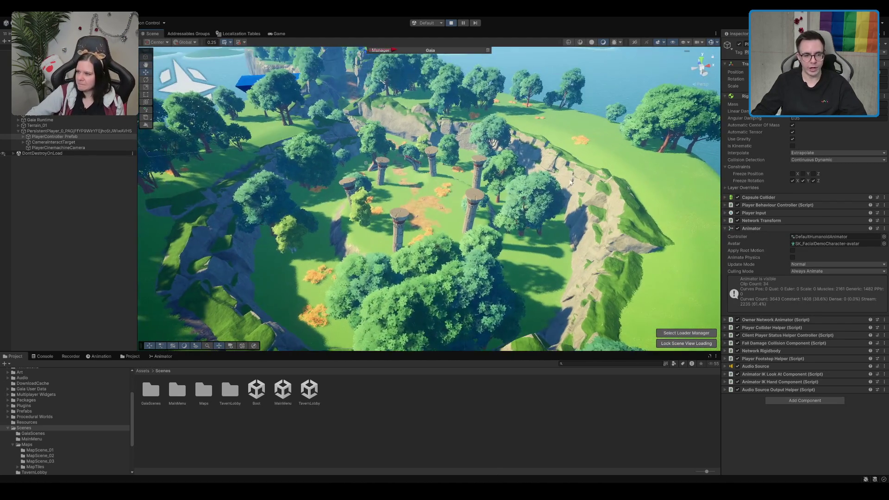
key("ctrl+p")
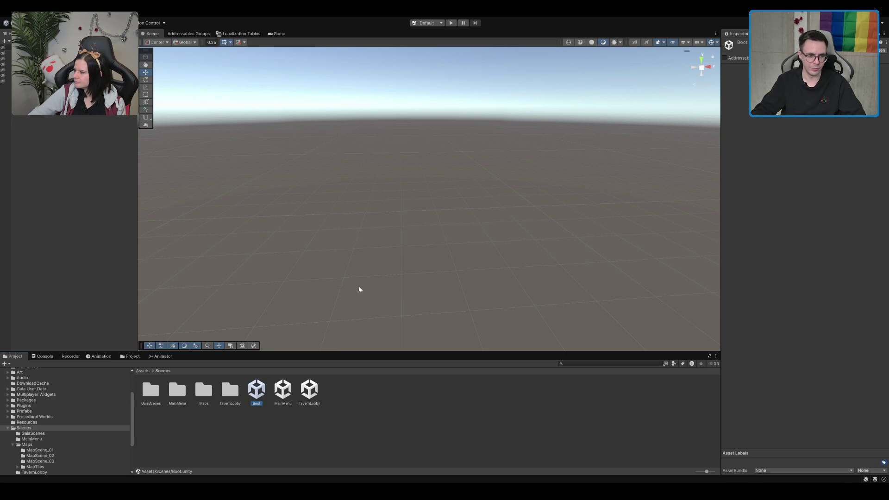
Browse Scenes > Maps > MapTiles and open the MapTileTest 1 scene
double_click(210, 397)
left_click(328, 392)
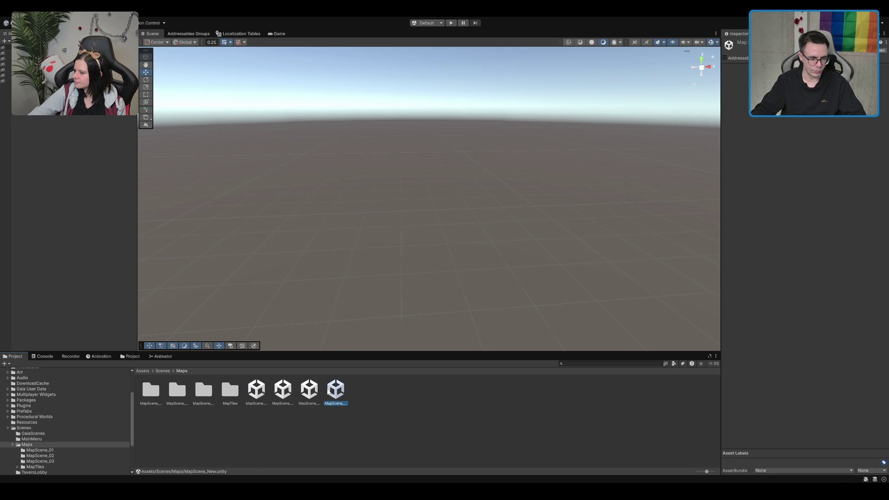
double_click(230, 390)
left_click(203, 390)
scroll(379, 94, "down", 10)
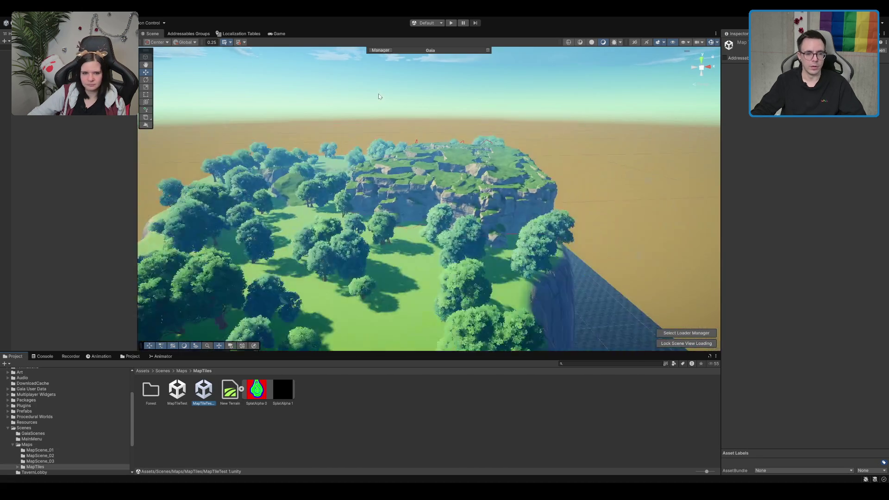
scroll(570, 179, "up", 10)
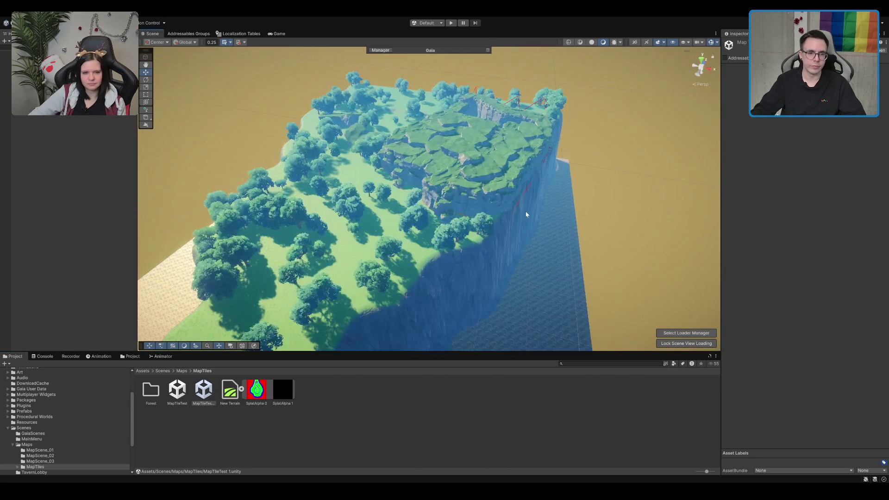
left_click_drag(483, 165, 396, 184)
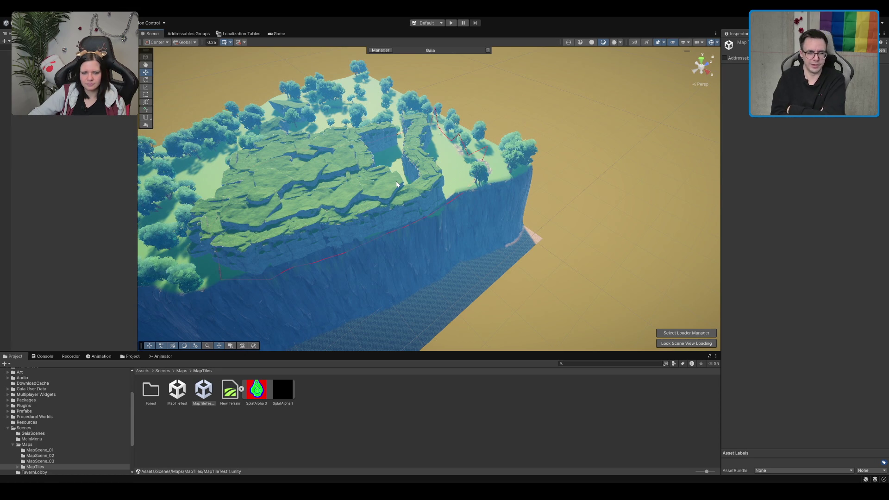
left_click_drag(209, 70, 522, 230)
scroll(522, 230, "up", 3)
scroll(501, 178, "up", 5)
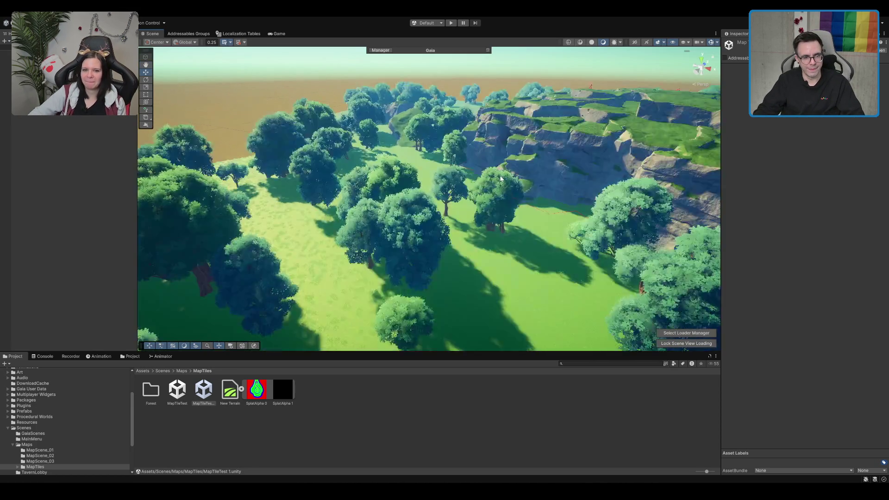
scroll(500, 179, "up", 10)
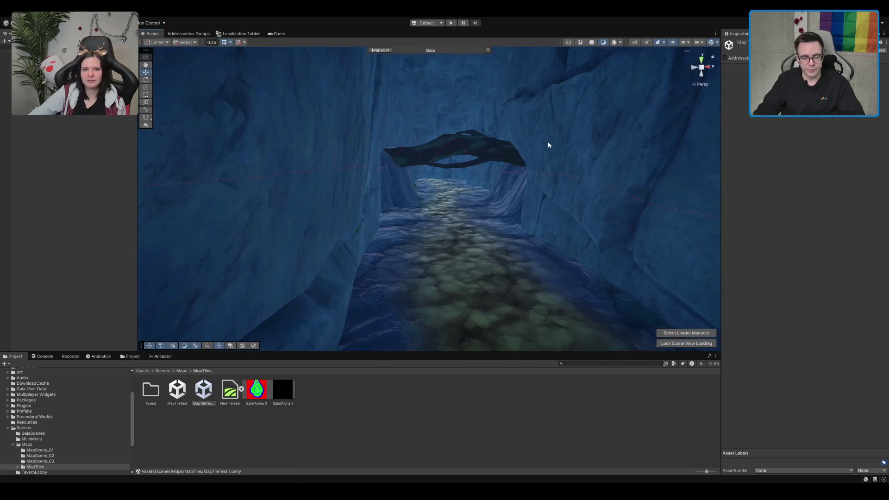
scroll(546, 159, "up", 10)
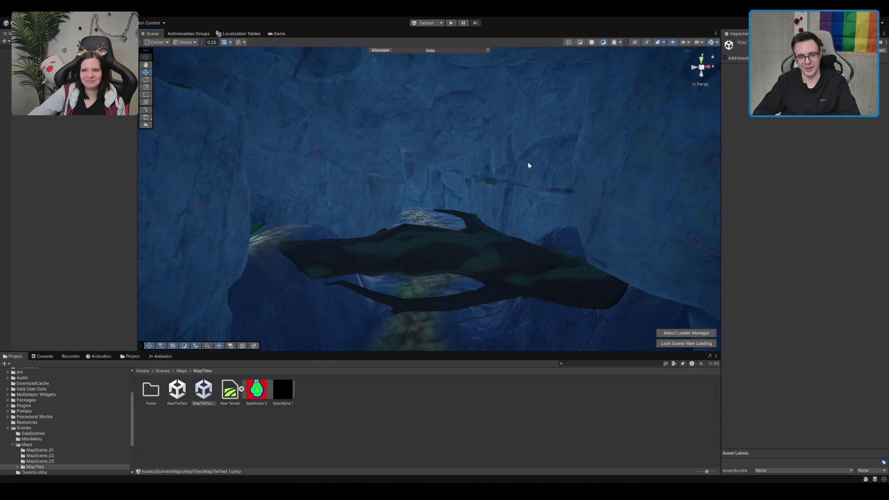
scroll(518, 157, "down", 10)
scroll(528, 184, "up", 10)
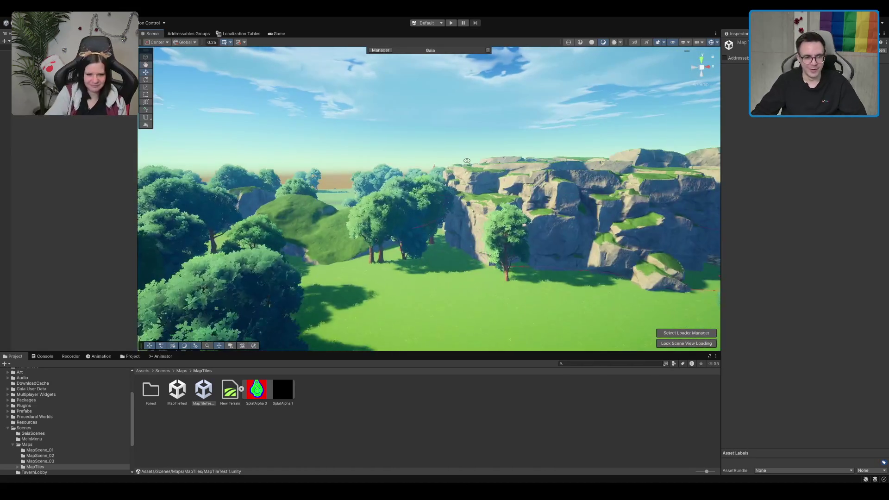
scroll(429, 171, "down", 10)
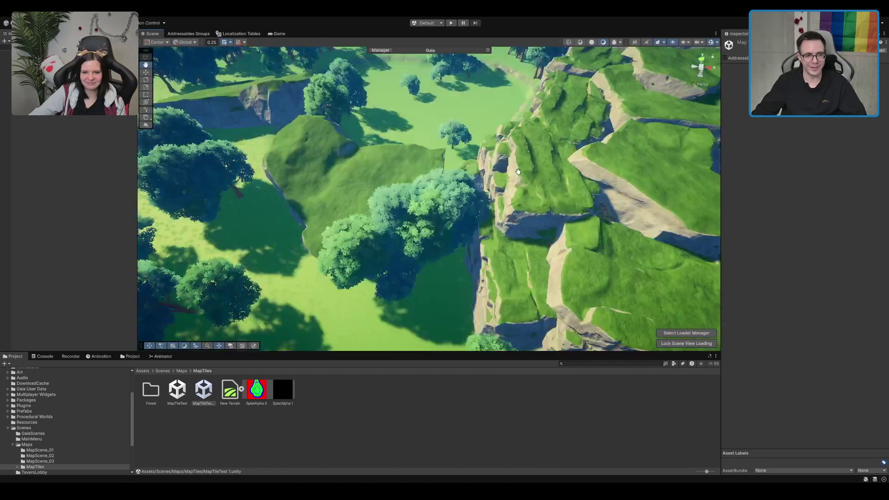
scroll(512, 157, "up", 10)
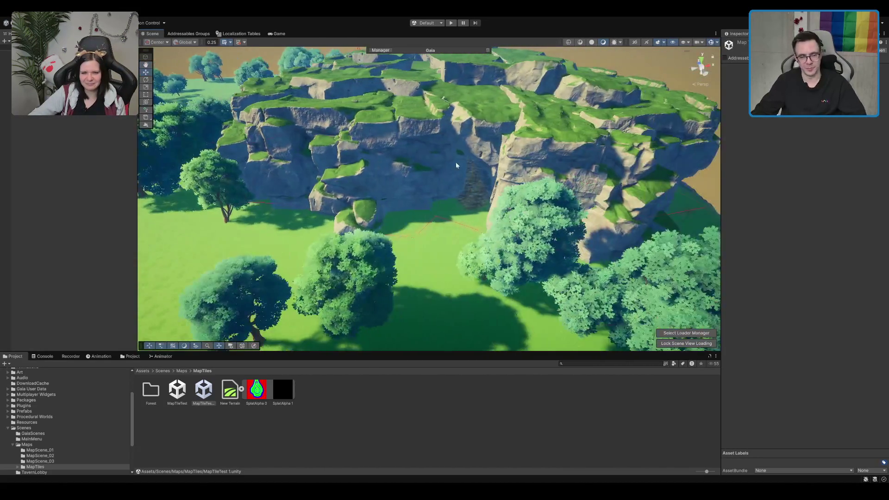
scroll(523, 143, "down", 10)
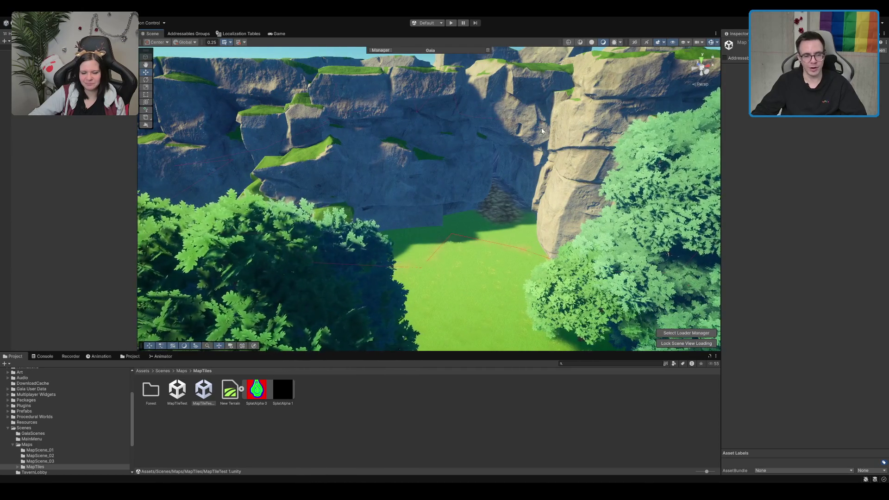
scroll(465, 181, "up", 4)
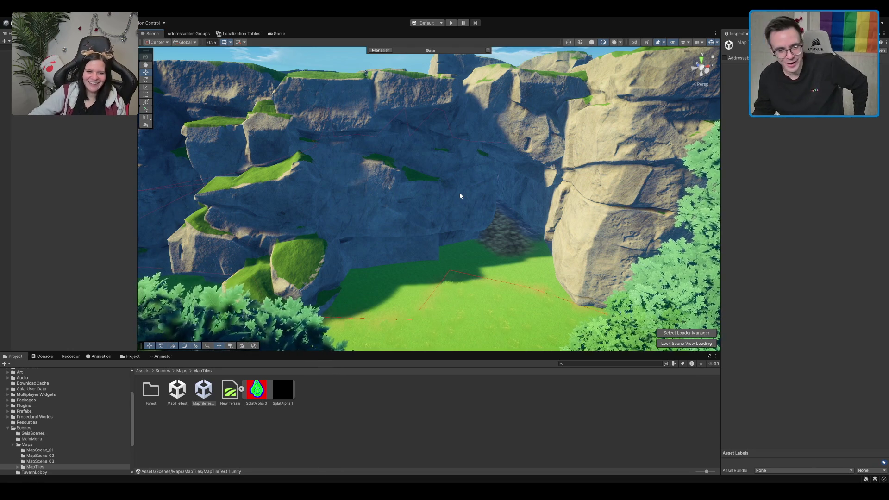
scroll(535, 246, "up", 5)
scroll(516, 237, "down", 5)
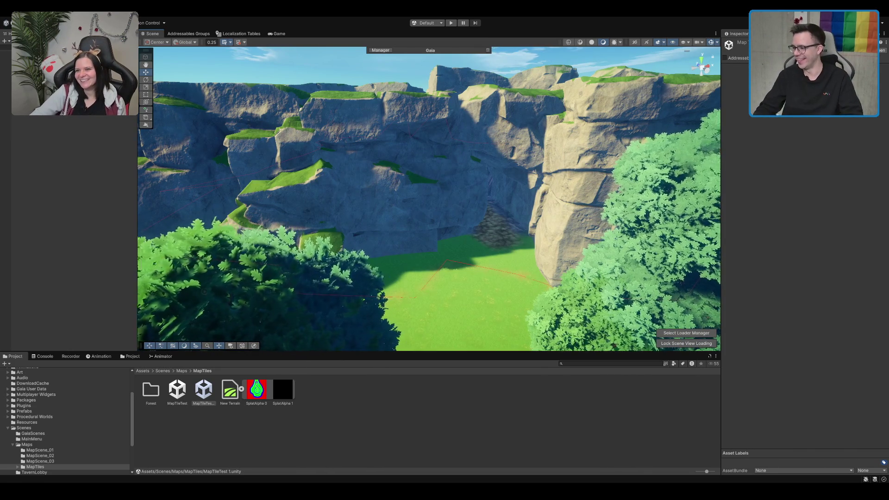
scroll(467, 206, "up", 3)
scroll(466, 204, "up", 6)
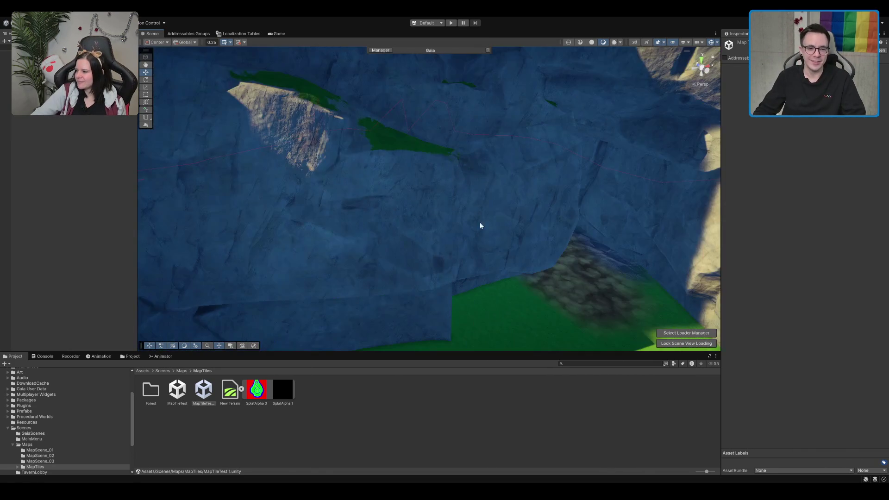
scroll(490, 196, "up", 5)
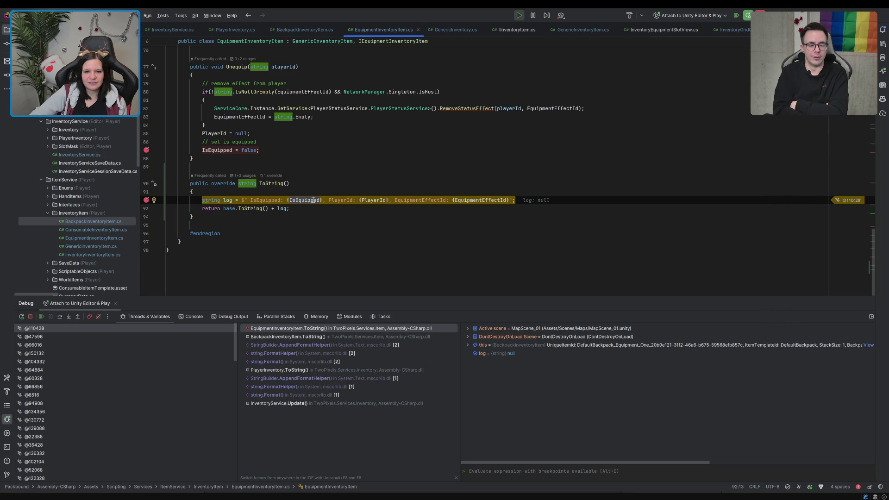
Resume the paused Unity game past the ToString breakpoint with Resume Program (F9)
left_click(41, 316)
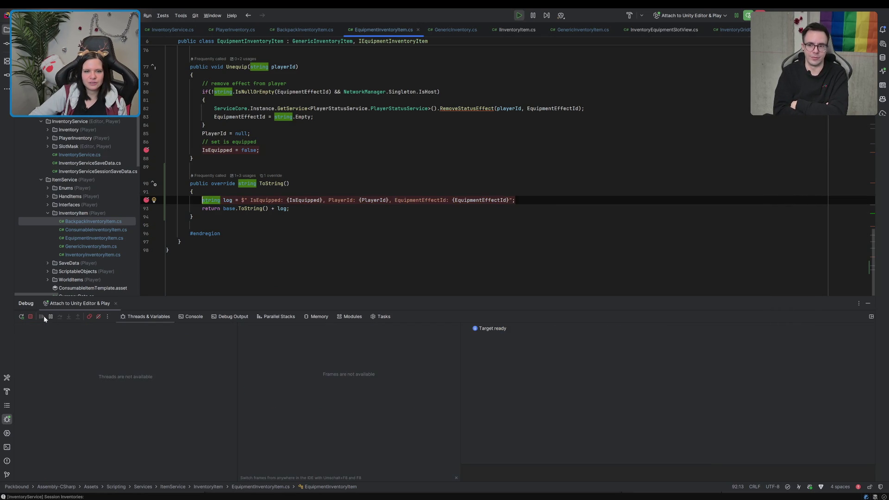